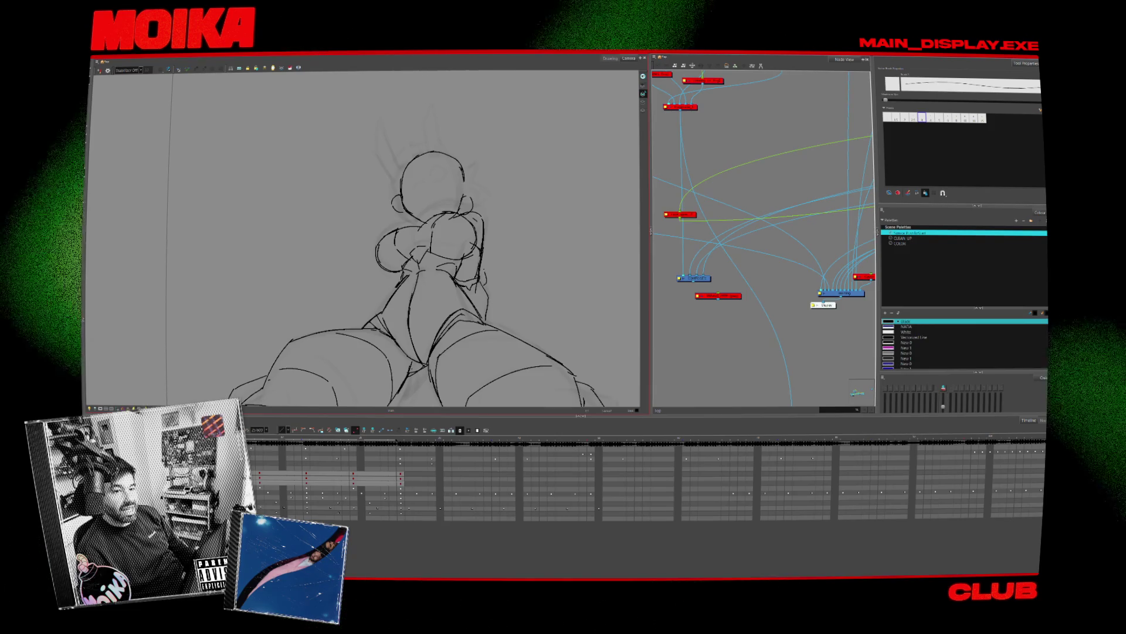
# Reposition and widen the browser window showing the Patreon reference video, then return to the sketch
pyautogui.hotkey('alt', 'Tab')
pyautogui.moveTo(722, 58); pyautogui.dragTo(585, 145)
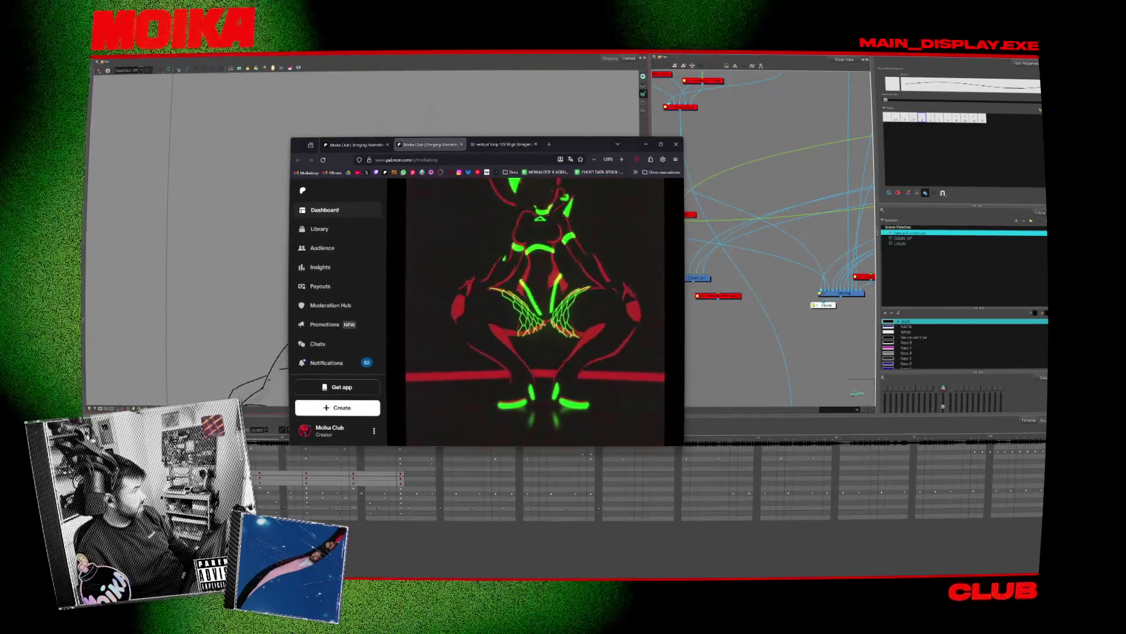
pyautogui.moveTo(583, 147)
pyautogui.mouseDown()
pyautogui.moveTo(572, 147)
pyautogui.moveTo(572, 121)
pyautogui.mouseUp()
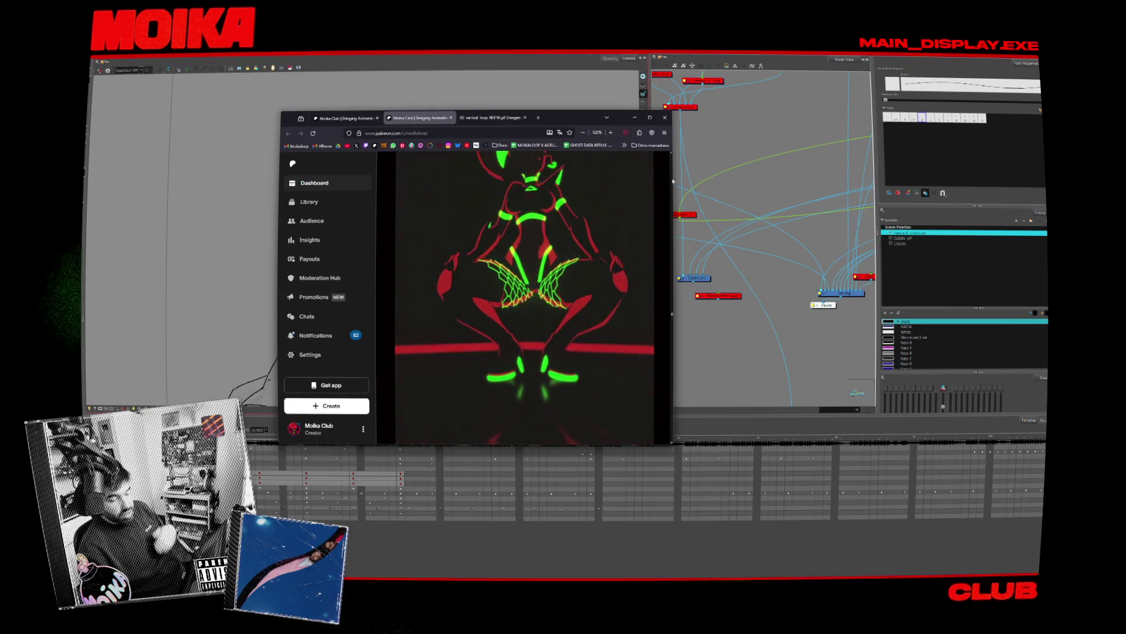
pyautogui.moveTo(673, 181); pyautogui.dragTo(712, 174)
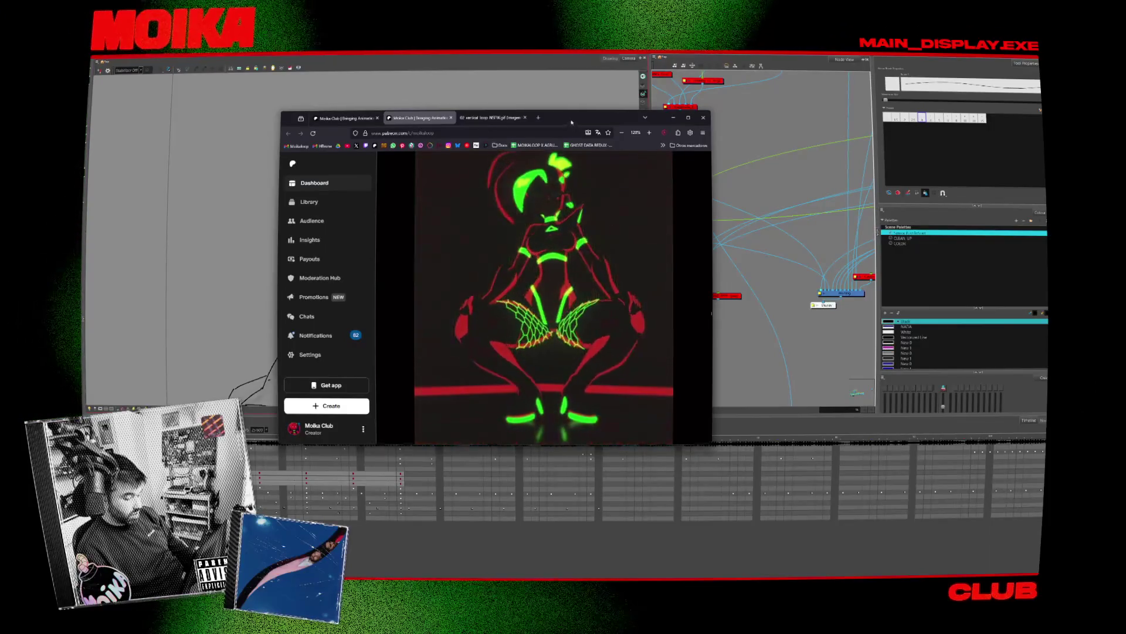
pyautogui.moveTo(575, 128); pyautogui.dragTo(649, 49)
pyautogui.hotkey('alt', 'Tab')
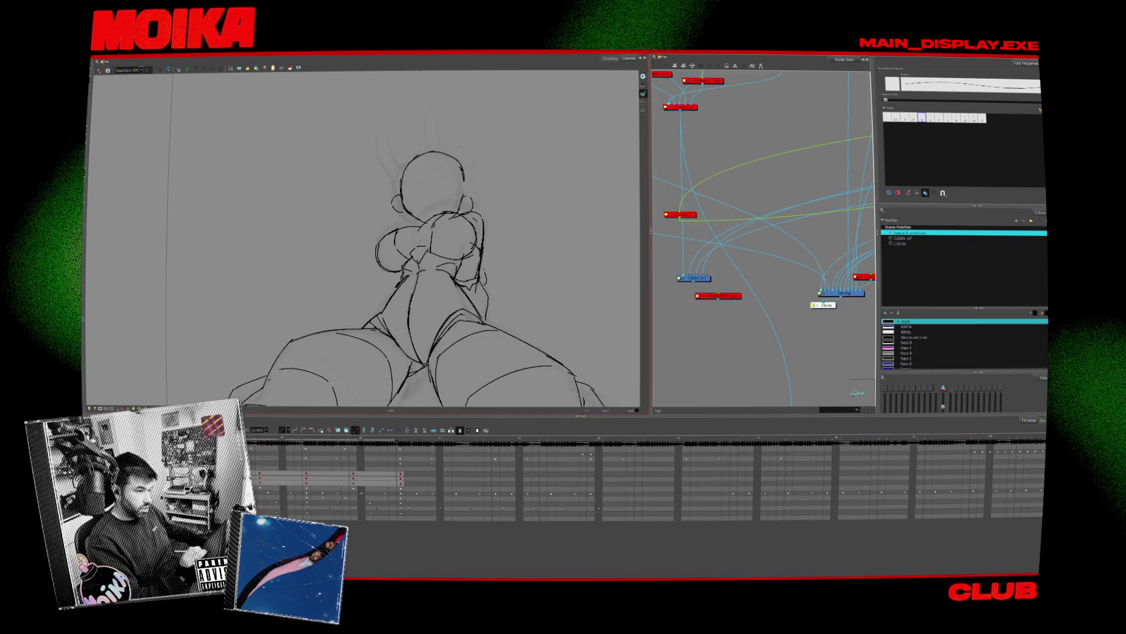
# Nudge the left head stroke left and reshape the stroke across the top of the head
pyautogui.hotkey('alt', 'b')
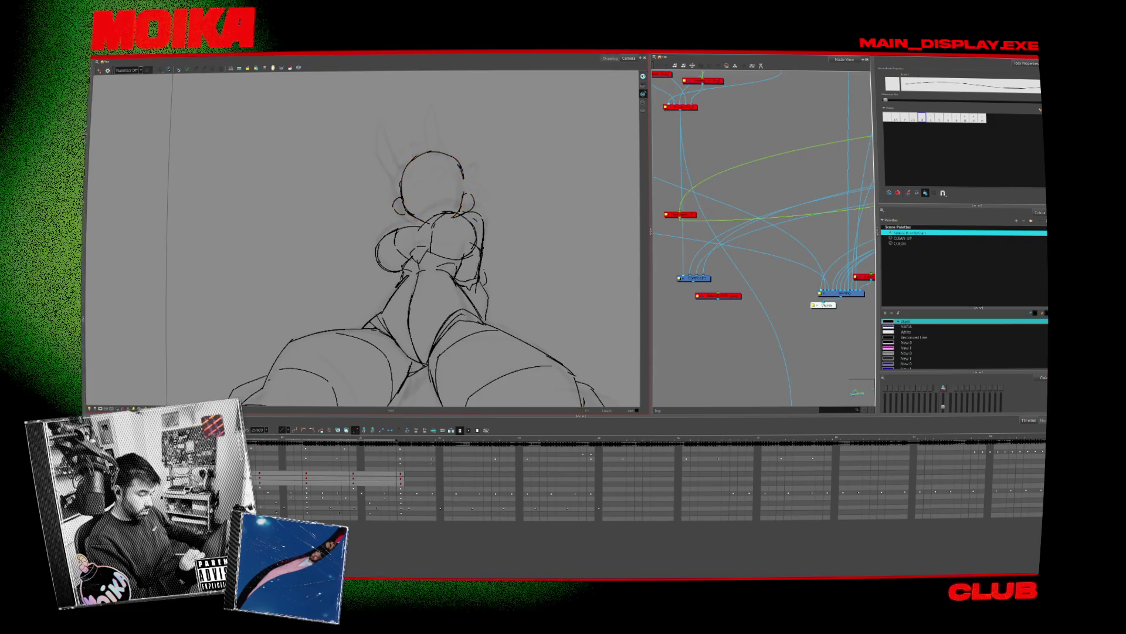
pyautogui.hotkey('alt', '/')
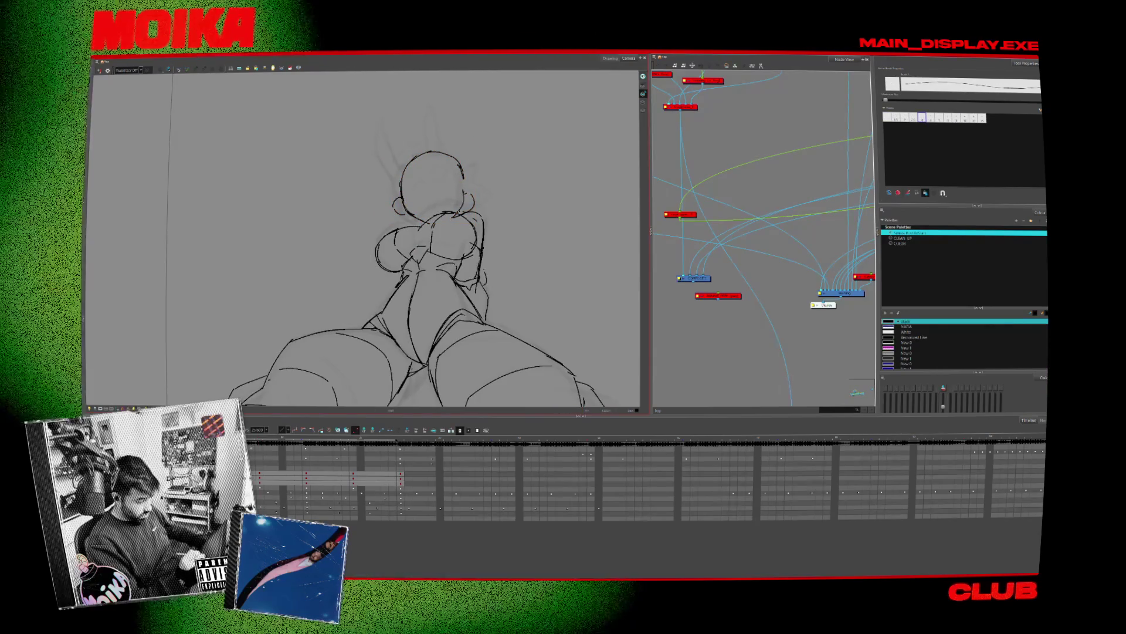
pyautogui.click(402, 194)
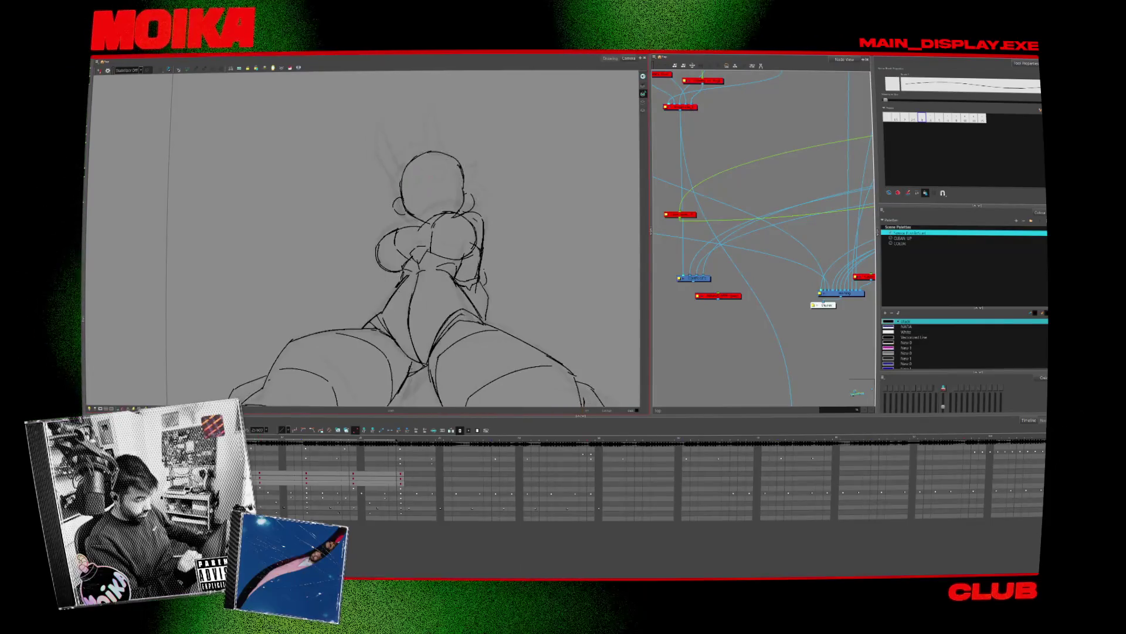
pyautogui.press('Left')
pyautogui.press('Left')
pyautogui.press('Left')
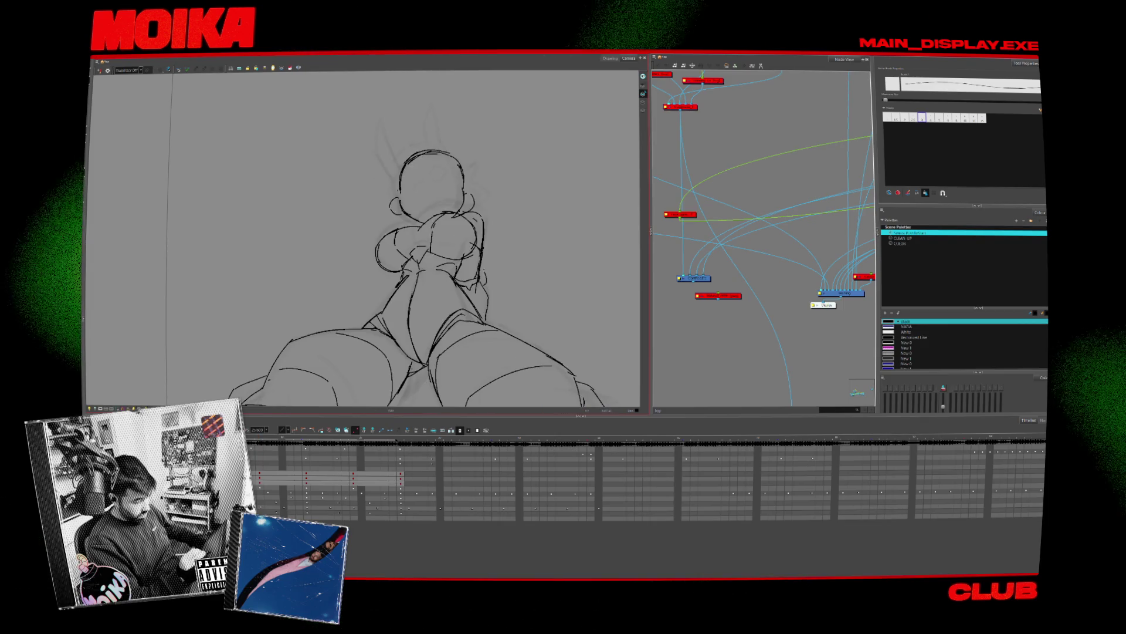
pyautogui.press('.')
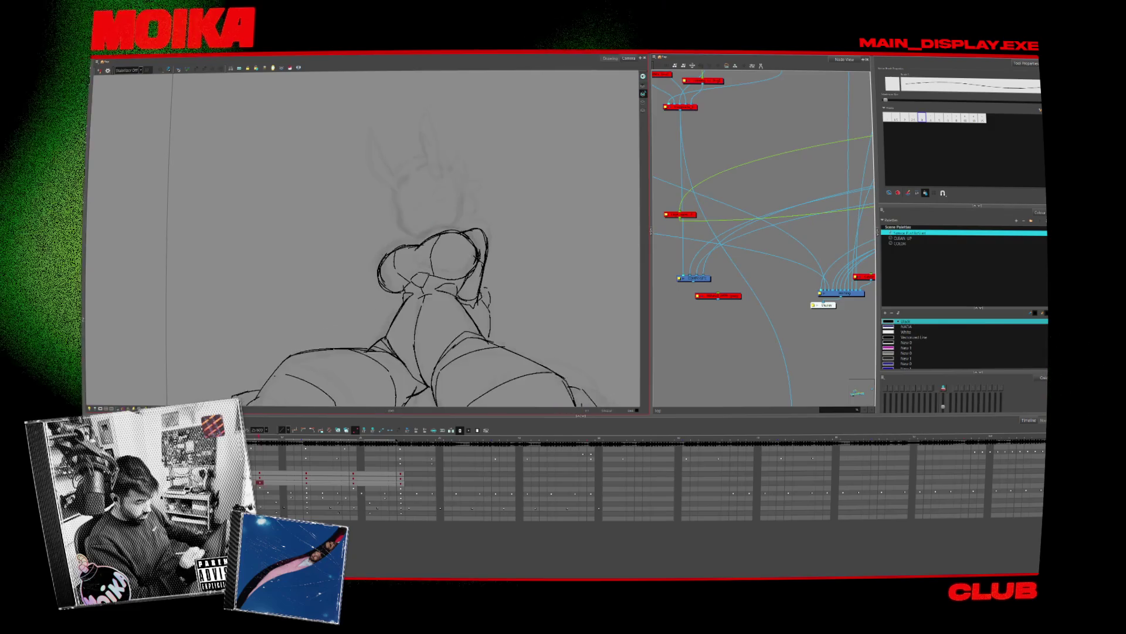
pyautogui.press(',')
pyautogui.moveTo(400, 198); pyautogui.dragTo(452, 154)
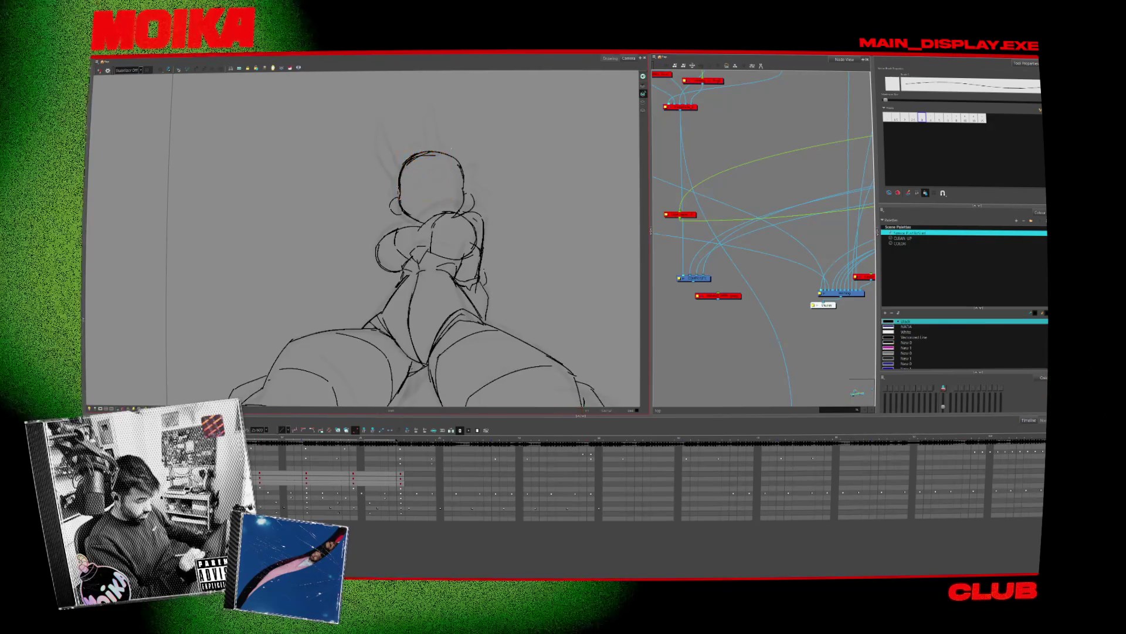
# Check the cheek and left-side head strokes, ending on the thin pencil line
pyautogui.hotkey('alt', 'b')
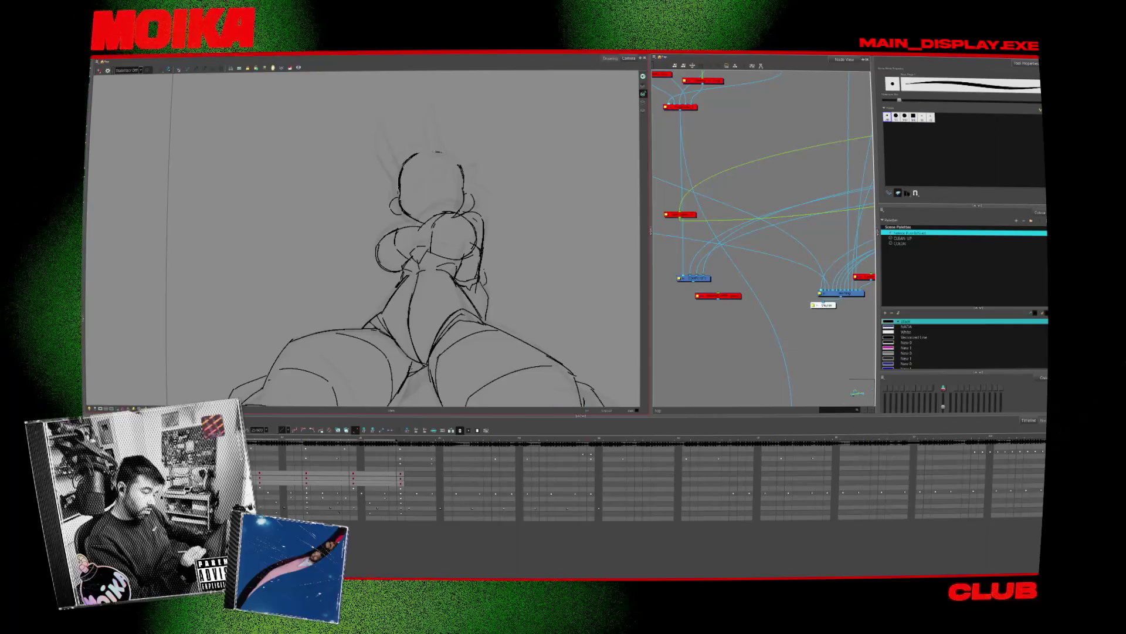
pyautogui.hotkey('alt', '/')
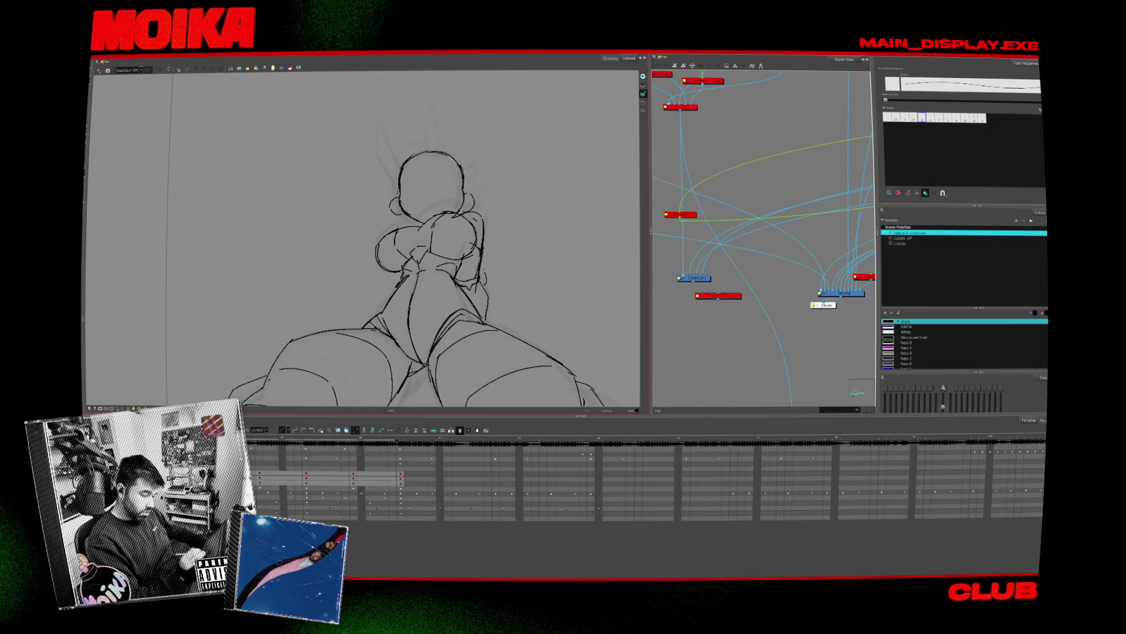
pyautogui.click(405, 218)
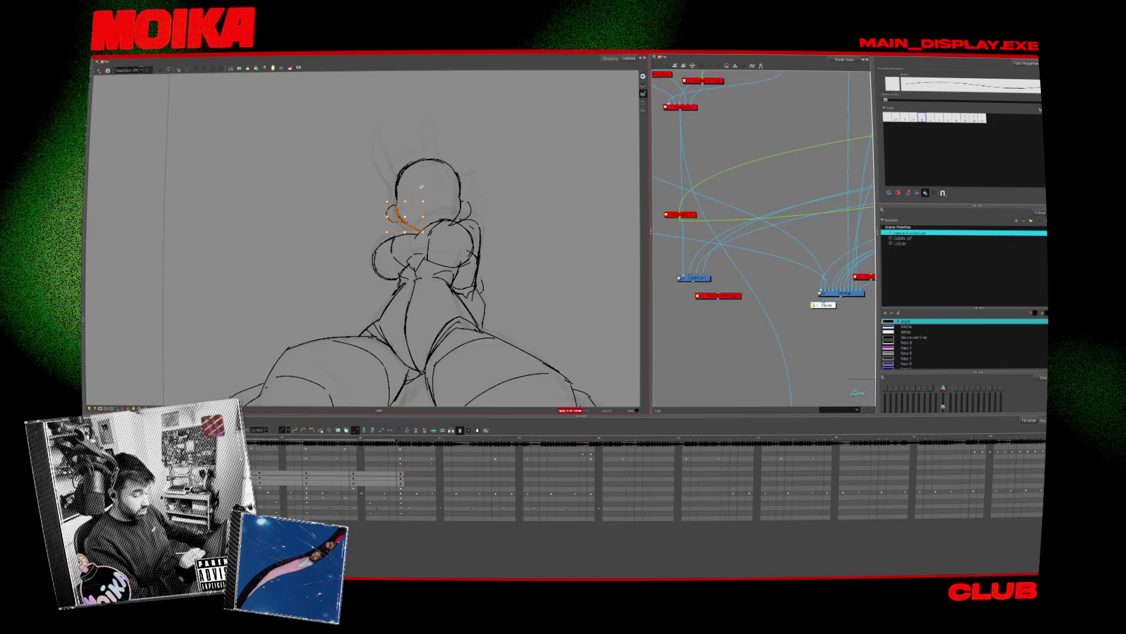
pyautogui.hotkey('alt', 'b')
pyautogui.hotkey('alt', '/')
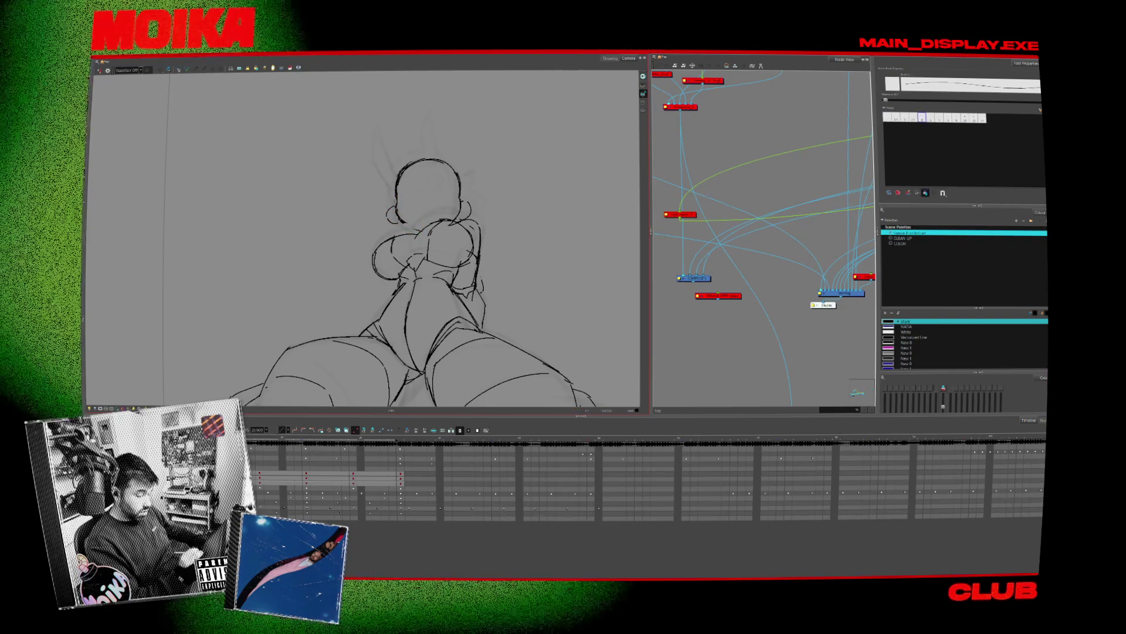
pyautogui.hotkey('alt', 'b')
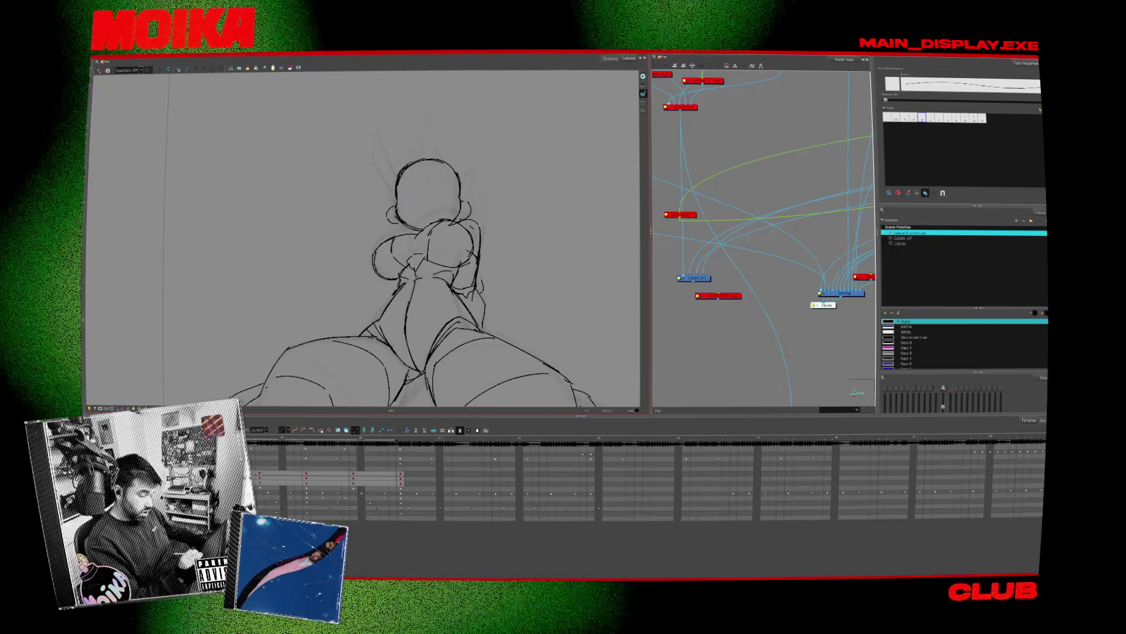
pyautogui.hotkey('alt', 's')
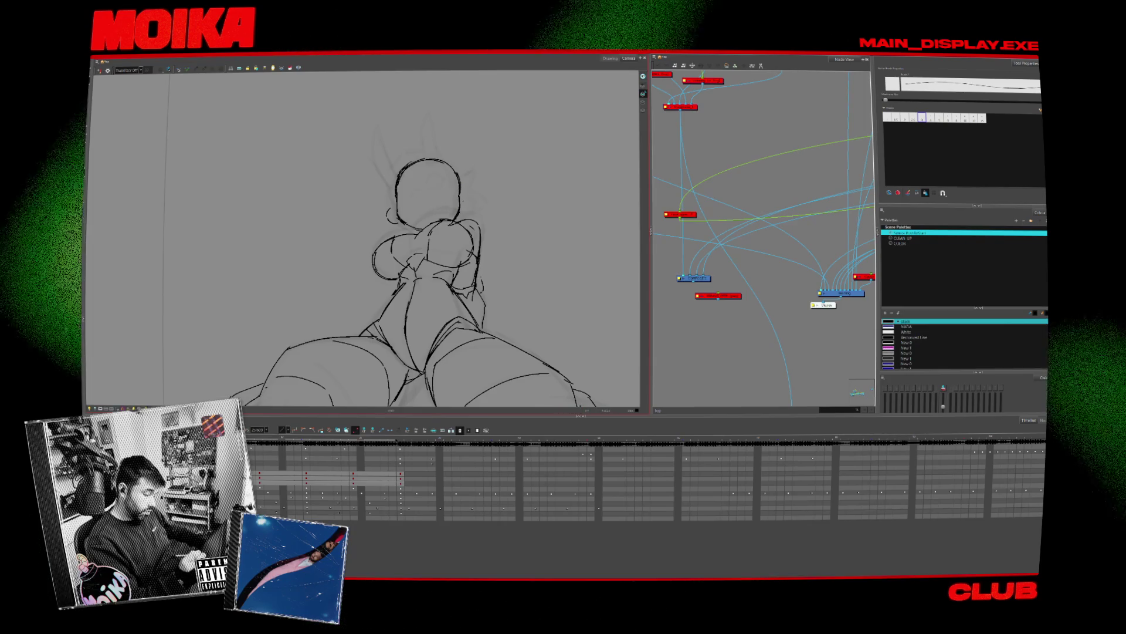
pyautogui.click(390, 213)
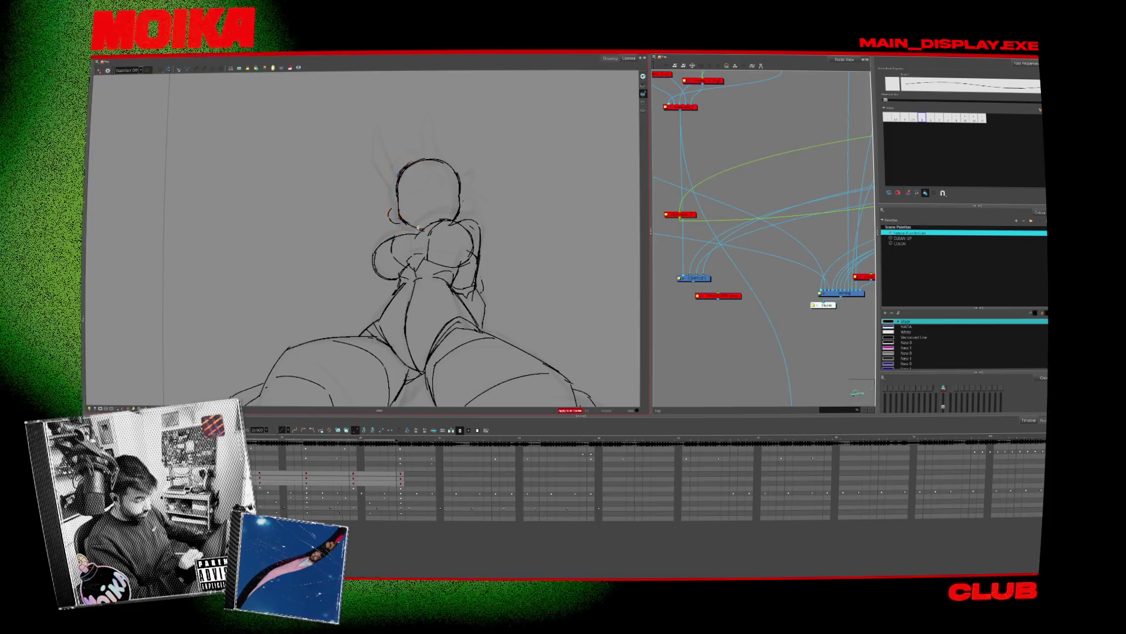
pyautogui.press('Escape')
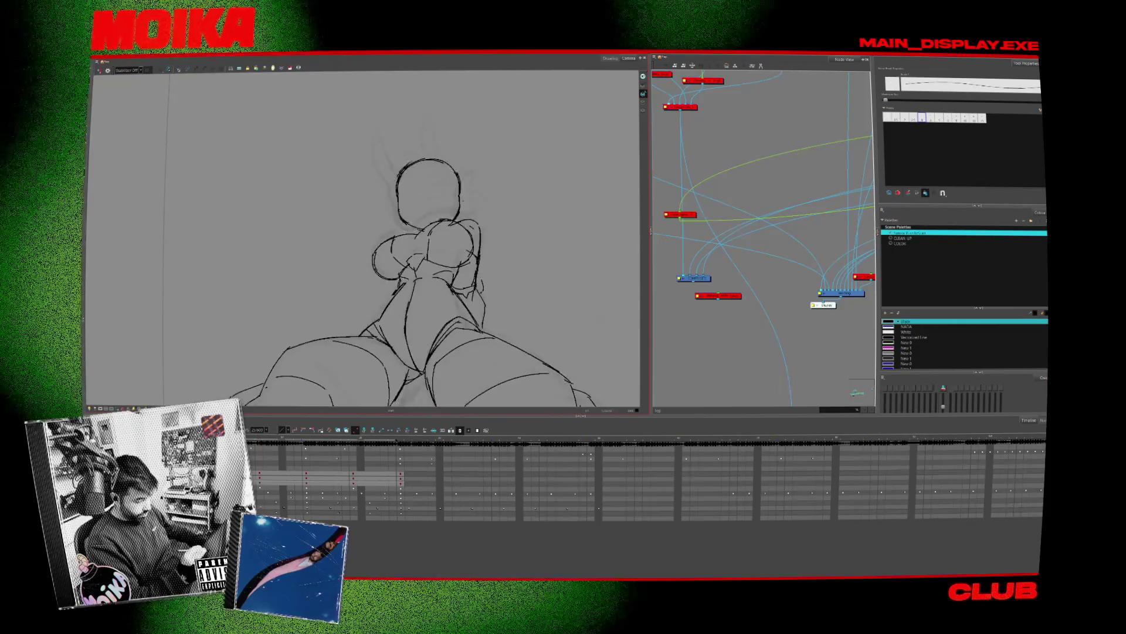
pyautogui.hotkey('alt', 'x')
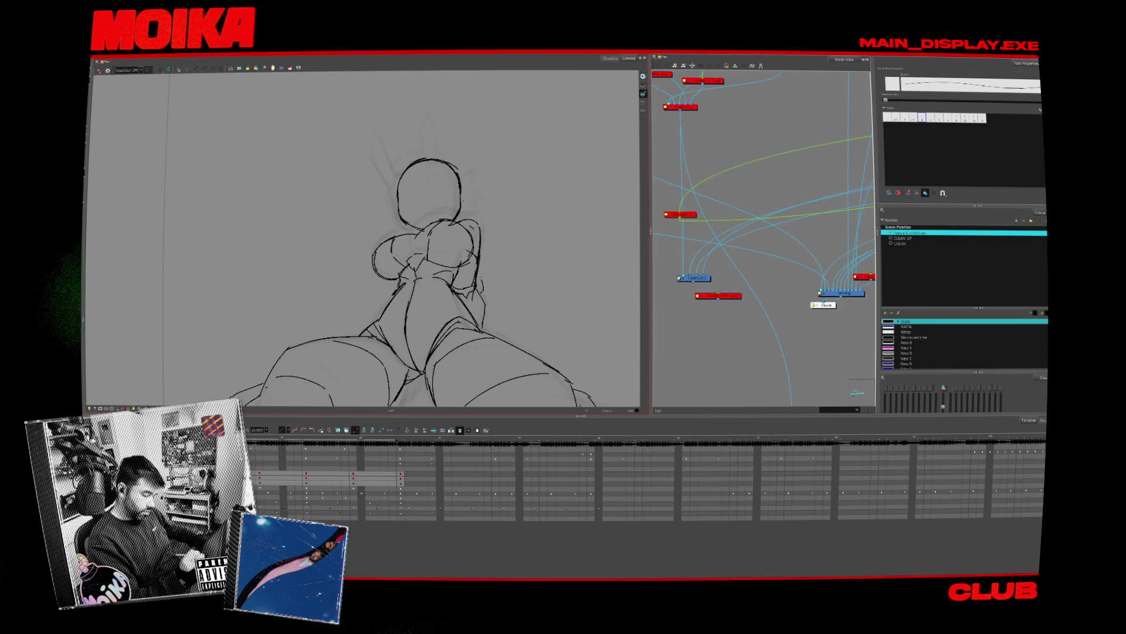
pyautogui.hotkey('alt', 'b')
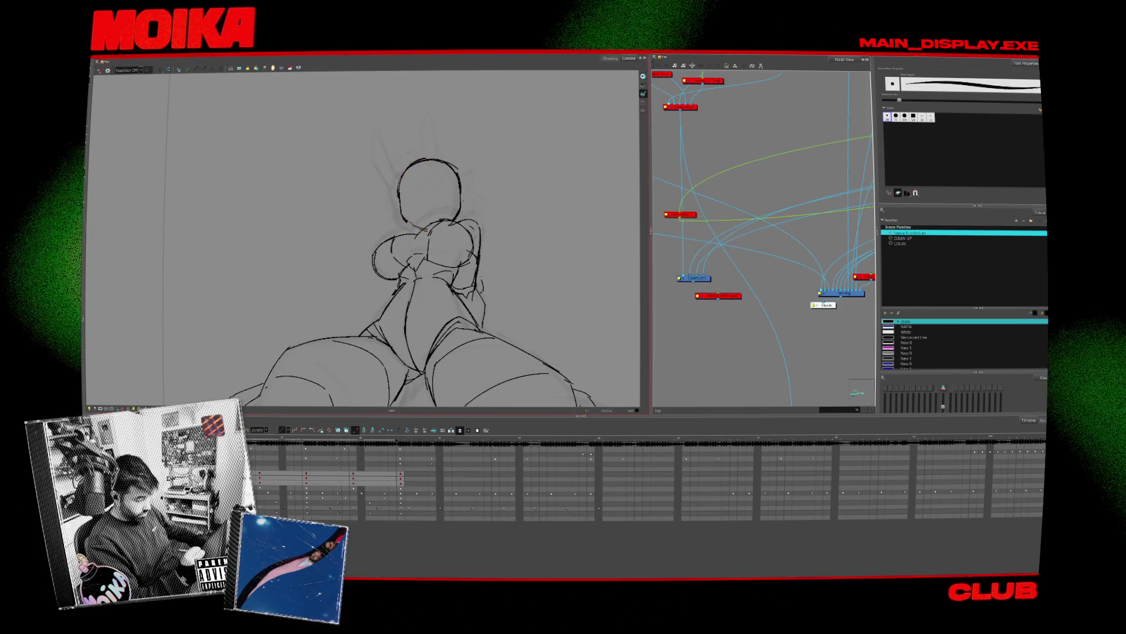
pyautogui.hotkey('alt', '/')
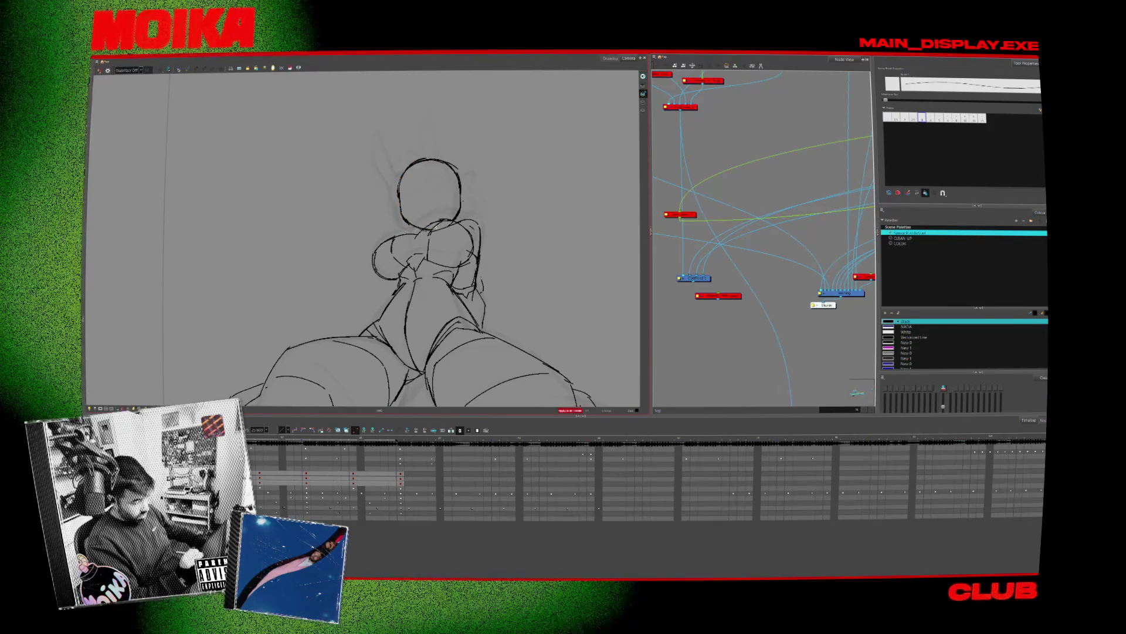
# Lasso the head circle and rotate it slightly
pyautogui.moveTo(460, 246); pyautogui.dragTo(377, 200)
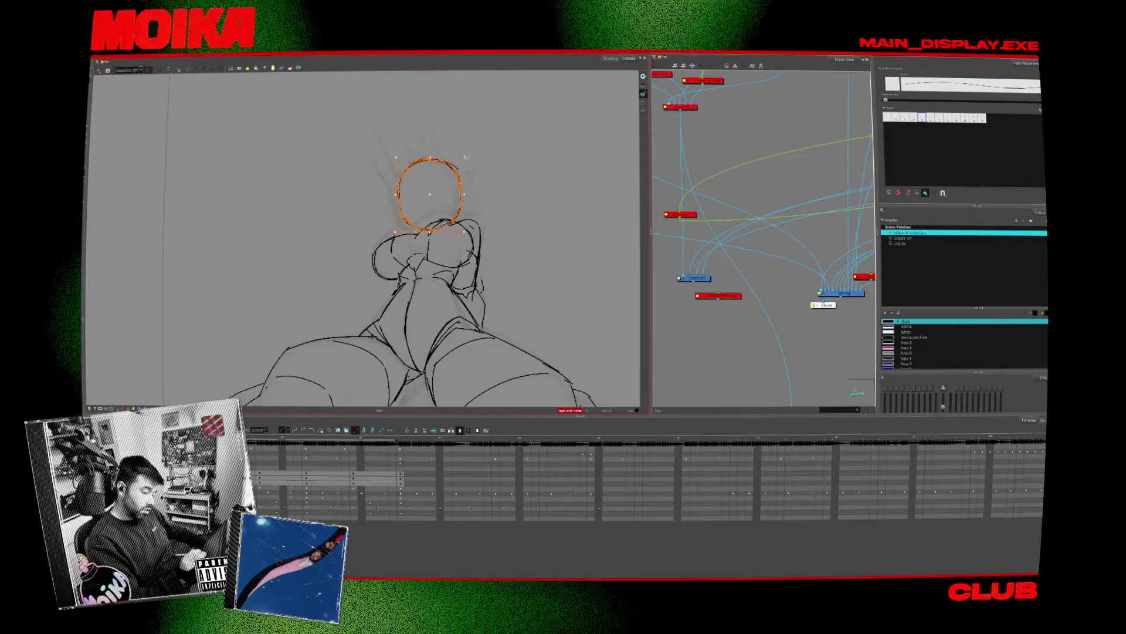
pyautogui.moveTo(467, 157); pyautogui.dragTo(468, 157)
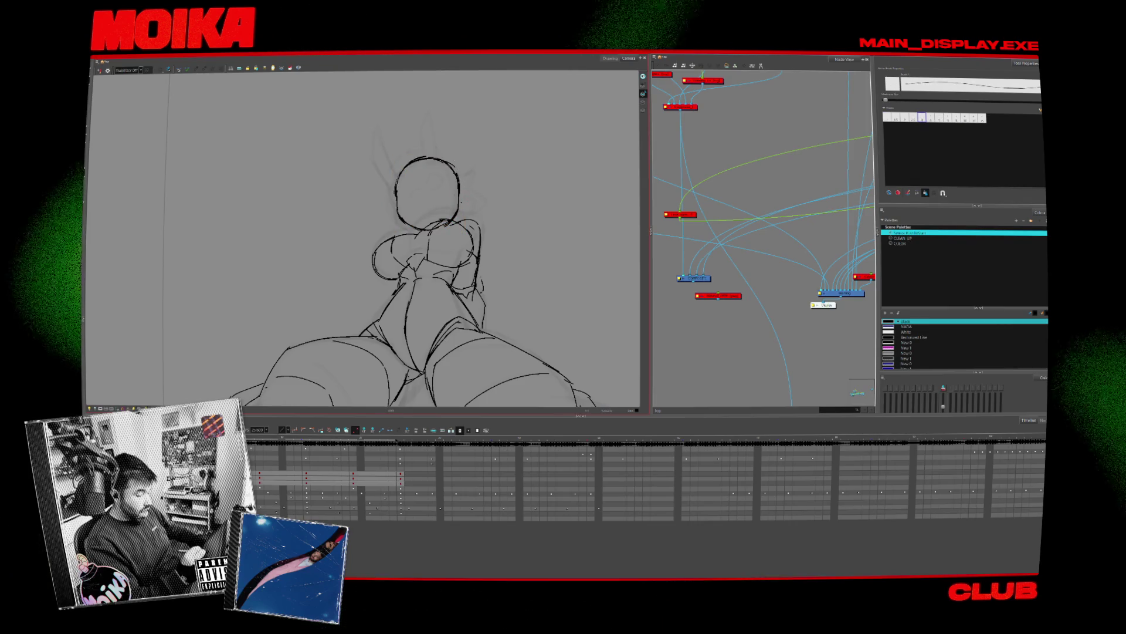
pyautogui.hotkey('alt', '/')
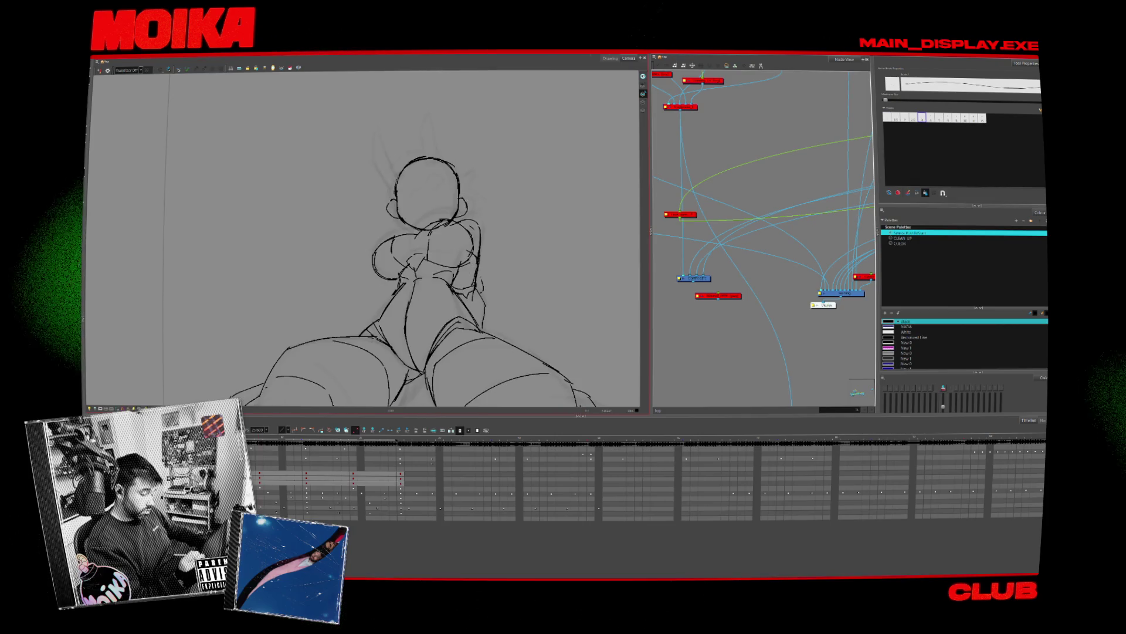
pyautogui.press('.')
pyautogui.press(',')
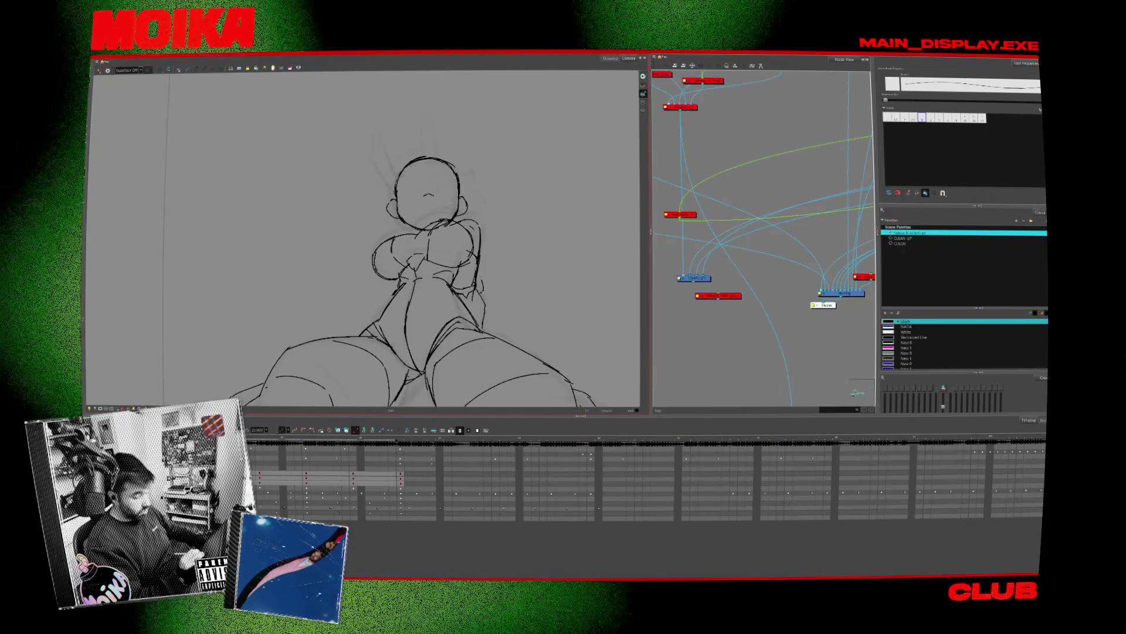
# Add a small face mark, undo the stray stroke above the head, and draw both bunny ears
pyautogui.moveTo(423, 197); pyautogui.dragTo(434, 196)
pyautogui.moveTo(434, 150)
pyautogui.mouseDown()
pyautogui.moveTo(390, 176)
pyautogui.moveTo(405, 225)
pyautogui.moveTo(463, 158)
pyautogui.mouseUp()
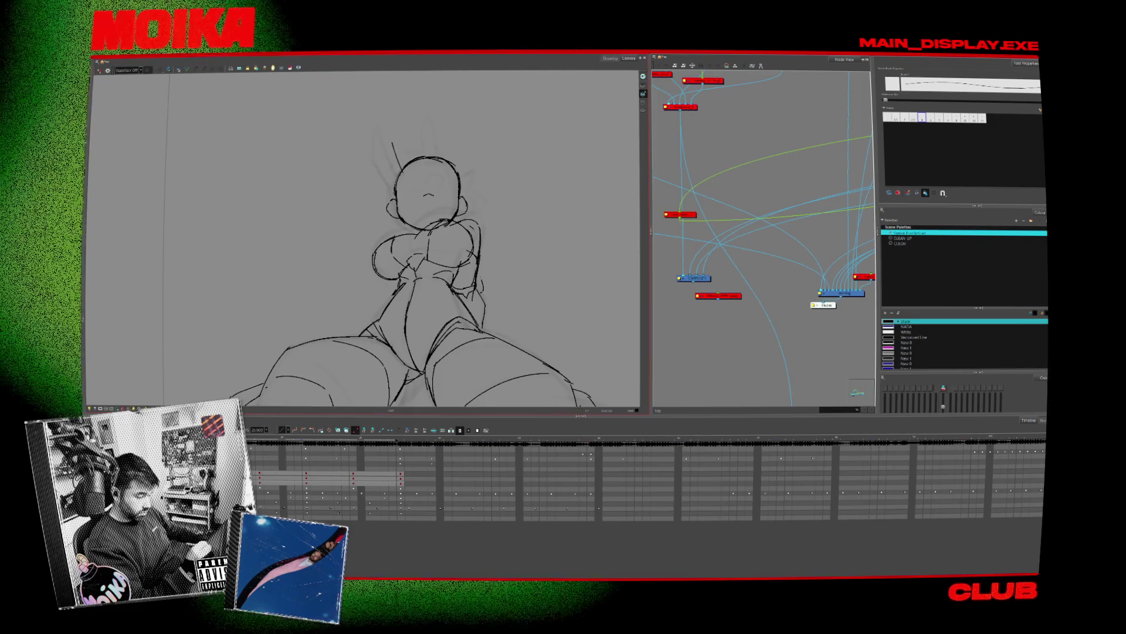
pyautogui.hotkey('ctrl', 'z')
pyautogui.moveTo(398, 154); pyautogui.dragTo(401, 115)
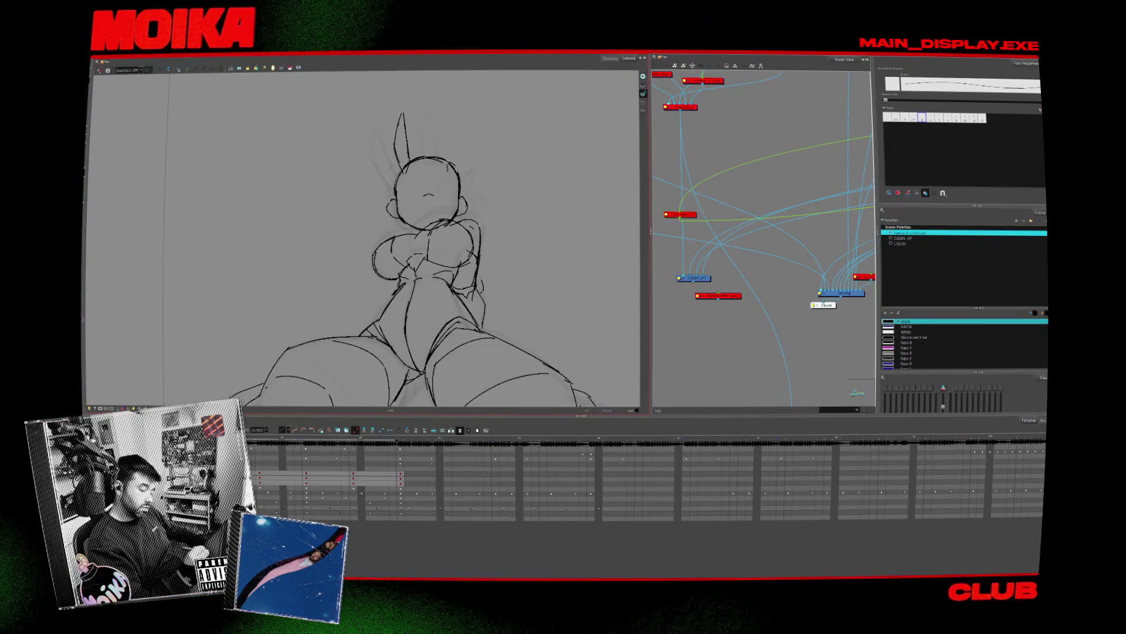
pyautogui.moveTo(448, 157)
pyautogui.mouseDown()
pyautogui.moveTo(450, 129)
pyautogui.moveTo(459, 147)
pyautogui.mouseUp()
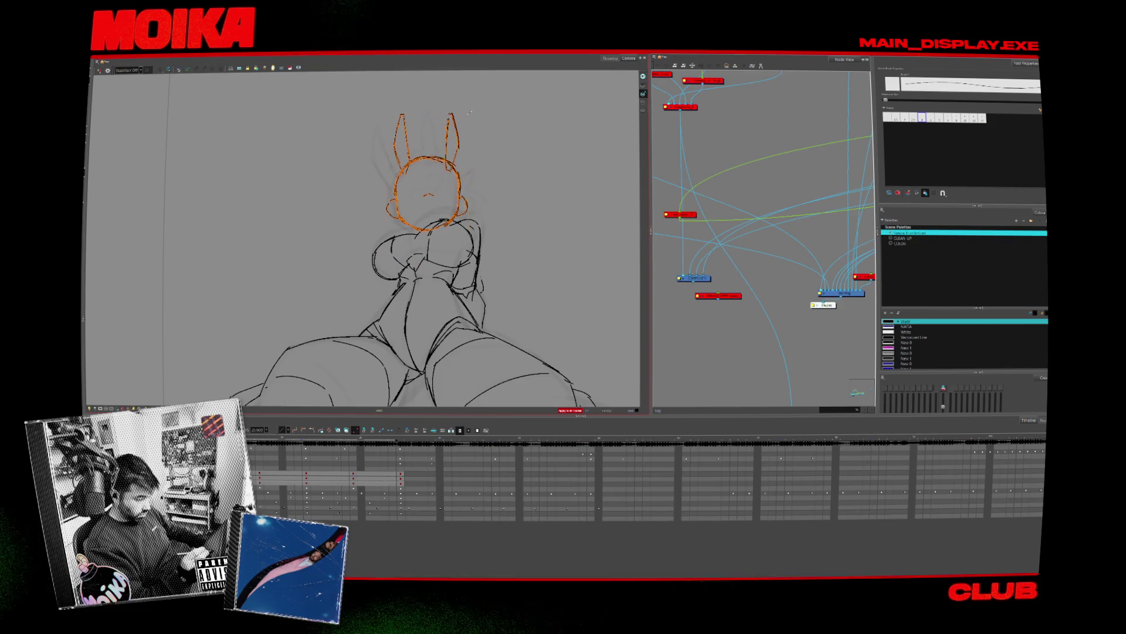
# Draw both closed eyes on the face and check them in mirrored view
pyautogui.click(483, 196)
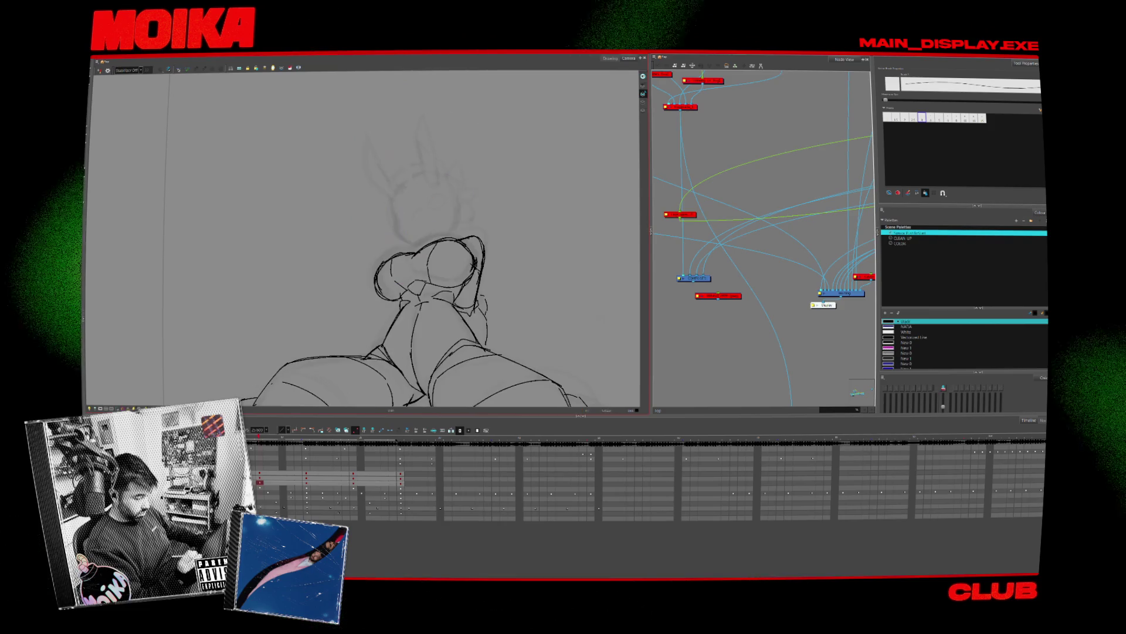
pyautogui.hotkey('alt', 'x')
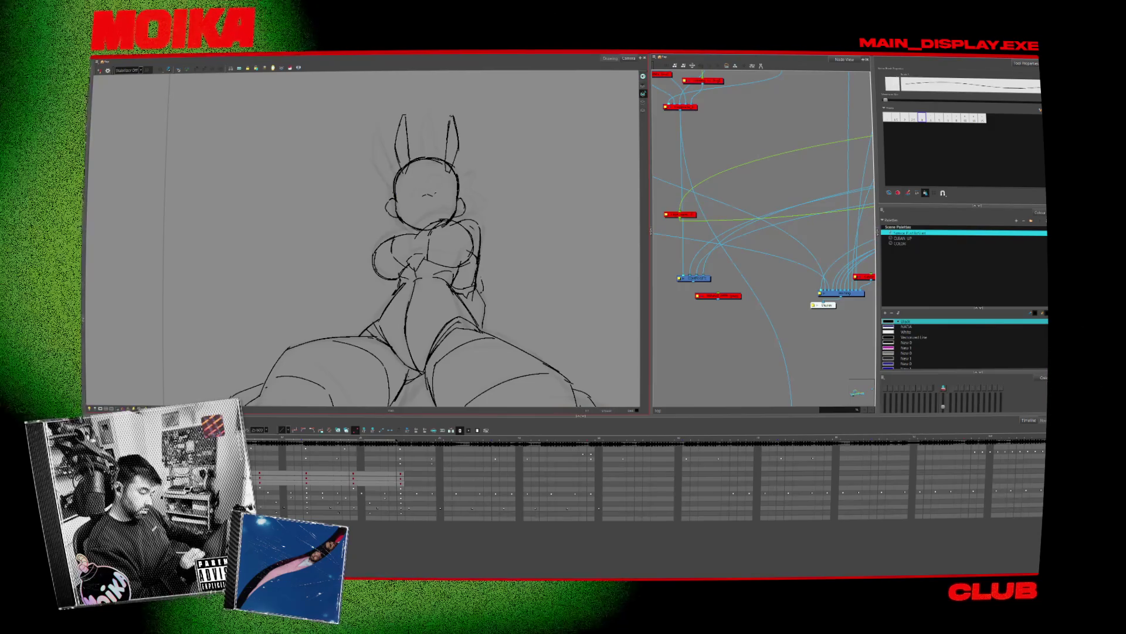
pyautogui.moveTo(432, 194); pyautogui.dragTo(452, 185)
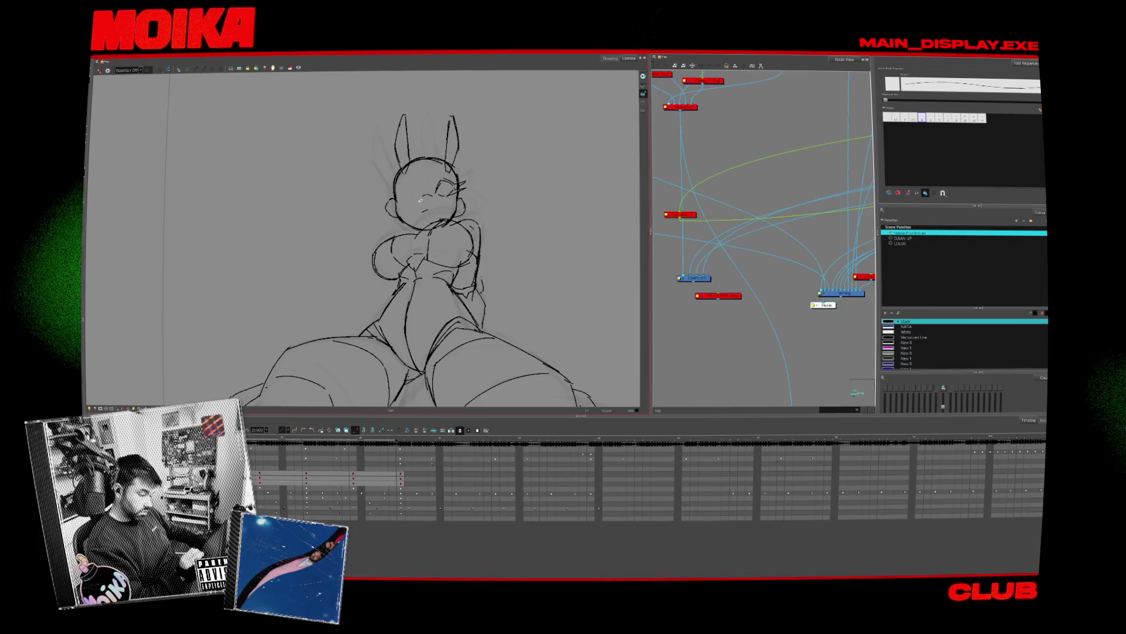
pyautogui.moveTo(413, 186); pyautogui.dragTo(420, 181)
pyautogui.press('4')
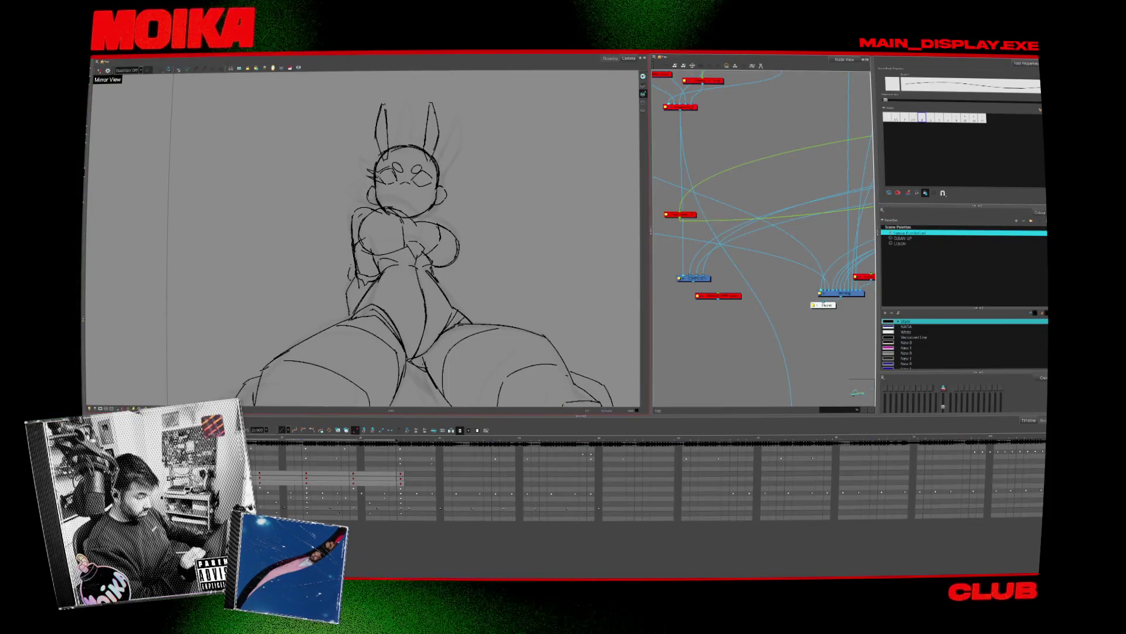
# Select and adjust the right ear strokes with the view restored to normal
pyautogui.click(437, 134)
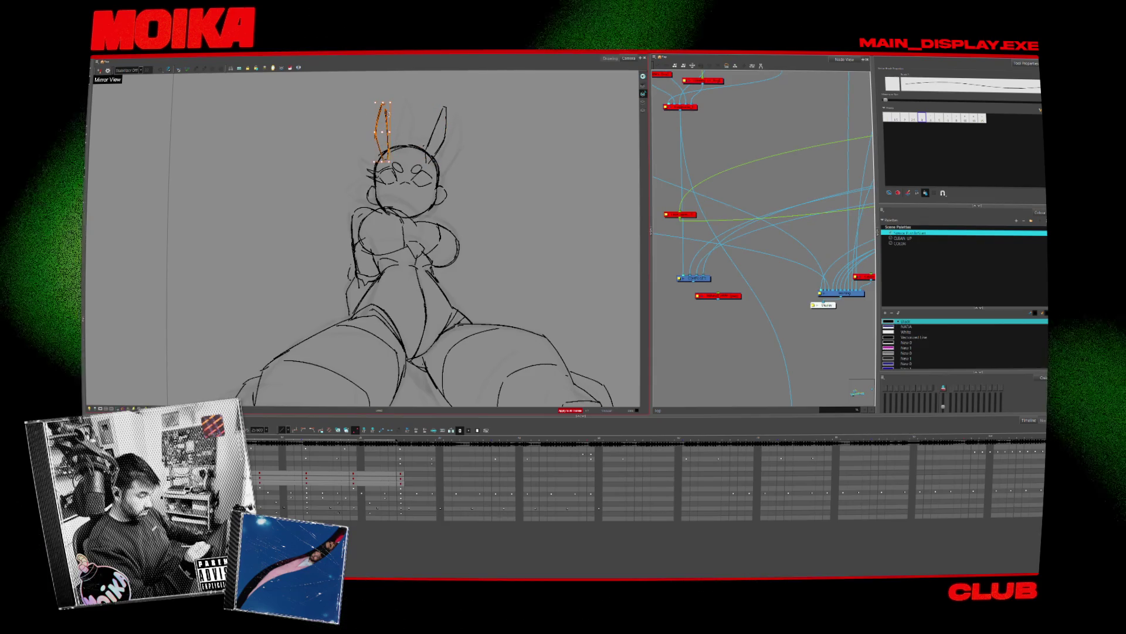
pyautogui.press('Escape')
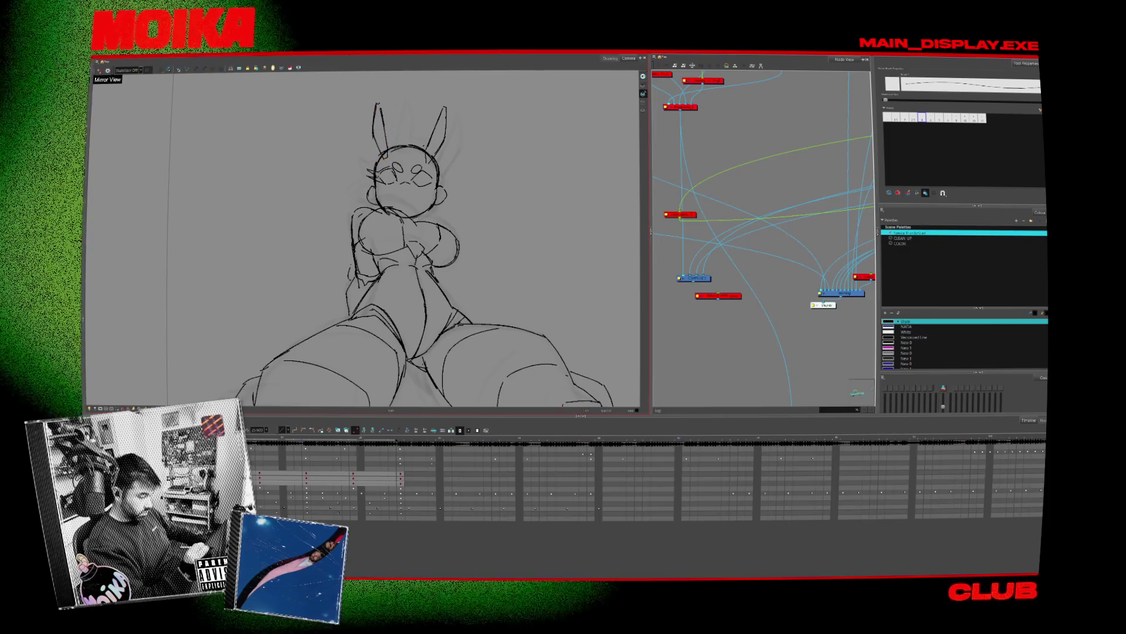
pyautogui.click(447, 101)
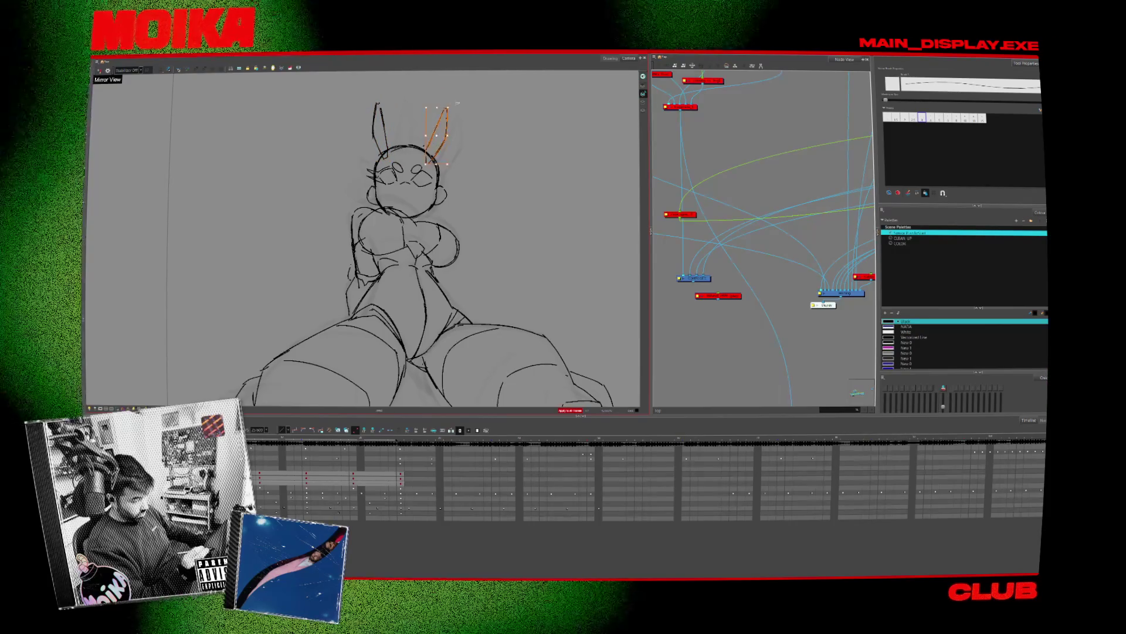
pyautogui.press('4')
pyautogui.click(421, 130)
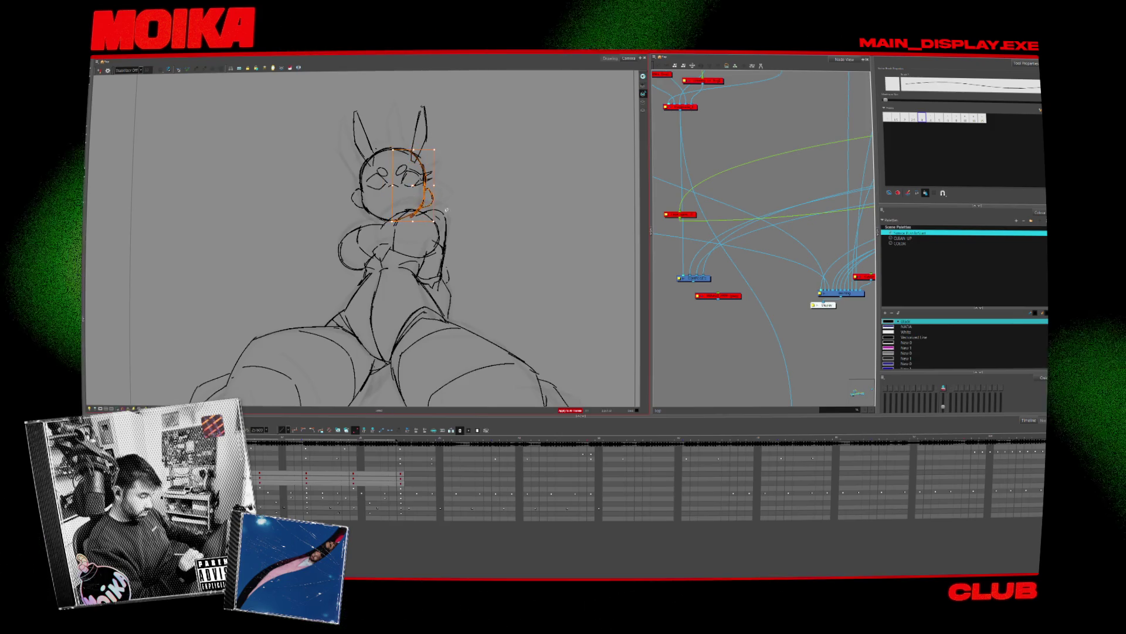
pyautogui.press('Escape')
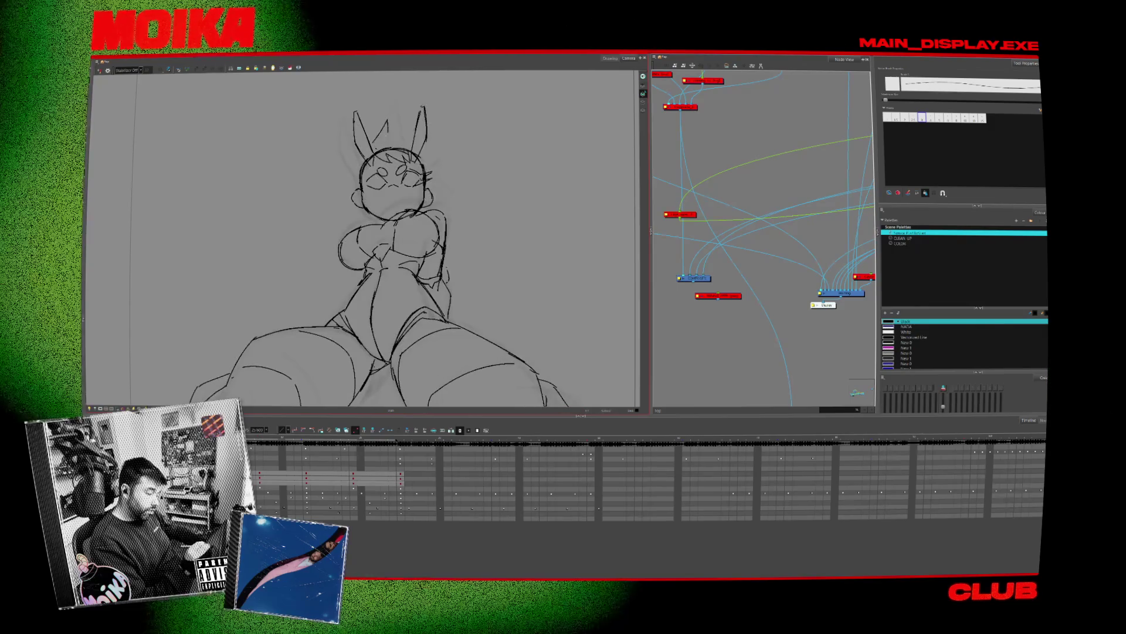
# Draw zigzag bangs across the forehead, mirror-check them, and compare versions with undo/redo
pyautogui.moveTo(389, 131); pyautogui.dragTo(405, 129)
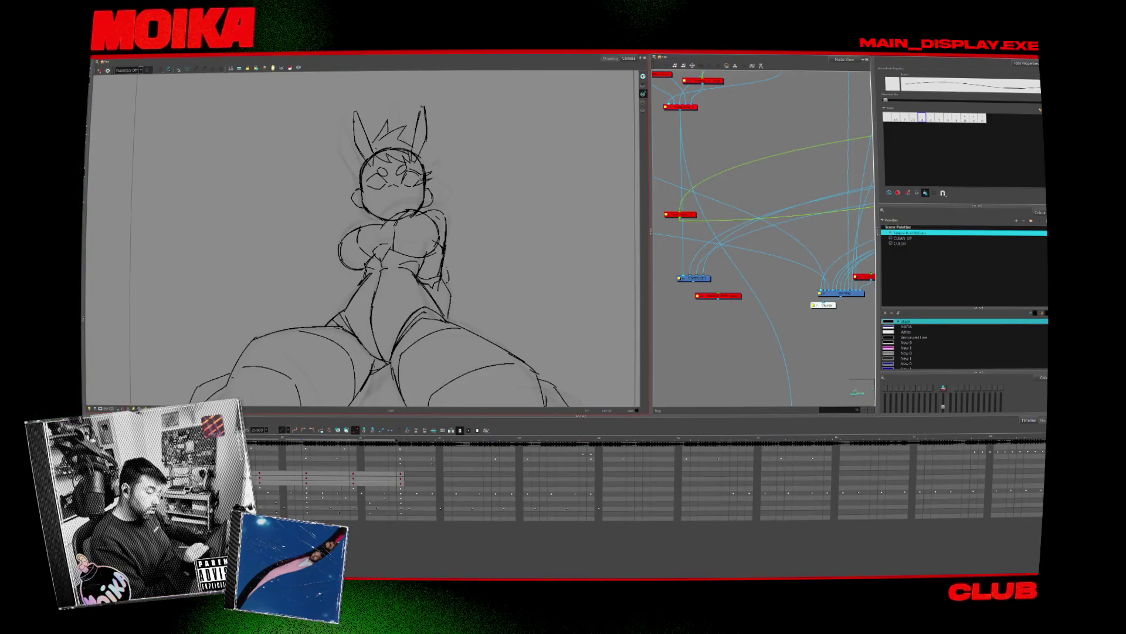
pyautogui.press('4')
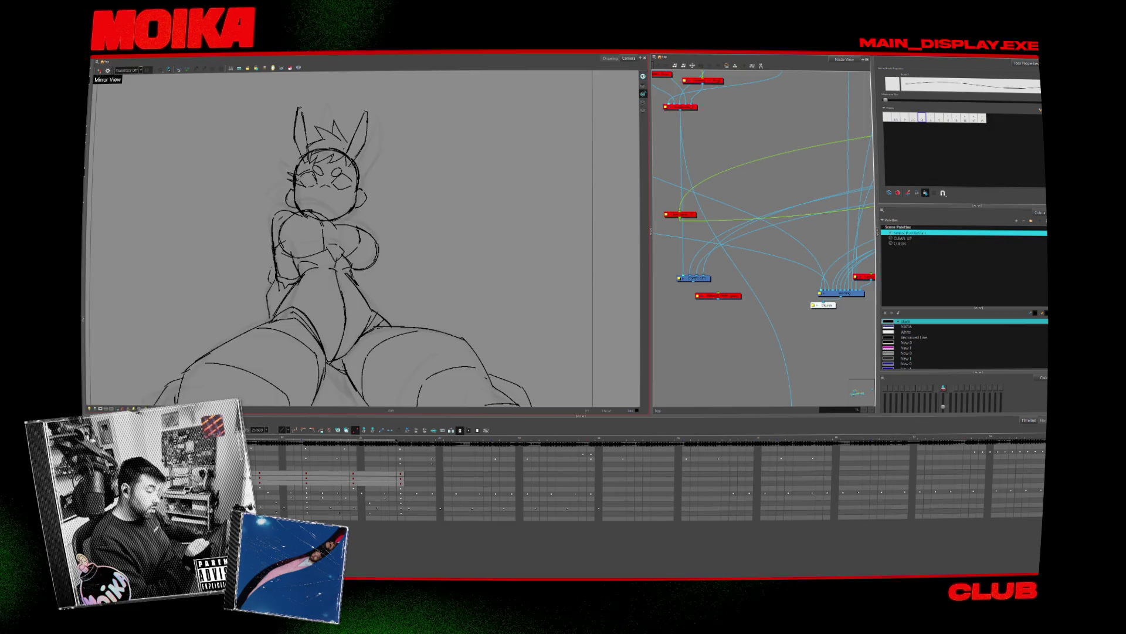
pyautogui.press('4')
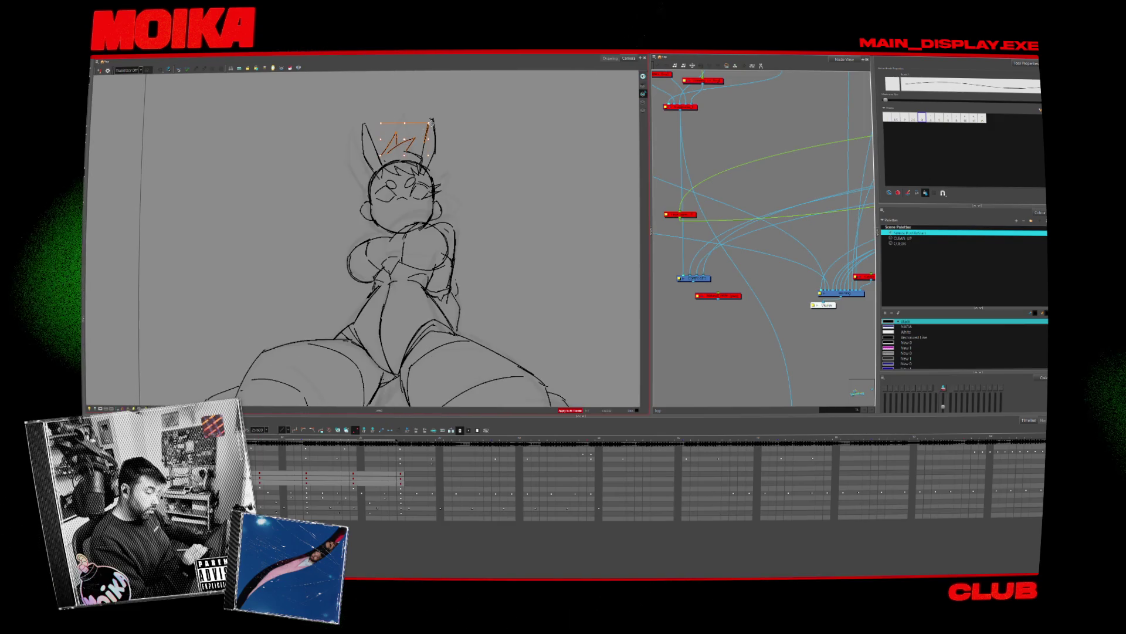
pyautogui.click(419, 128)
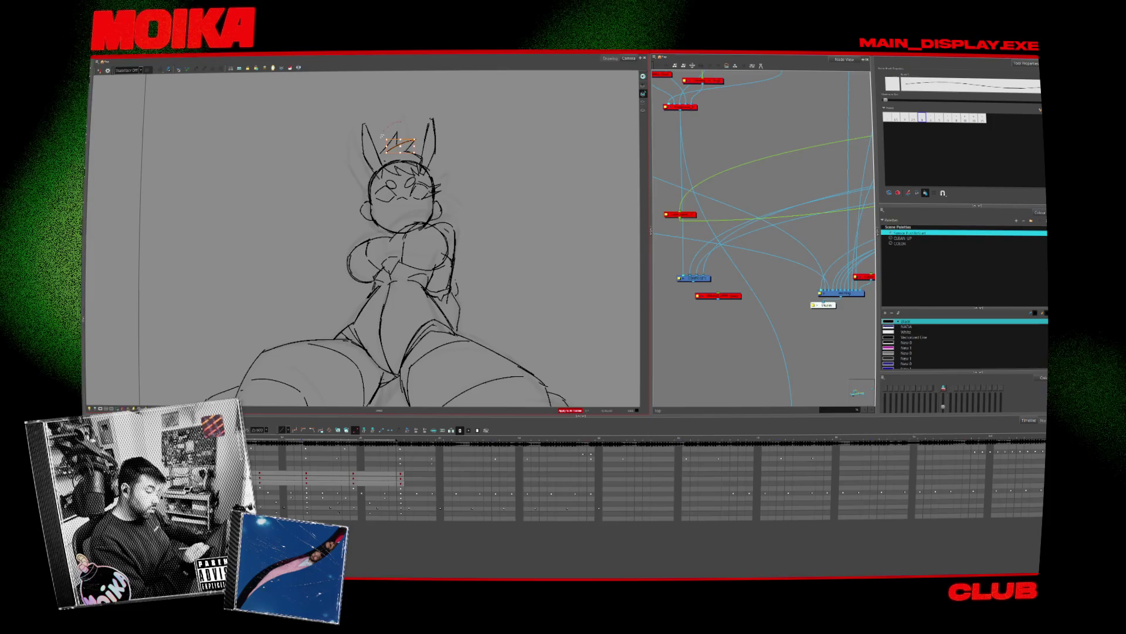
pyautogui.hotkey('ctrl', 'z')
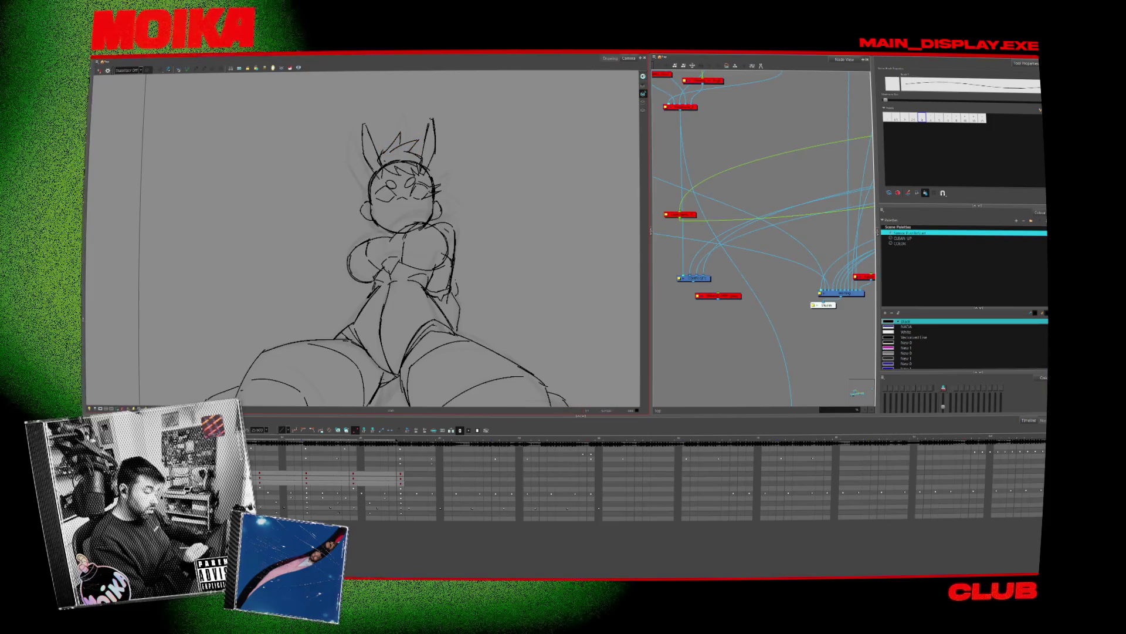
pyautogui.hotkey('ctrl', 'shift', 'z')
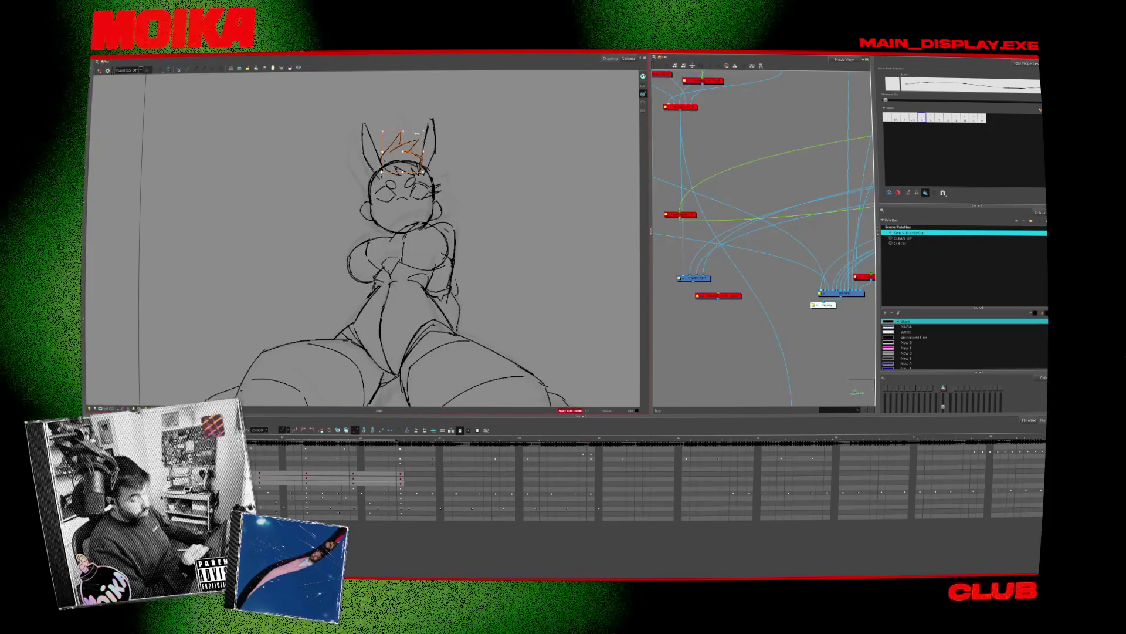
pyautogui.hotkey('ctrl', 'z')
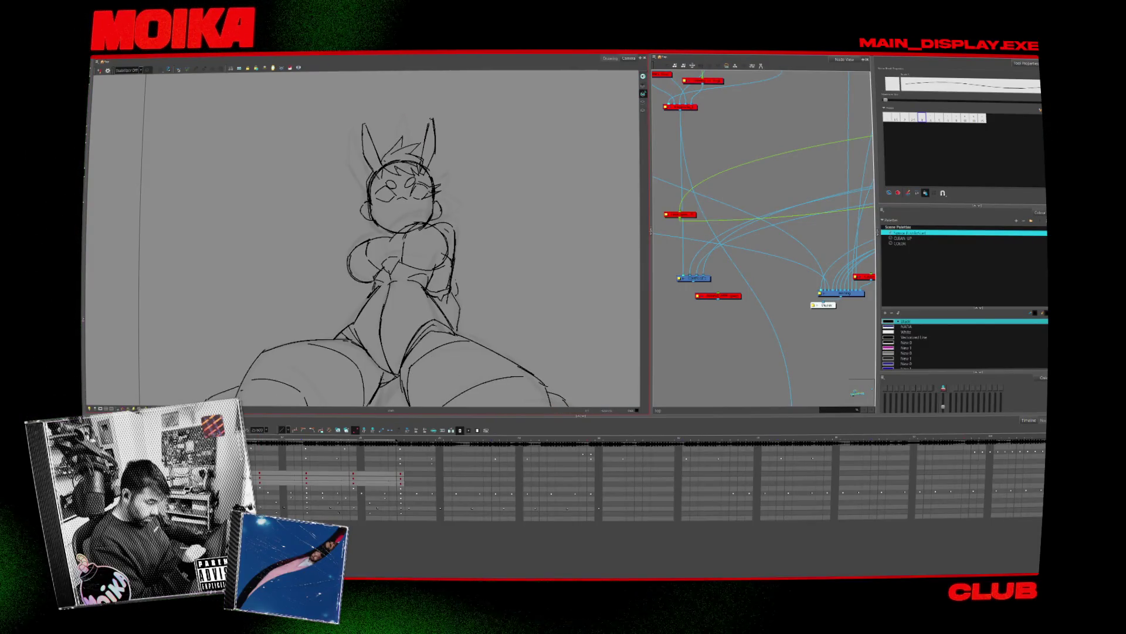
# Select the right face and left head outline strokes, then mirror the view to check proportions
pyautogui.click(441, 194)
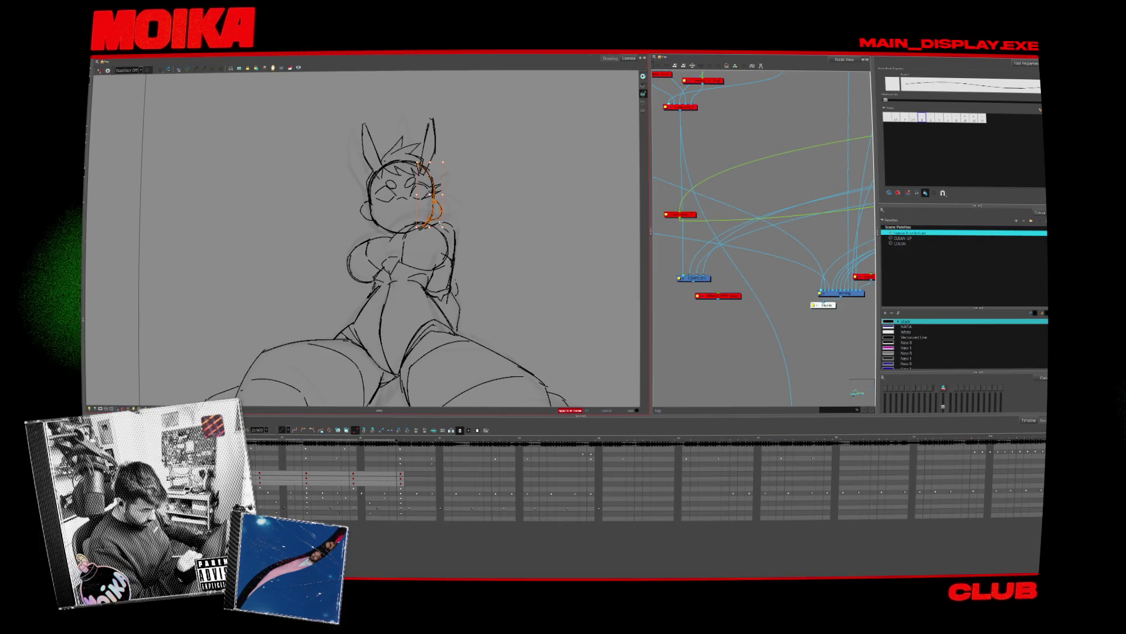
pyautogui.click(369, 194)
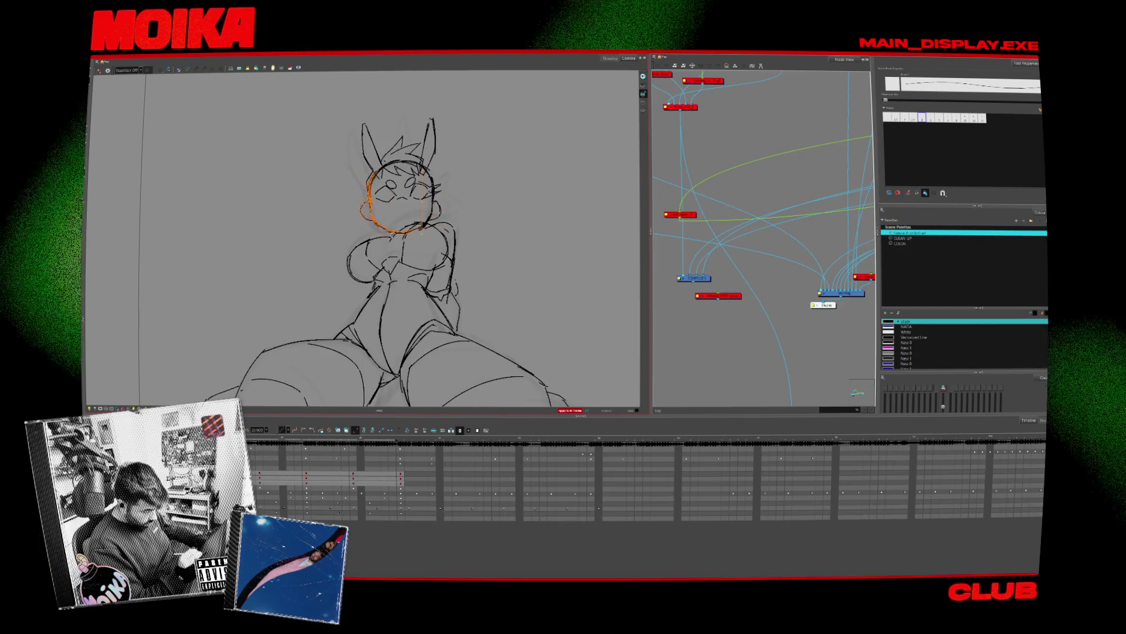
pyautogui.press('Escape')
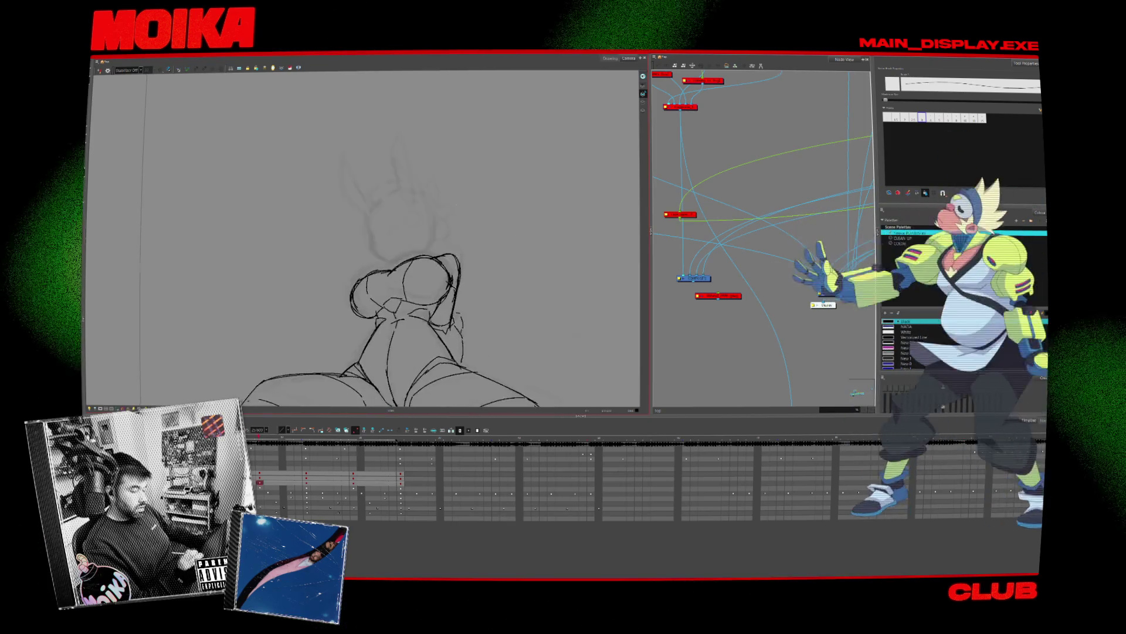
pyautogui.press('4')
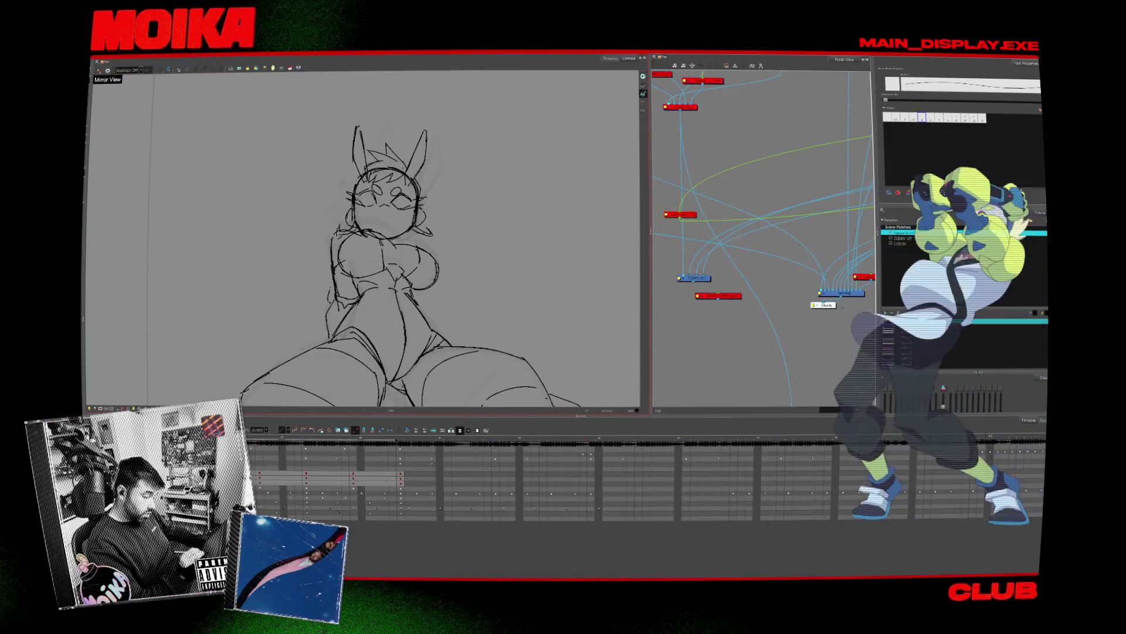
# Select both eye strokes and rework them, then return to the Brush with onion skin enabled
pyautogui.press('4')
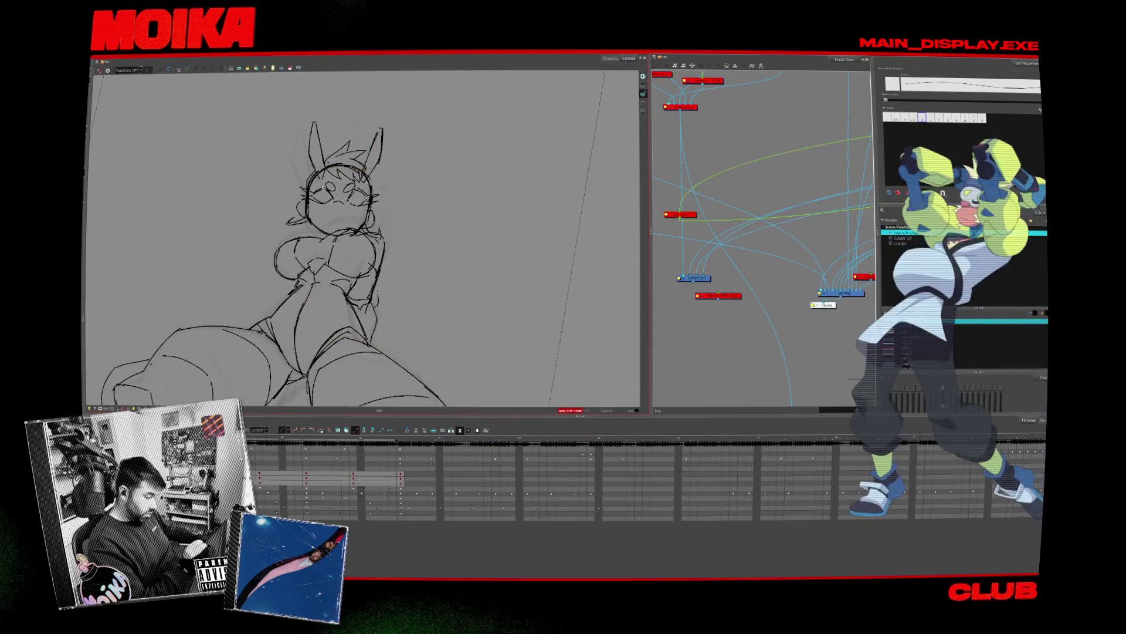
pyautogui.keyDown('shift'); pyautogui.click(335, 191); pyautogui.keyUp('shift')
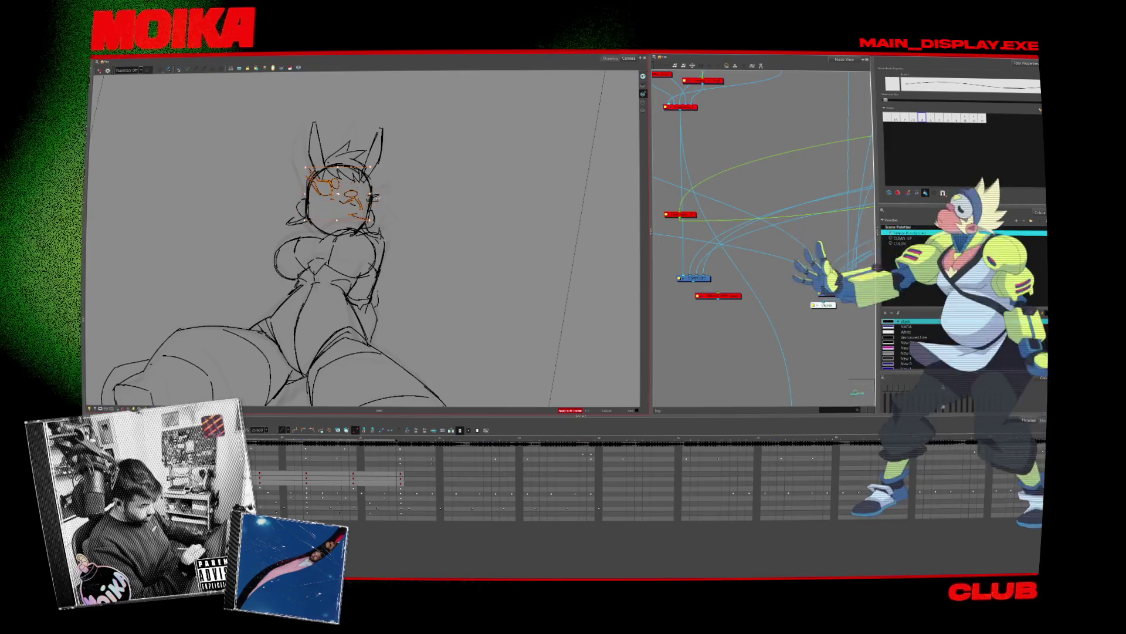
pyautogui.moveTo(348, 186); pyautogui.dragTo(387, 182)
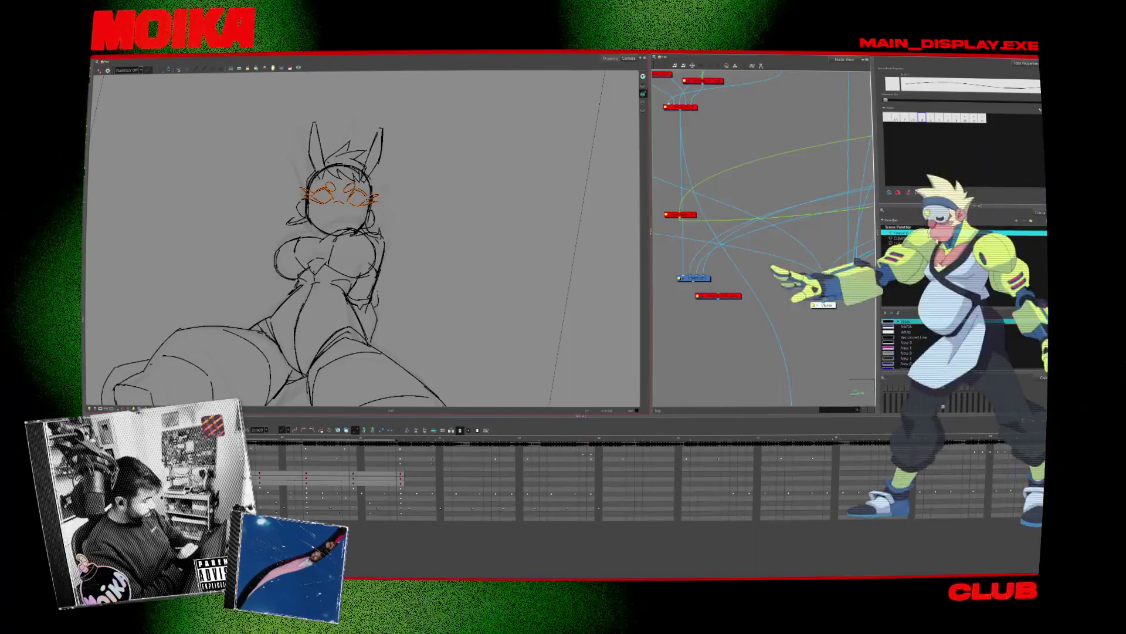
pyautogui.hotkey('shift', 'm')
pyautogui.scroll(3, 371, 205)
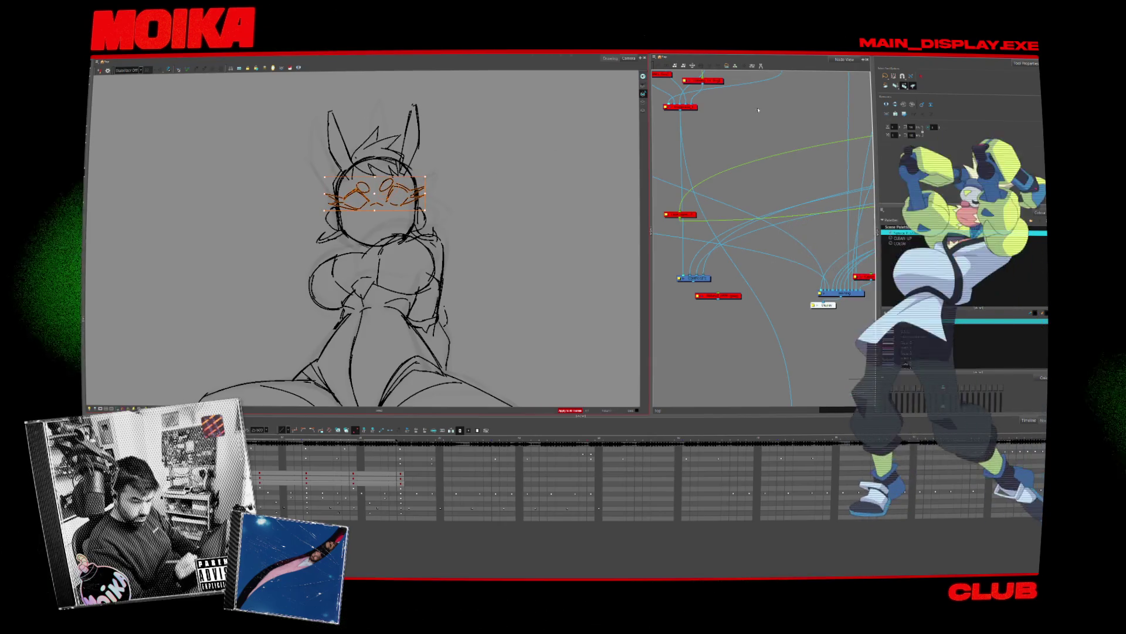
pyautogui.press('Escape')
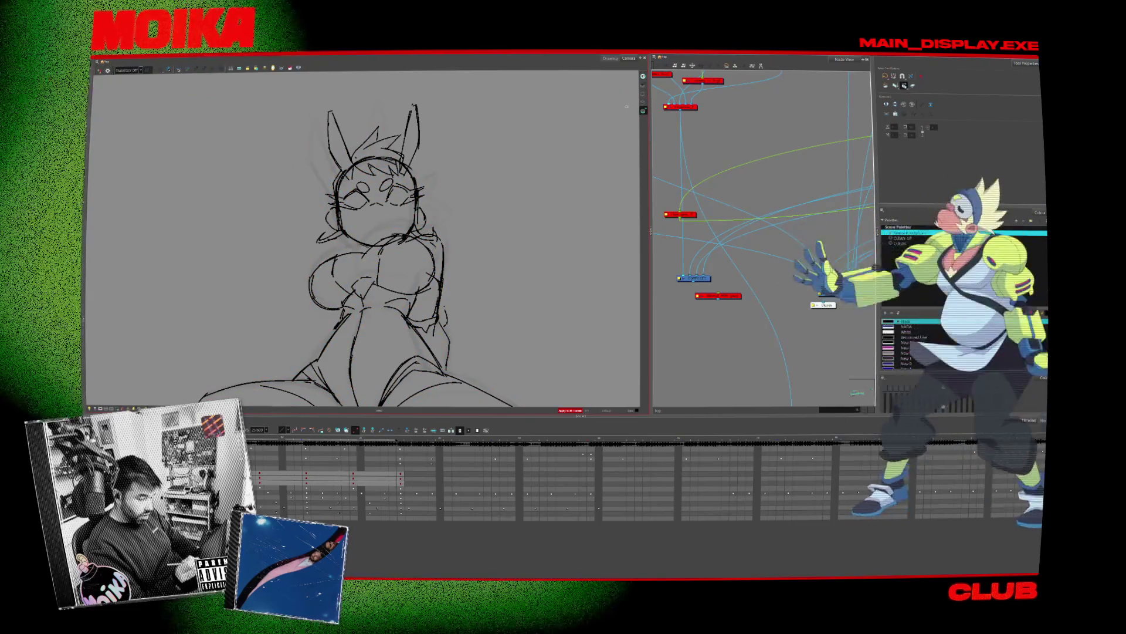
pyautogui.hotkey('alt', 'b')
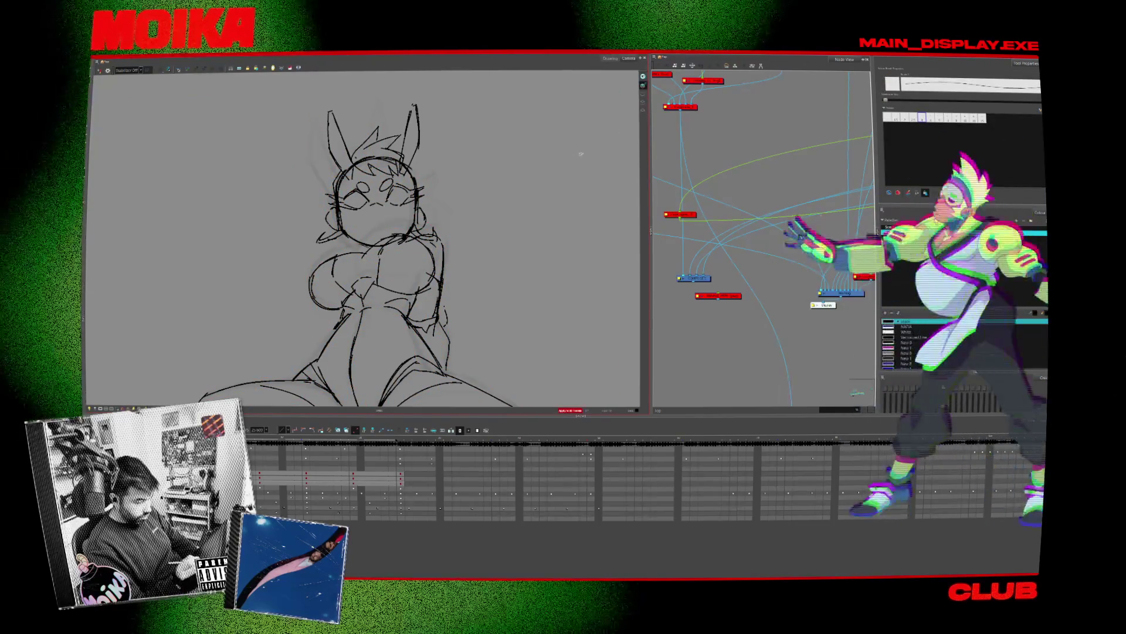
pyautogui.hotkey('alt', 'o')
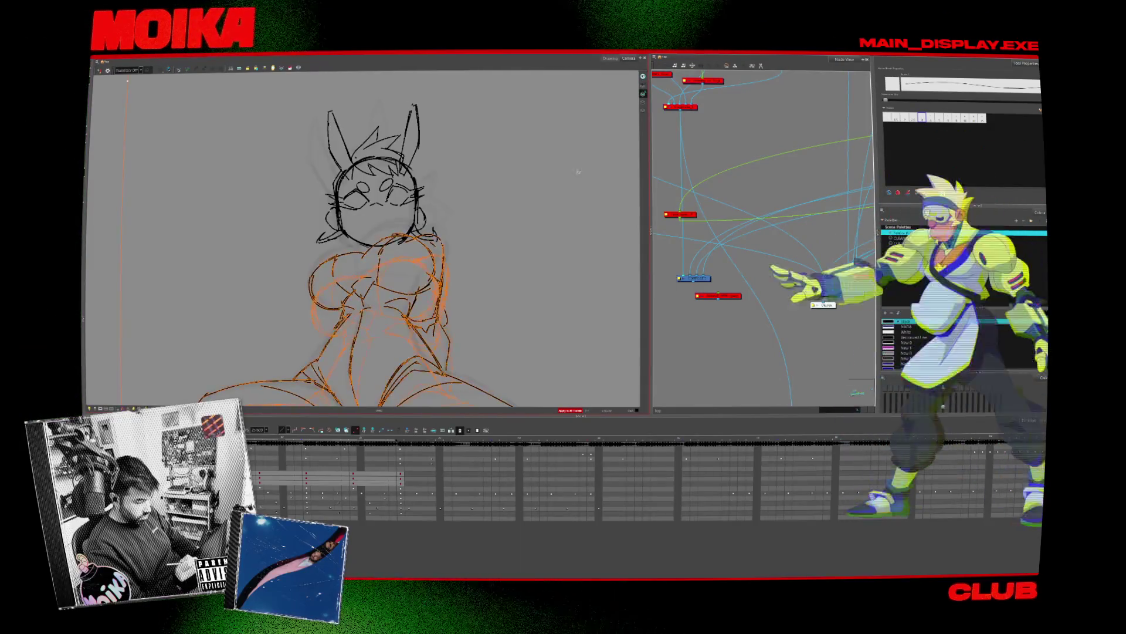
# Hide the onion skin and select the head and ear strokes to check them
pyautogui.hotkey('alt', 's')
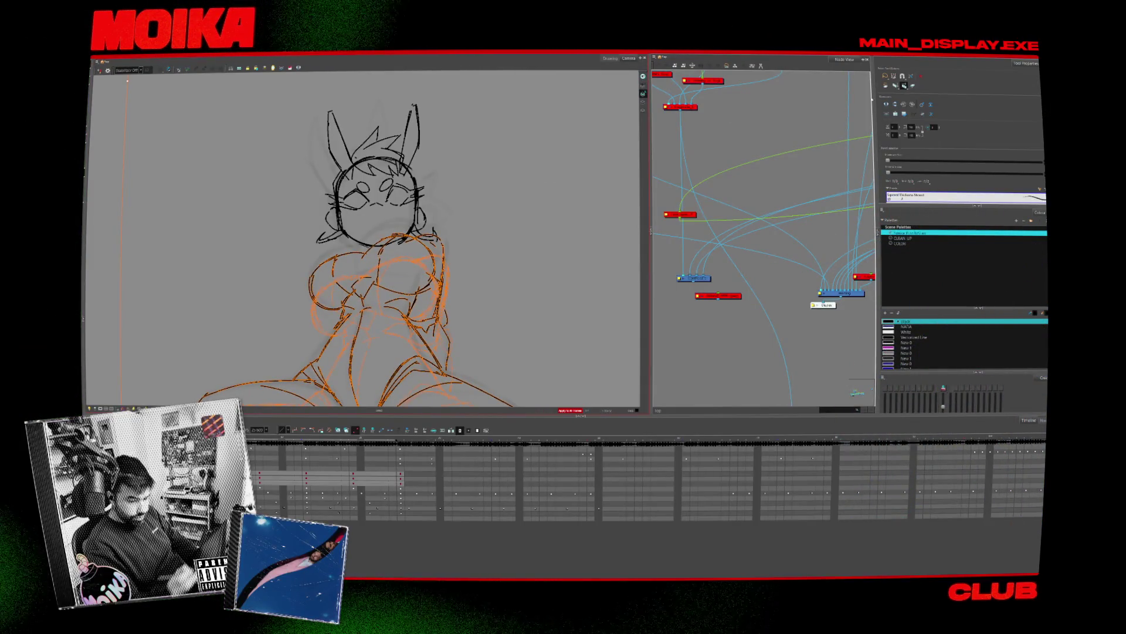
pyautogui.hotkey('alt', 'o')
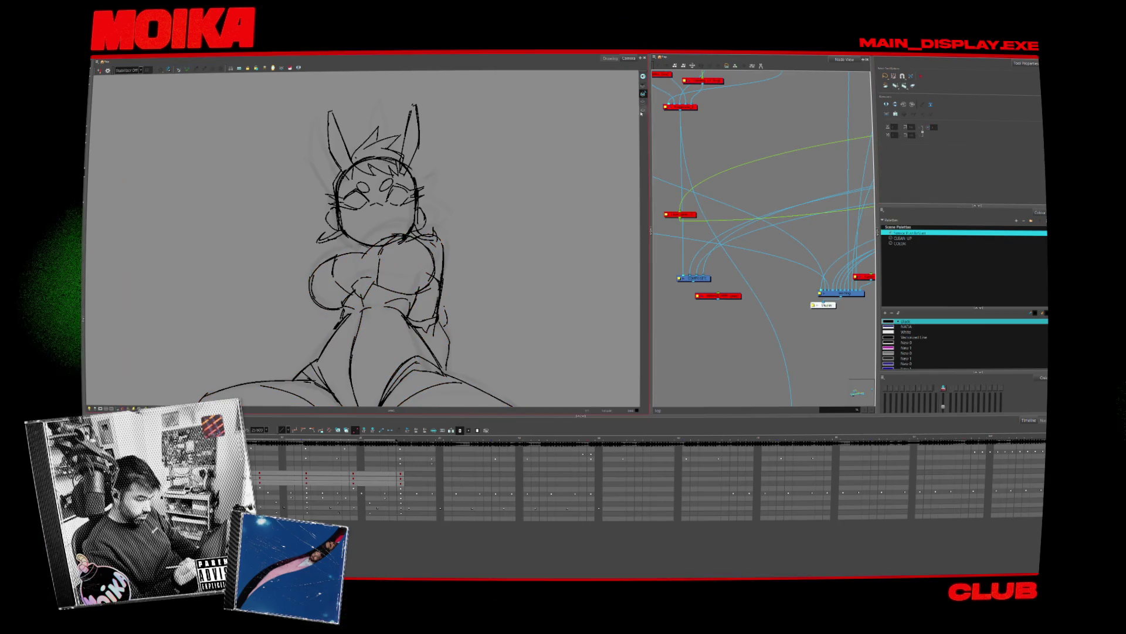
pyautogui.hotkey('alt', 's')
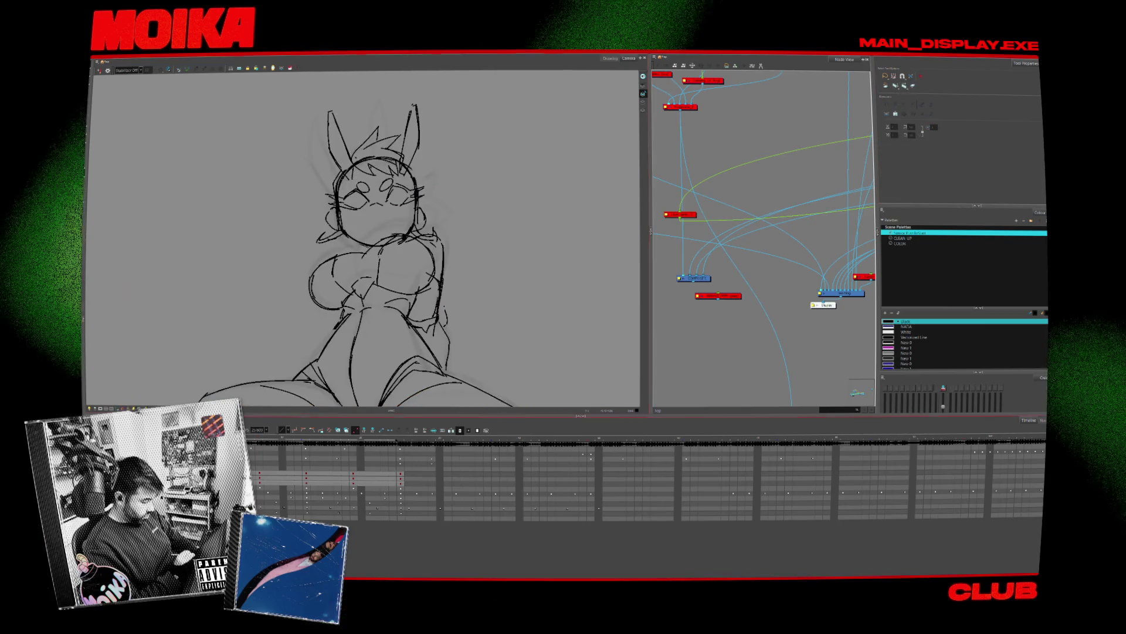
pyautogui.moveTo(311, 97); pyautogui.dragTo(446, 252)
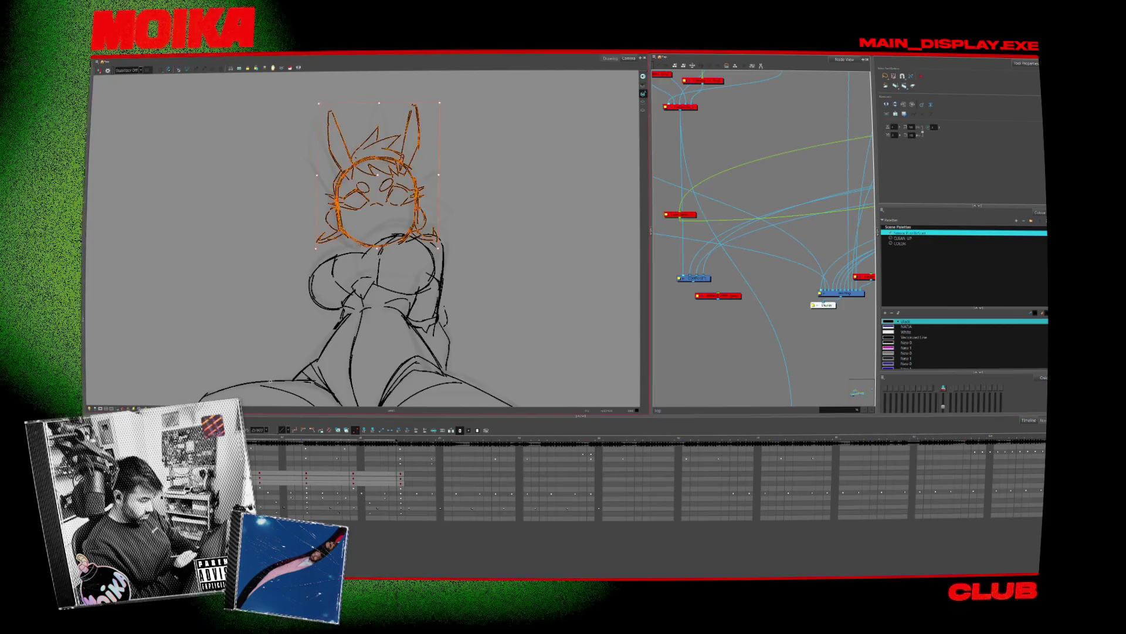
pyautogui.hotkey('ctrl', 'z')
pyautogui.moveTo(453, 204); pyautogui.dragTo(499, 241)
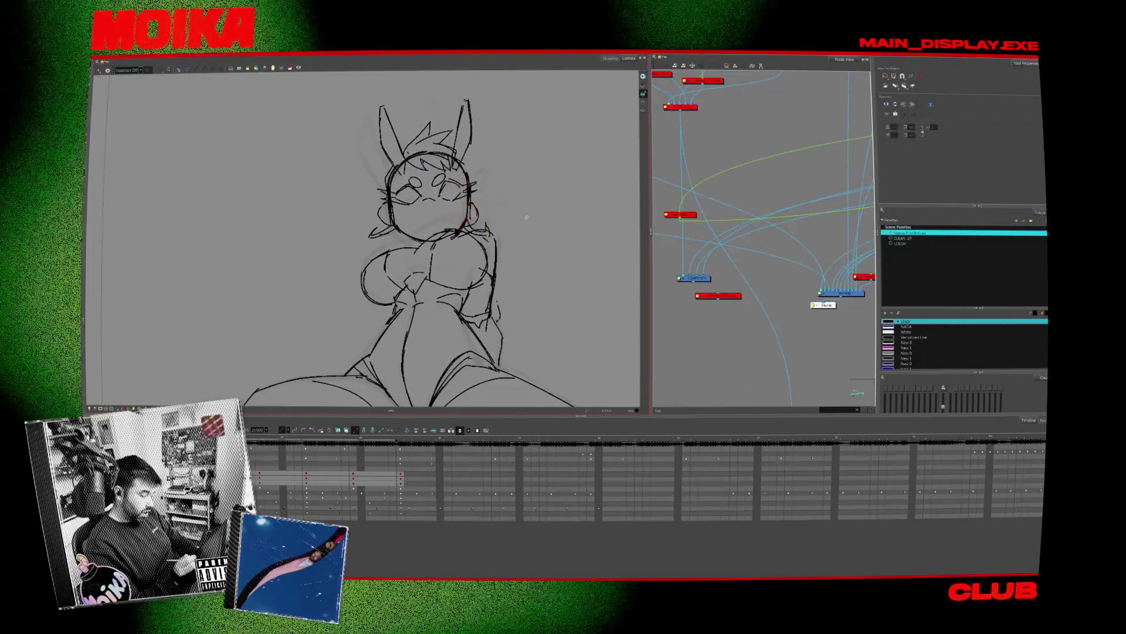
pyautogui.click(499, 237)
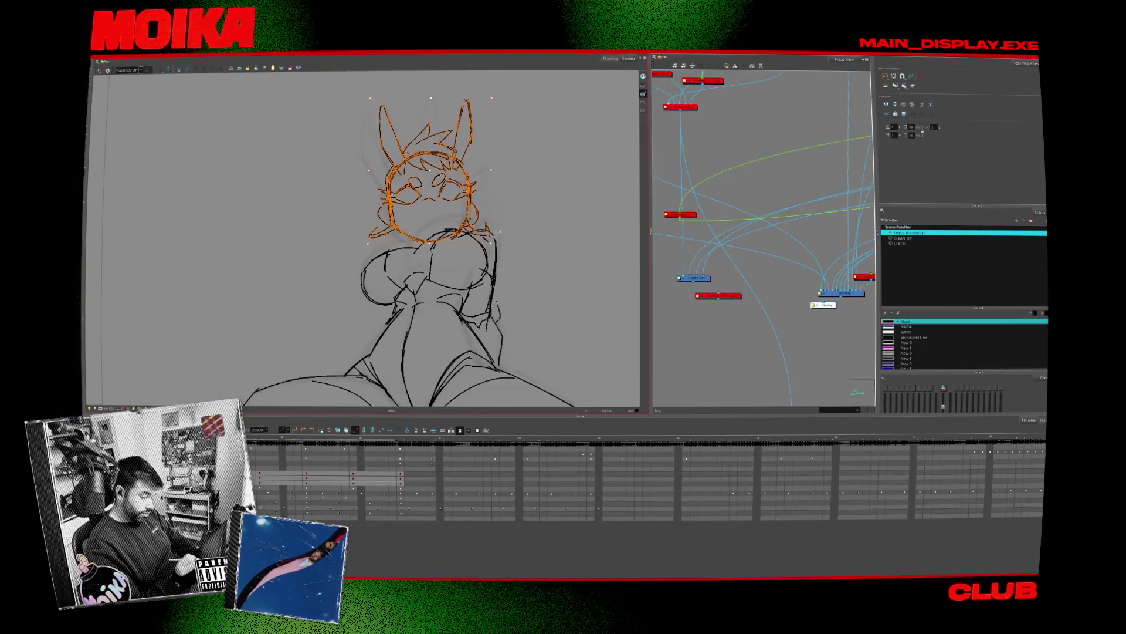
pyautogui.click(506, 232)
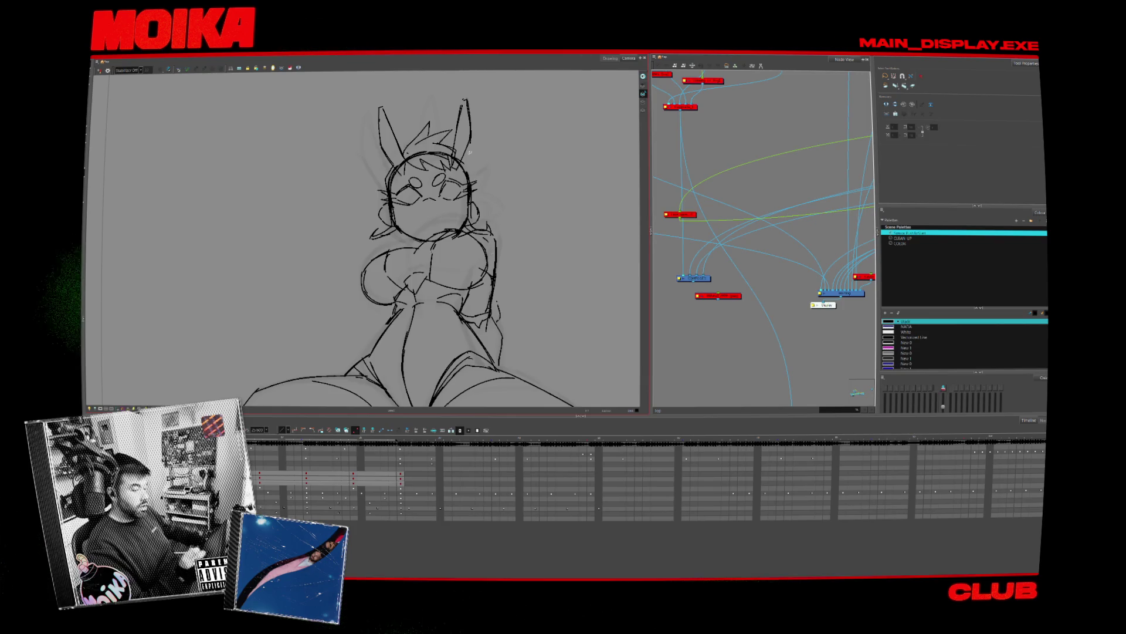
# Draw a black brush line beside the girl's left cheek
pyautogui.click(906, 342)
pyautogui.hotkey('alt', 'b')
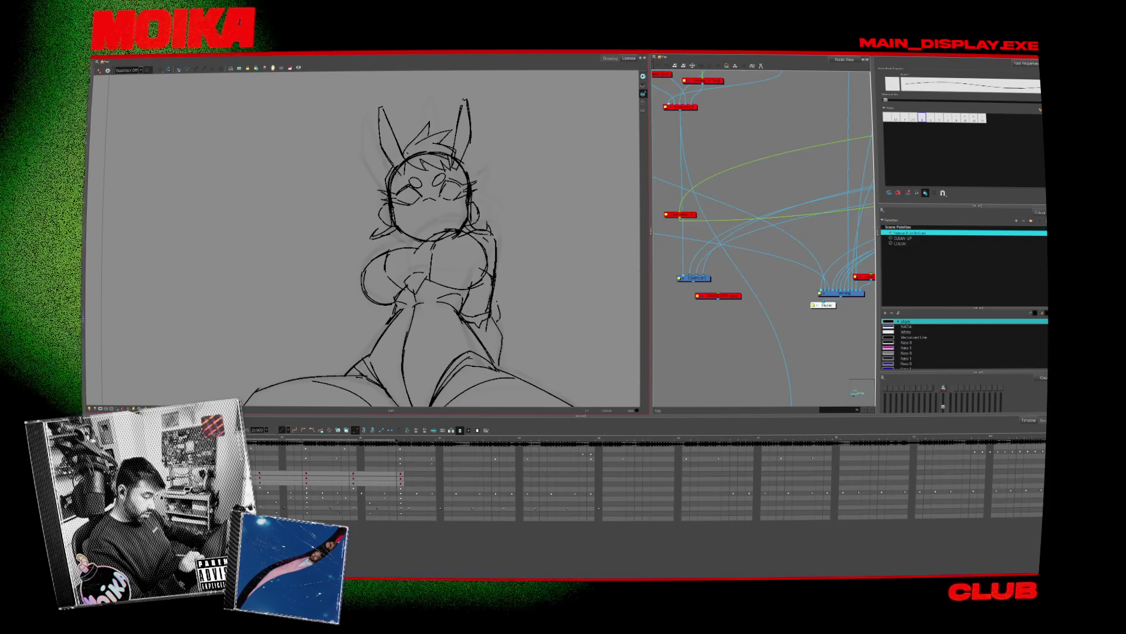
pyautogui.moveTo(463, 227)
pyautogui.mouseDown()
pyautogui.moveTo(498, 232)
pyautogui.moveTo(383, 232)
pyautogui.moveTo(373, 244)
pyautogui.mouseUp()
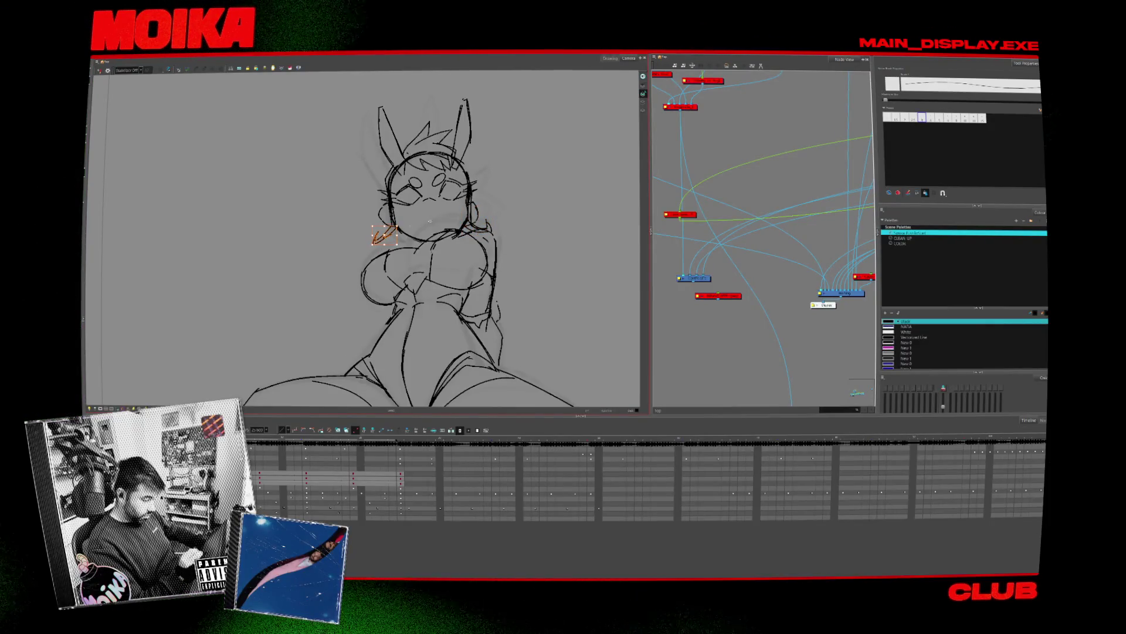
# Select the left and right eye strokes for adjustment, then zoom out to the whole drawing
pyautogui.press('Escape')
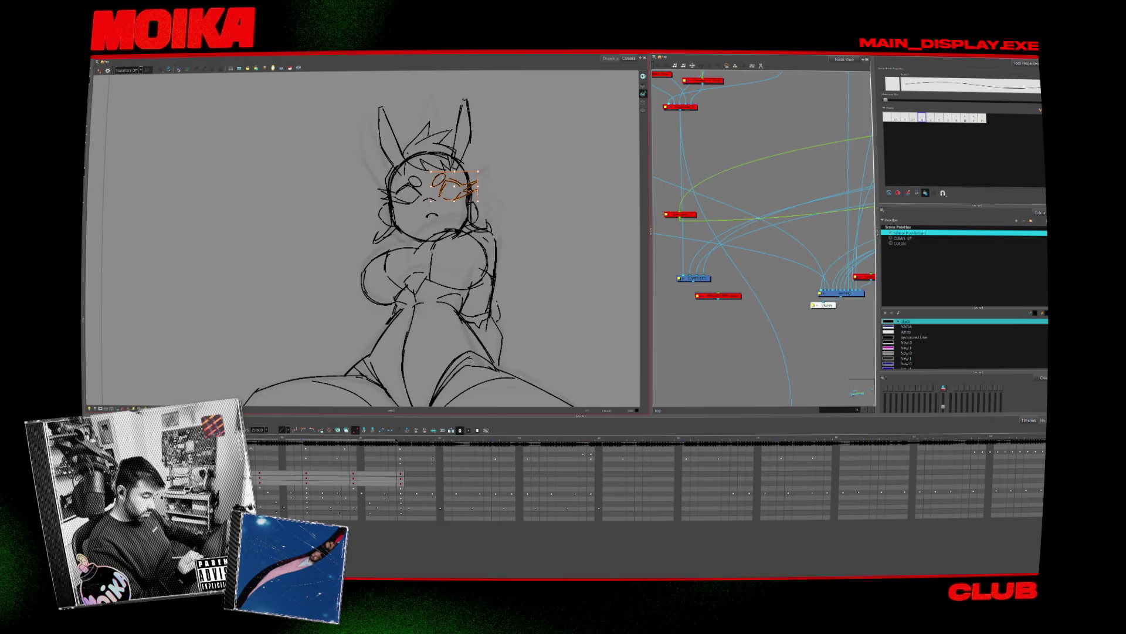
pyautogui.click(418, 180)
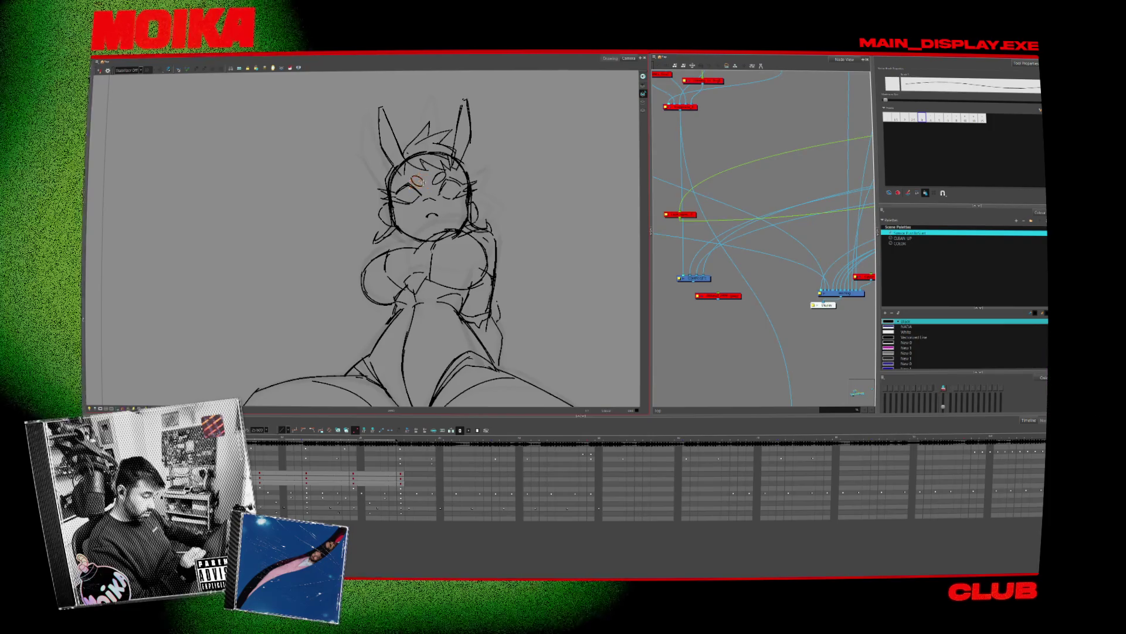
pyautogui.click(440, 177)
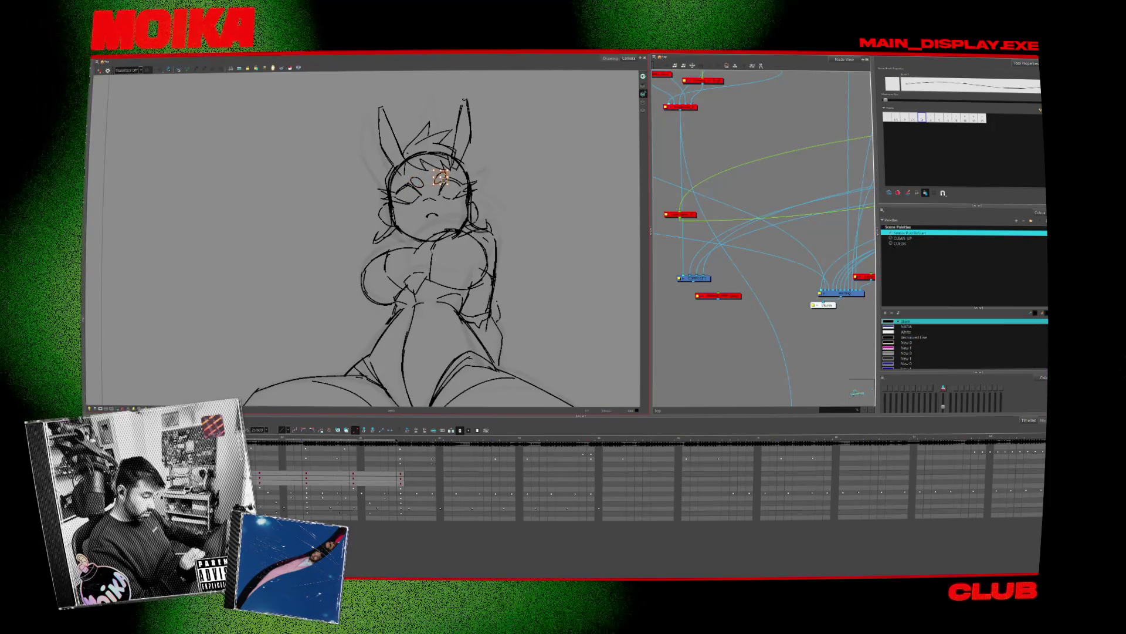
pyautogui.press('Escape')
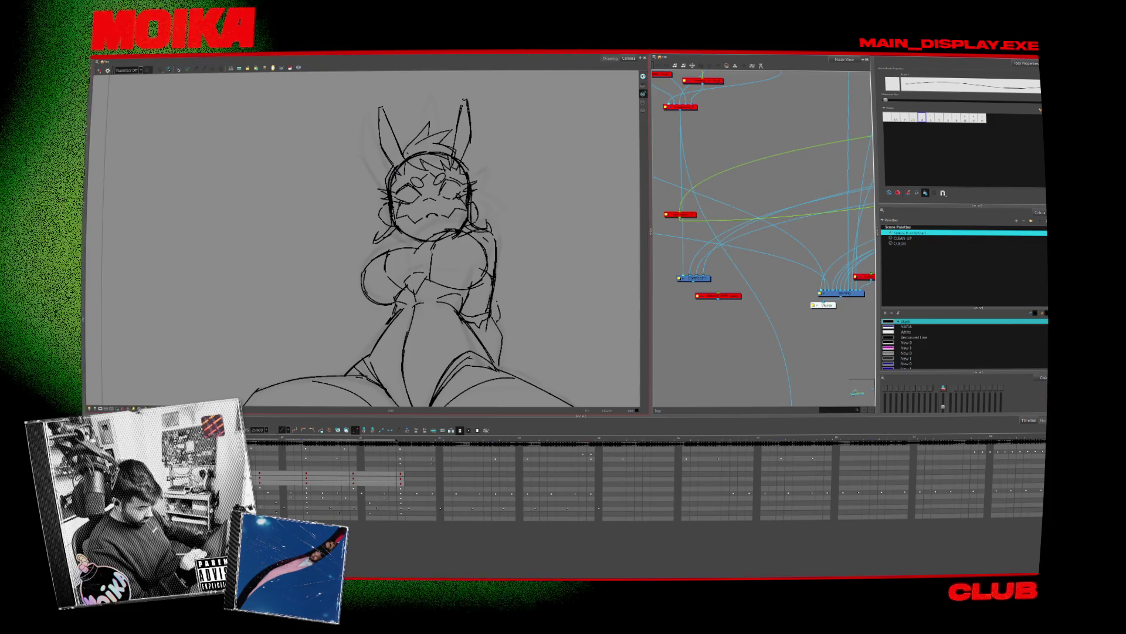
pyautogui.hotkey('alt', 'z')
pyautogui.scroll(-5, 499, 217)
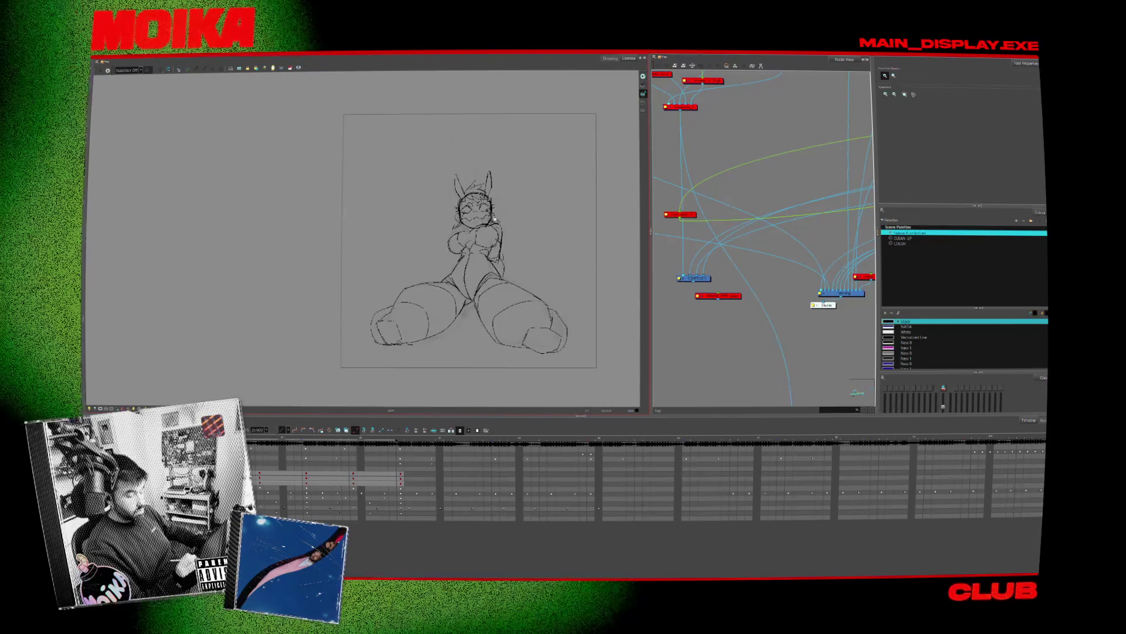
# Select the right cheek, jaw and chin strokes to fix them
pyautogui.scroll(5, 499, 218)
pyautogui.scroll(-3, 498, 218)
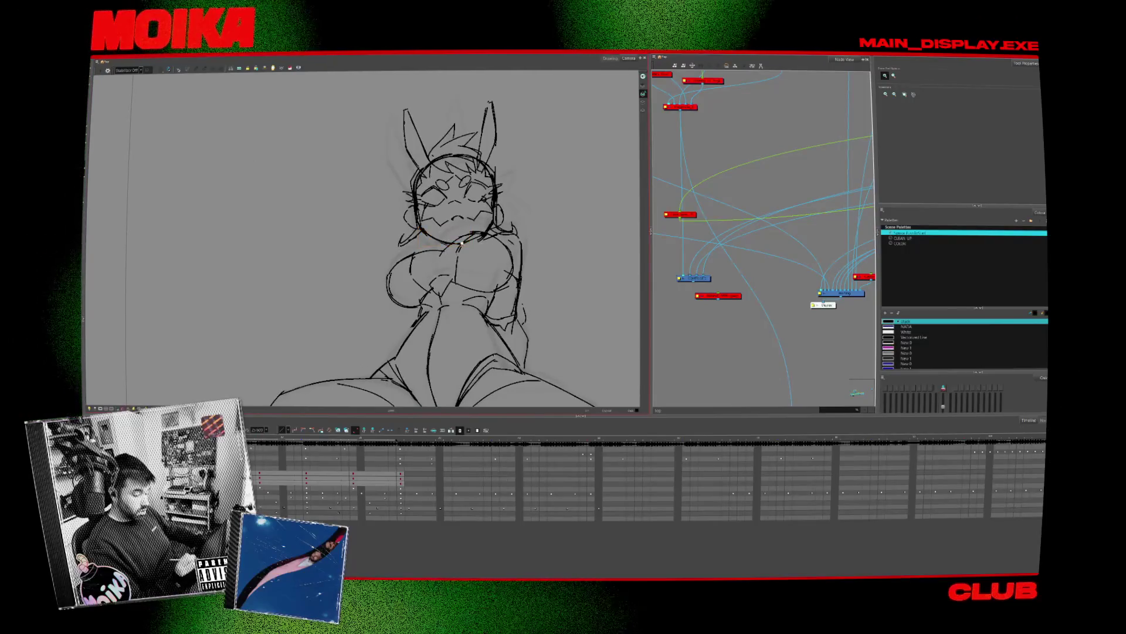
pyautogui.hotkey('alt', 'b')
pyautogui.hotkey('alt', '/')
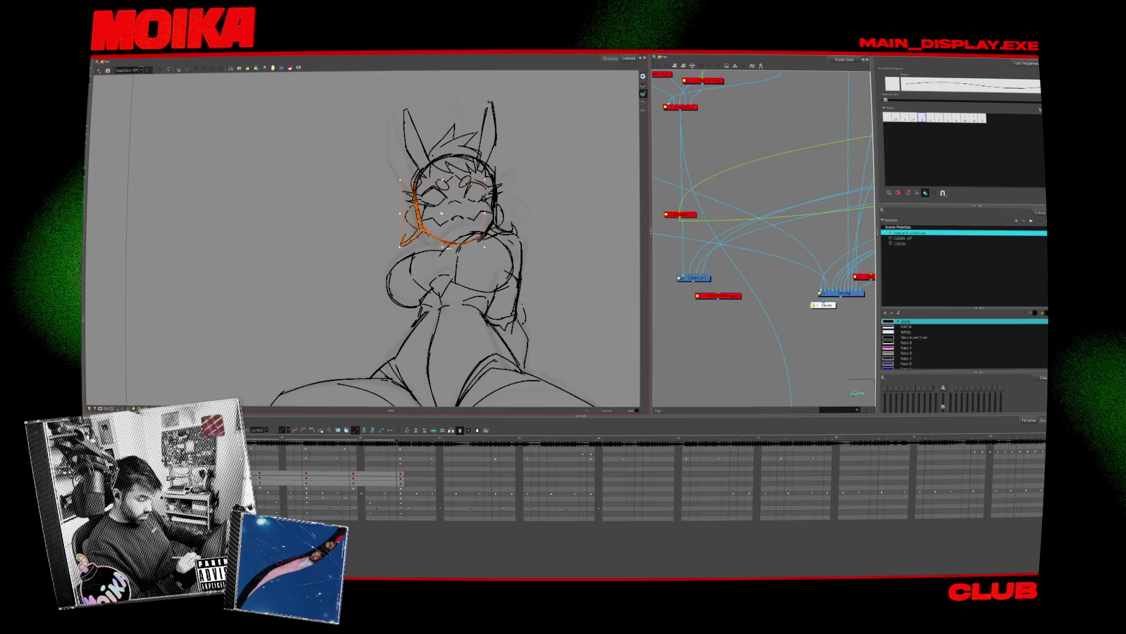
pyautogui.click(493, 225)
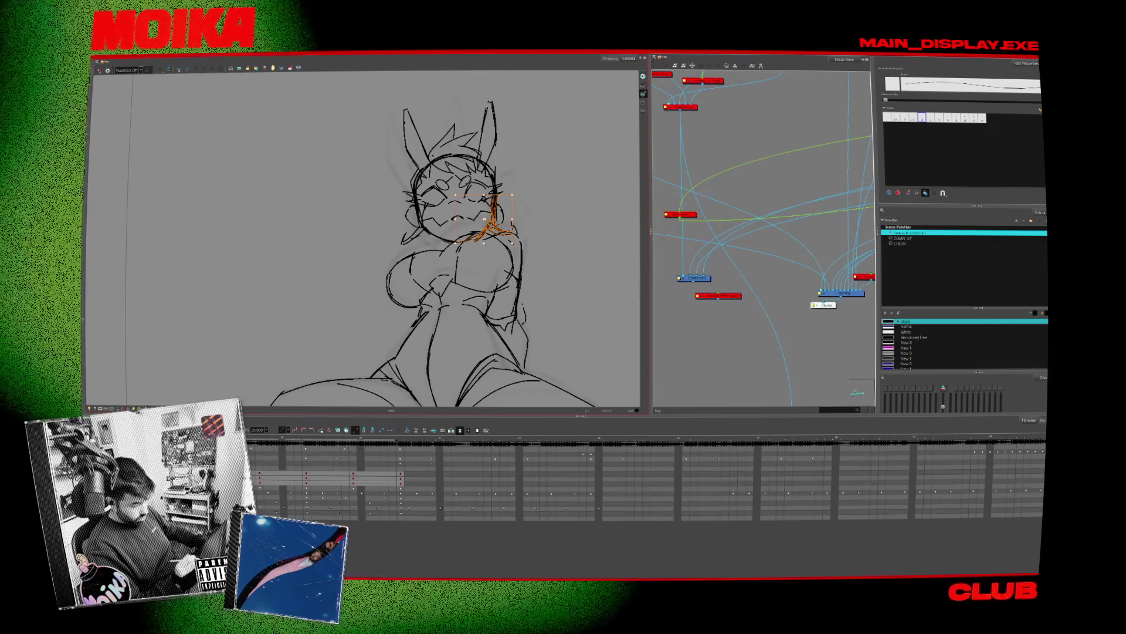
pyautogui.click(469, 240)
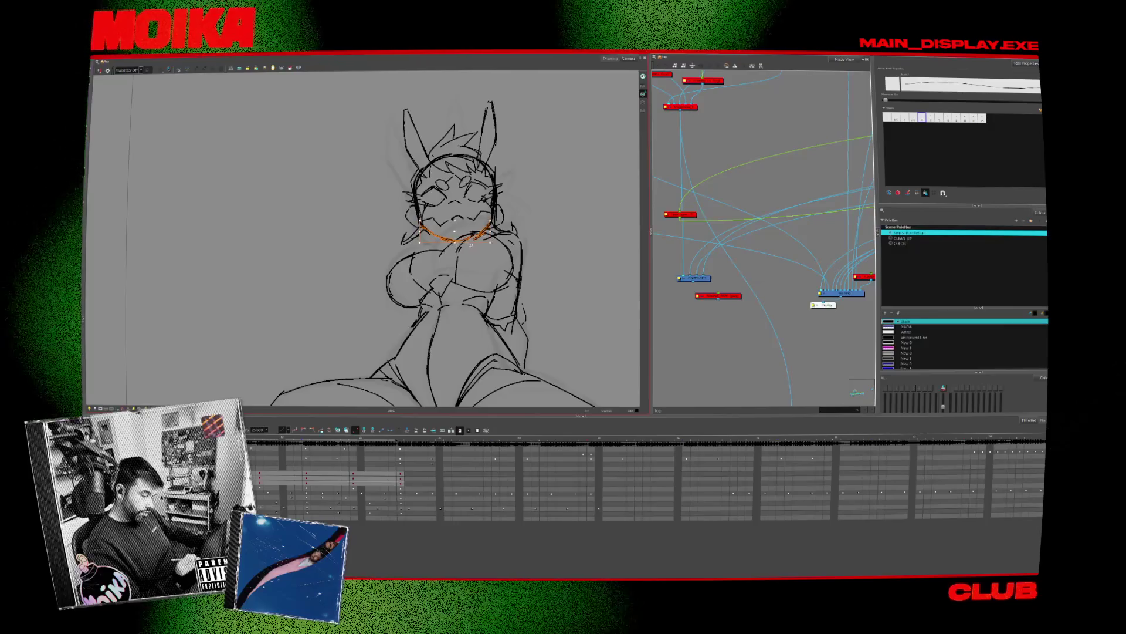
pyautogui.press('Escape')
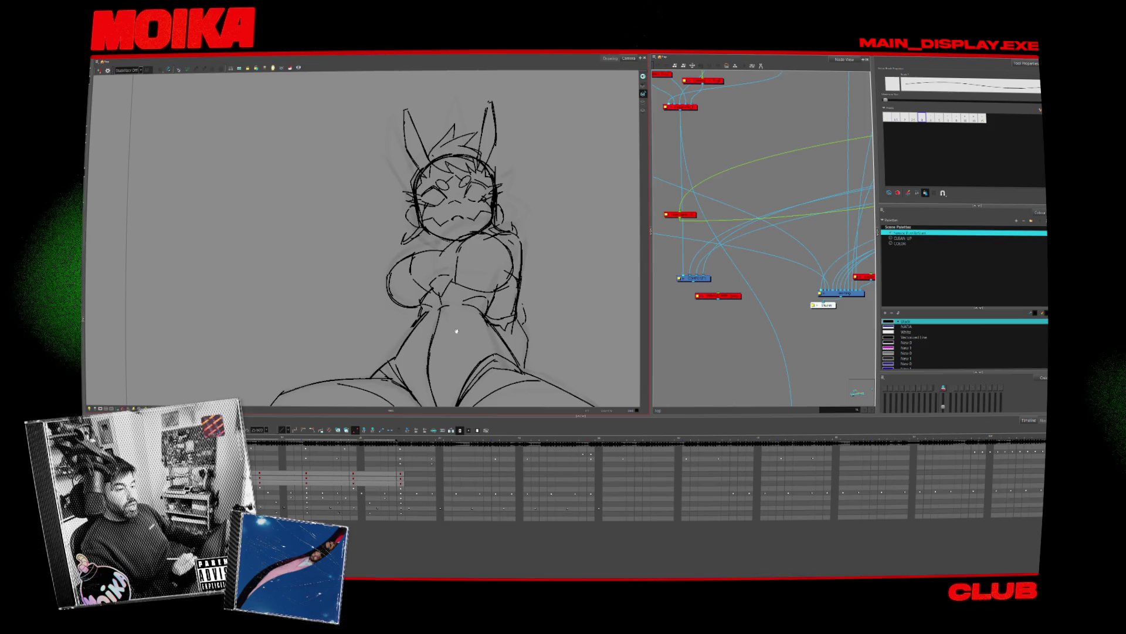
# Lasso both ears and redraw the right ear's outer line with the Brush
pyautogui.moveTo(457, 331); pyautogui.dragTo(444, 352)
pyautogui.moveTo(464, 93); pyautogui.dragTo(395, 114)
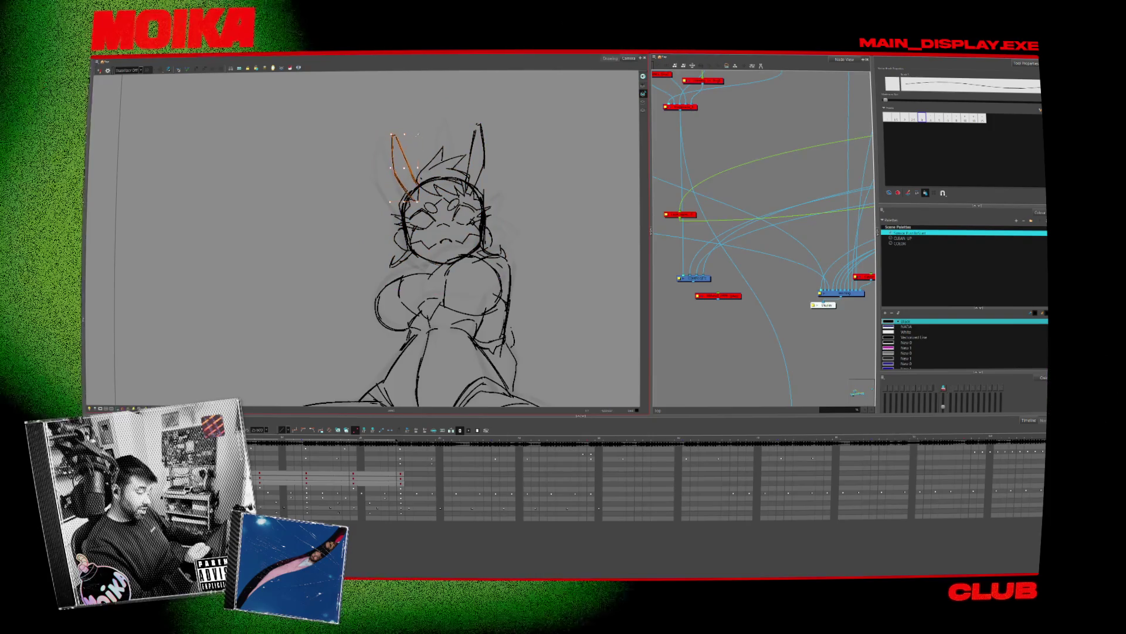
pyautogui.moveTo(504, 118)
pyautogui.mouseDown()
pyautogui.moveTo(516, 126)
pyautogui.moveTo(466, 114)
pyautogui.mouseUp()
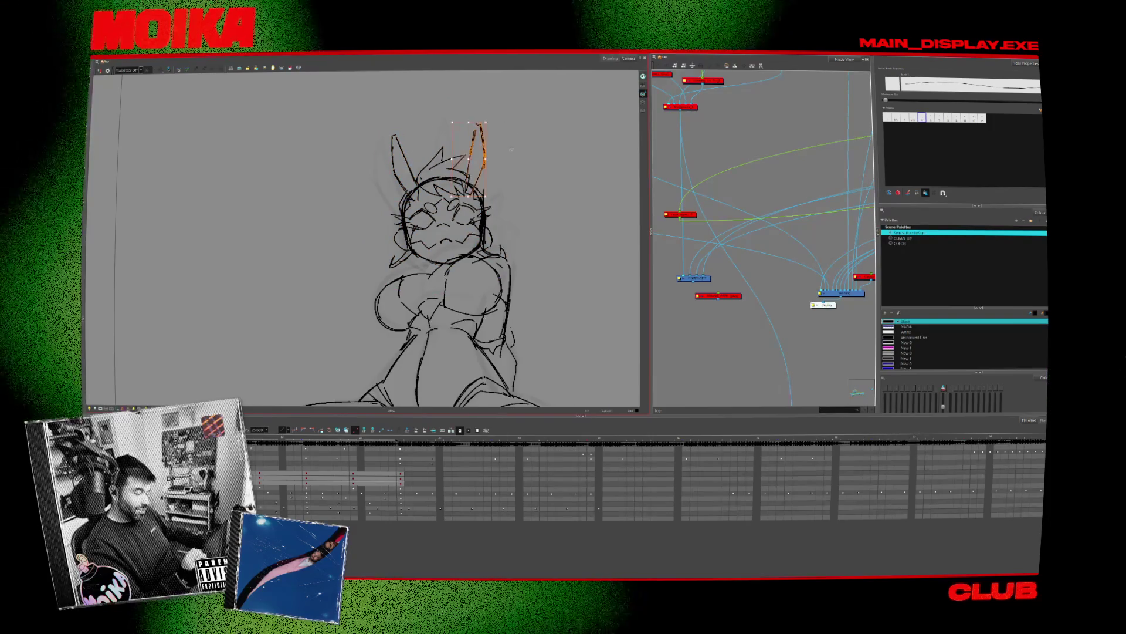
pyautogui.moveTo(510, 173)
pyautogui.mouseDown()
pyautogui.moveTo(469, 111)
pyautogui.moveTo(472, 176)
pyautogui.mouseUp()
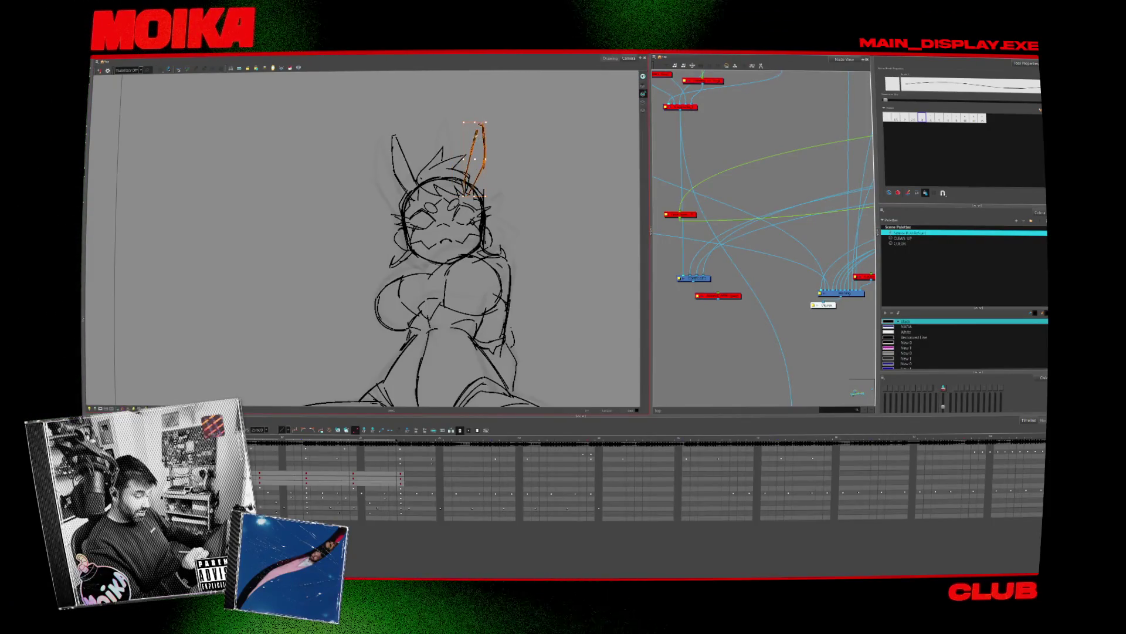
pyautogui.hotkey('alt', 'b')
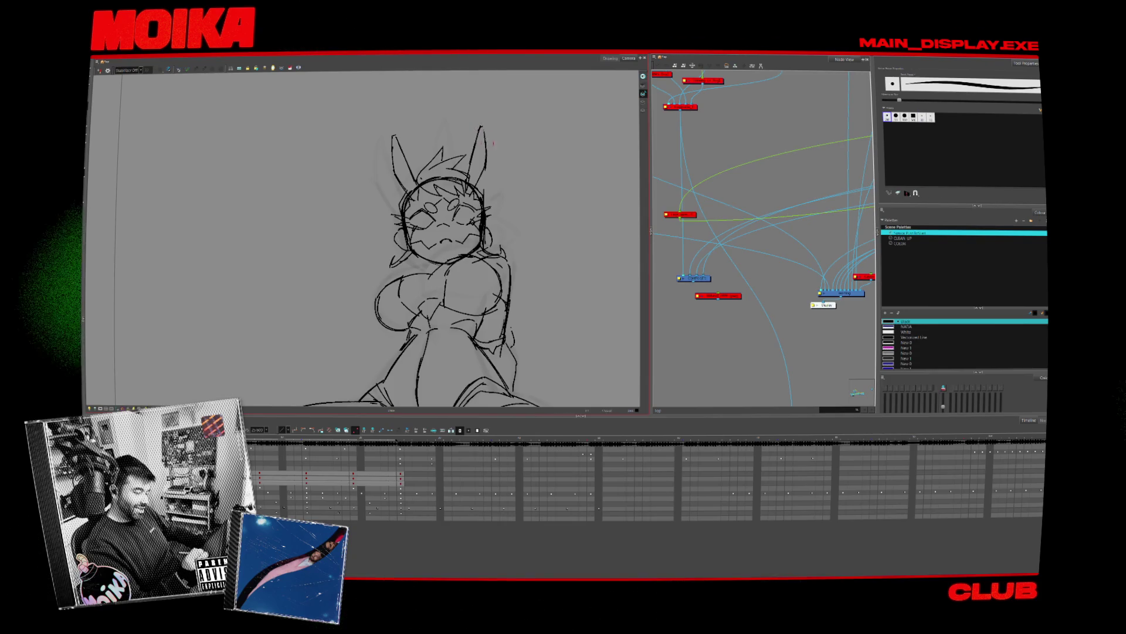
pyautogui.moveTo(485, 126); pyautogui.dragTo(486, 167)
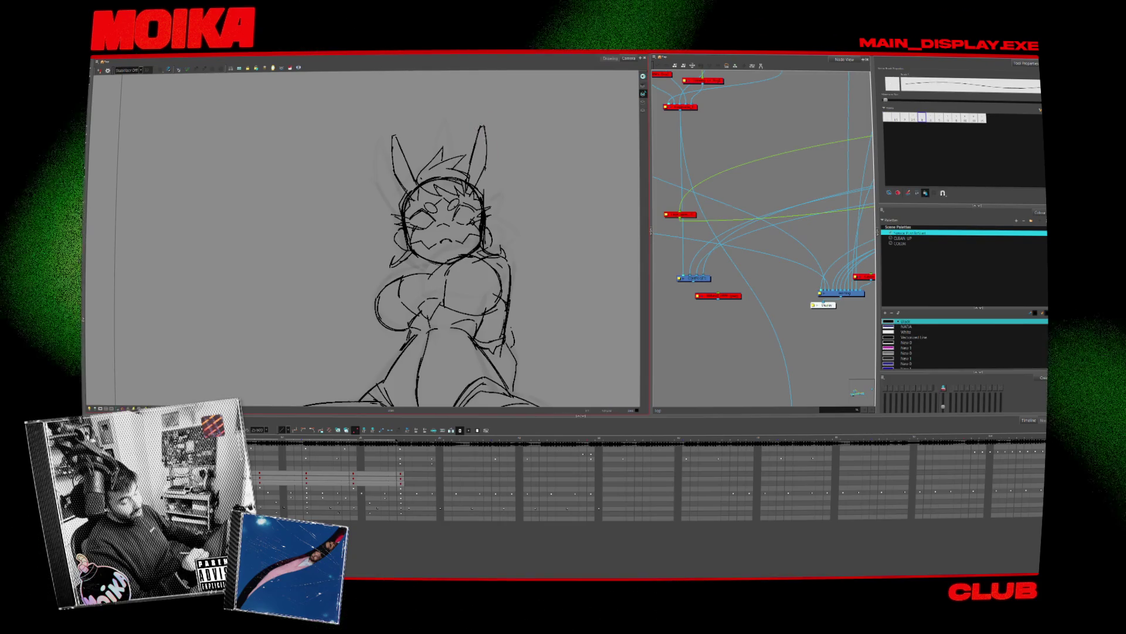
pyautogui.click(259, 482)
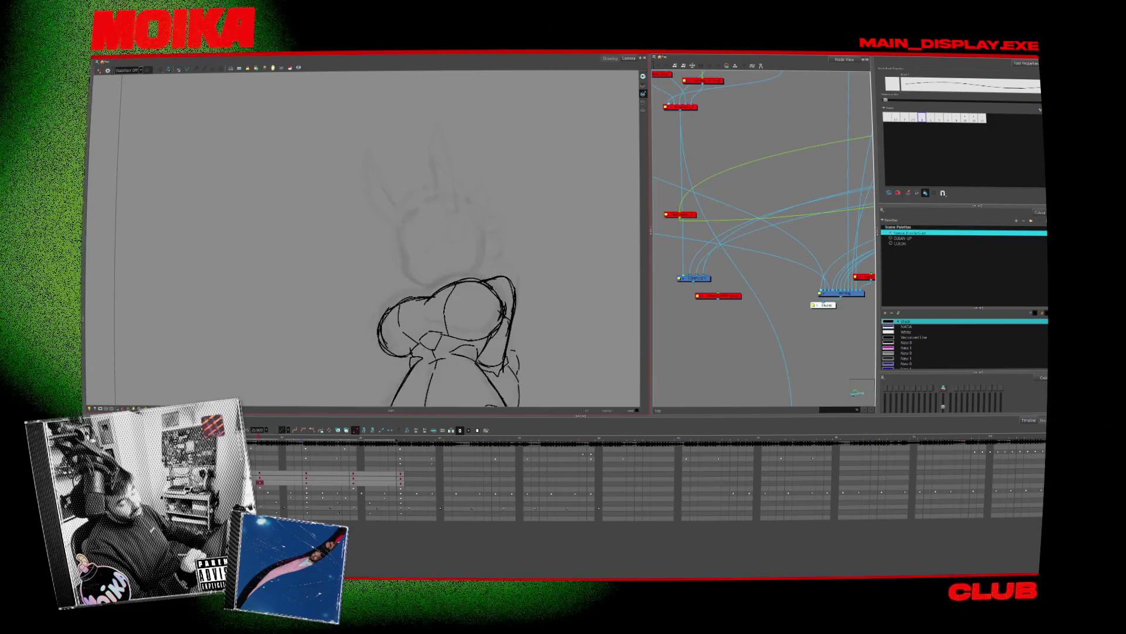
pyautogui.press(',')
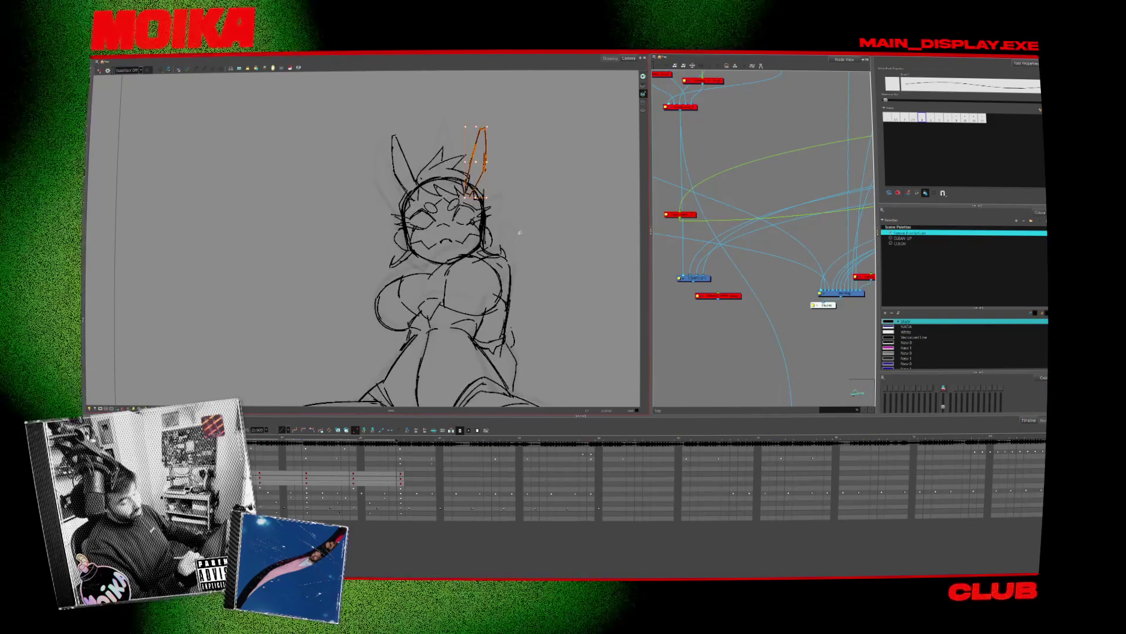
# Check the head's proportions in mirrored view and lasso-select the head strokes
pyautogui.moveTo(384, 120); pyautogui.dragTo(511, 271)
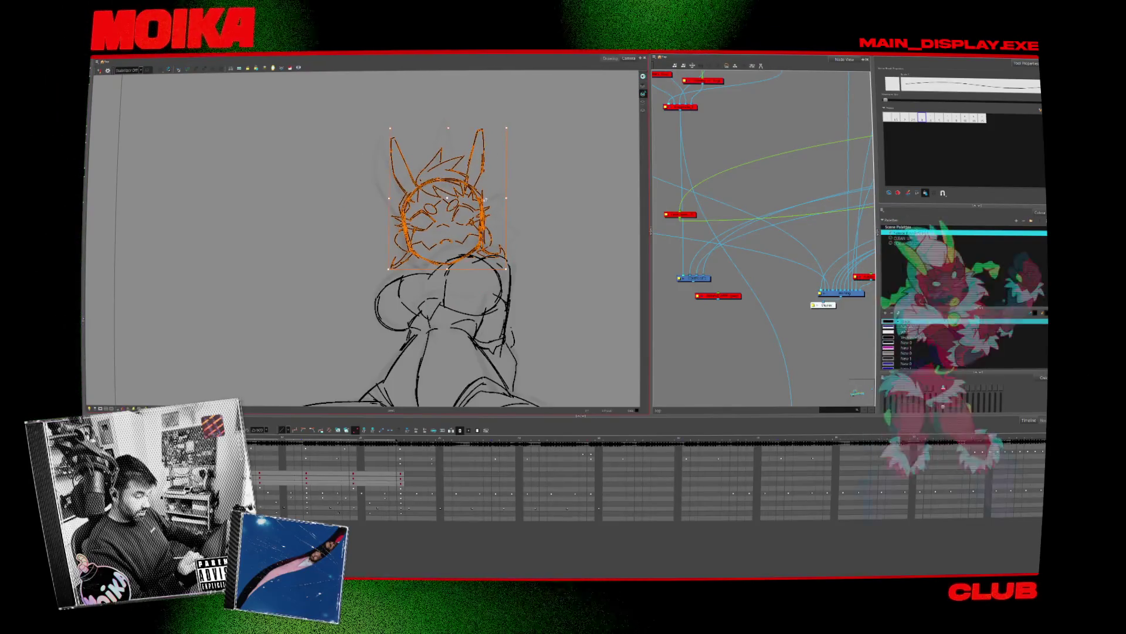
pyautogui.click(355, 321)
pyautogui.press('4')
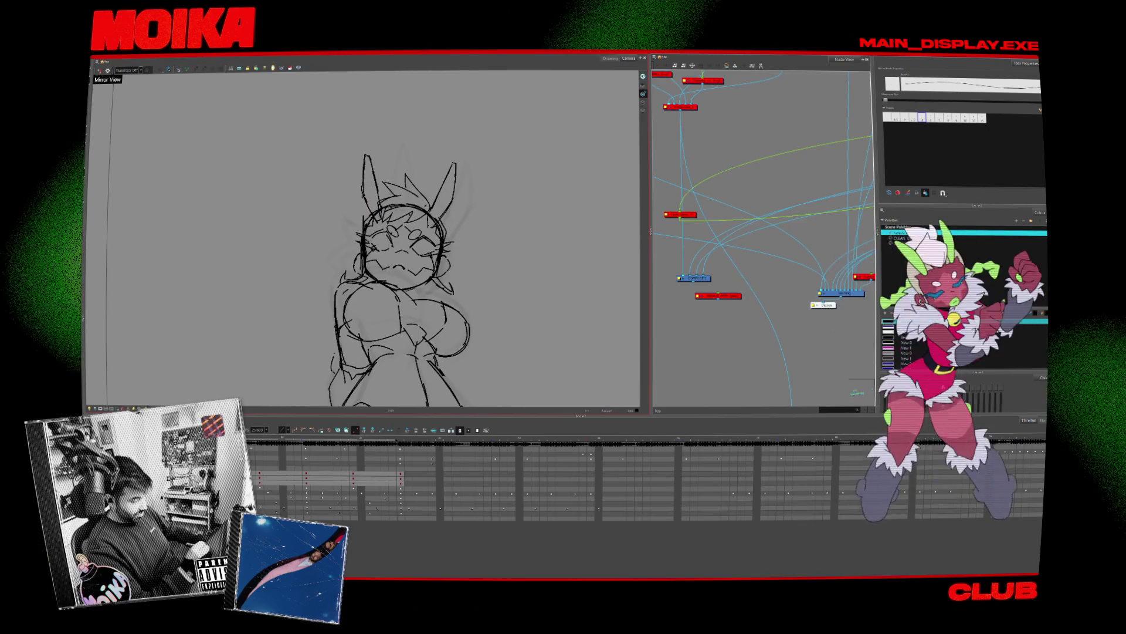
pyautogui.hotkey('alt', 'b')
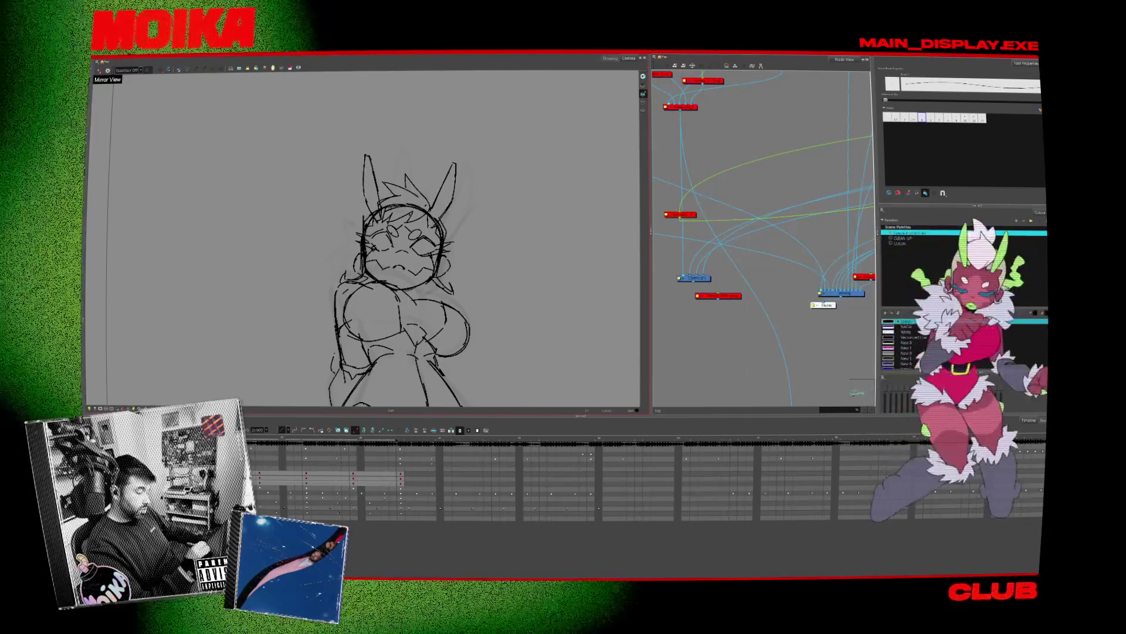
pyautogui.hotkey('alt', 'b')
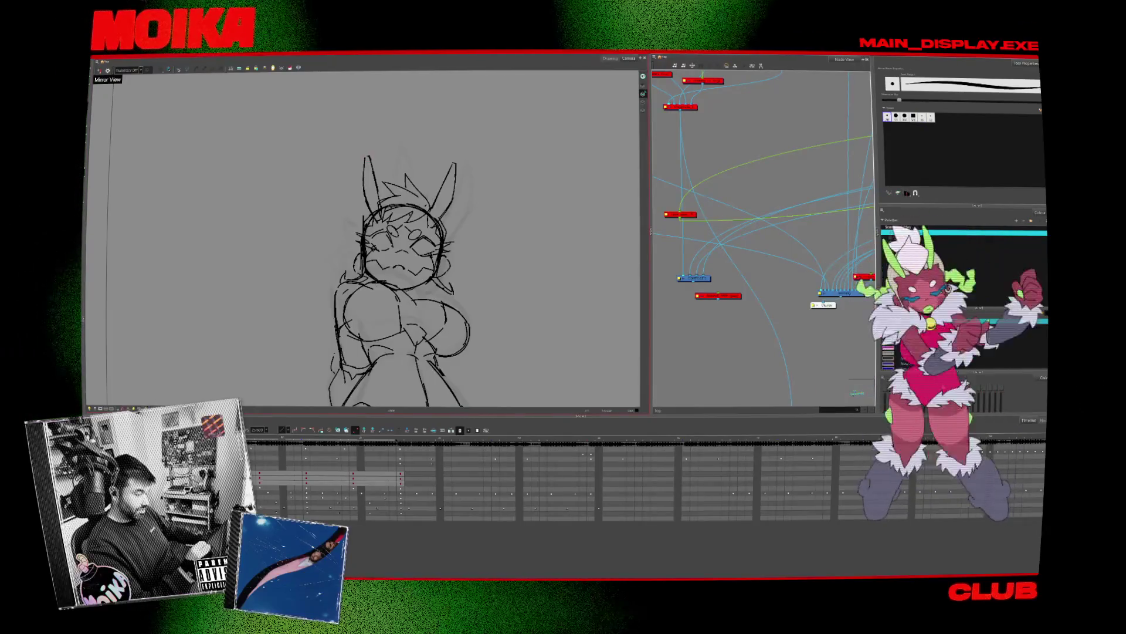
pyautogui.hotkey('alt', '/')
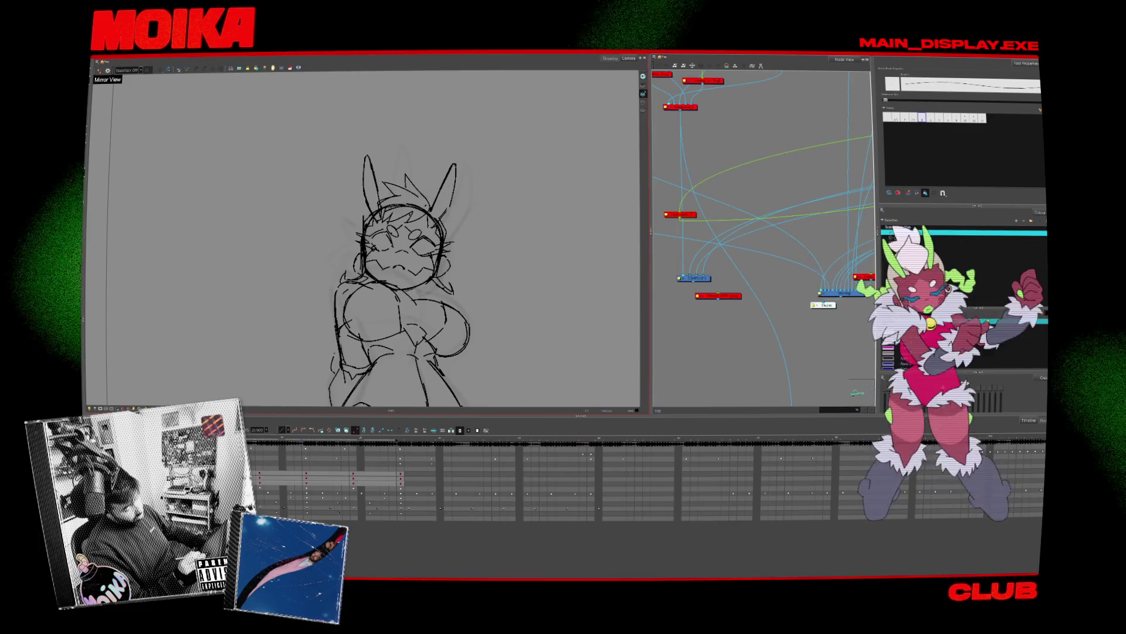
pyautogui.click(99, 70)
pyautogui.hotkey('alt', 'b')
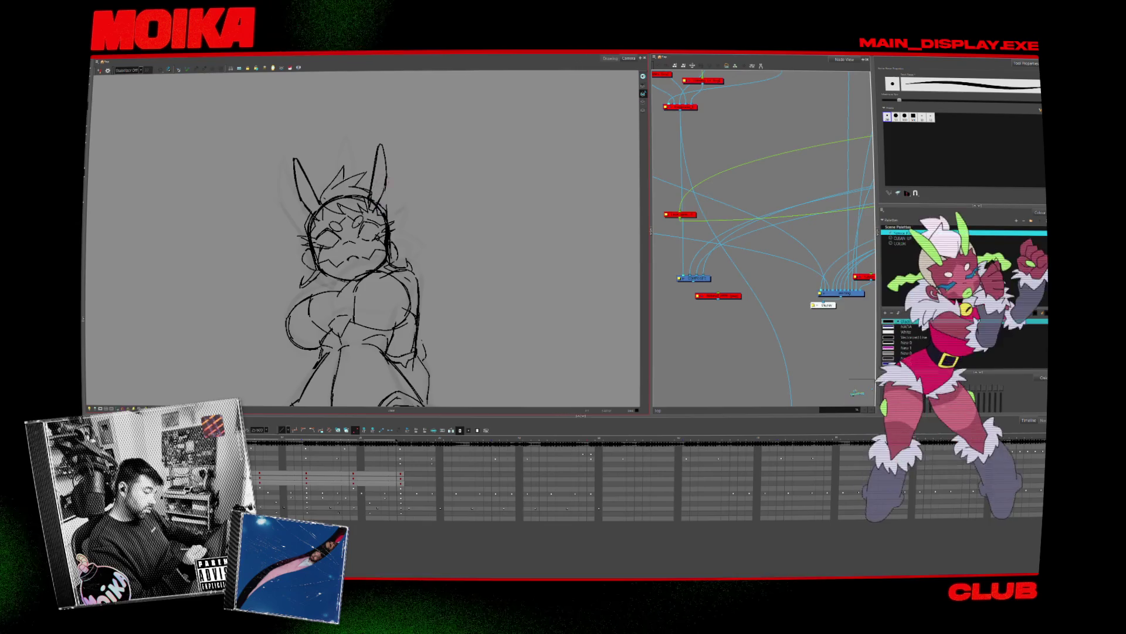
pyautogui.scroll(2, 327, 145)
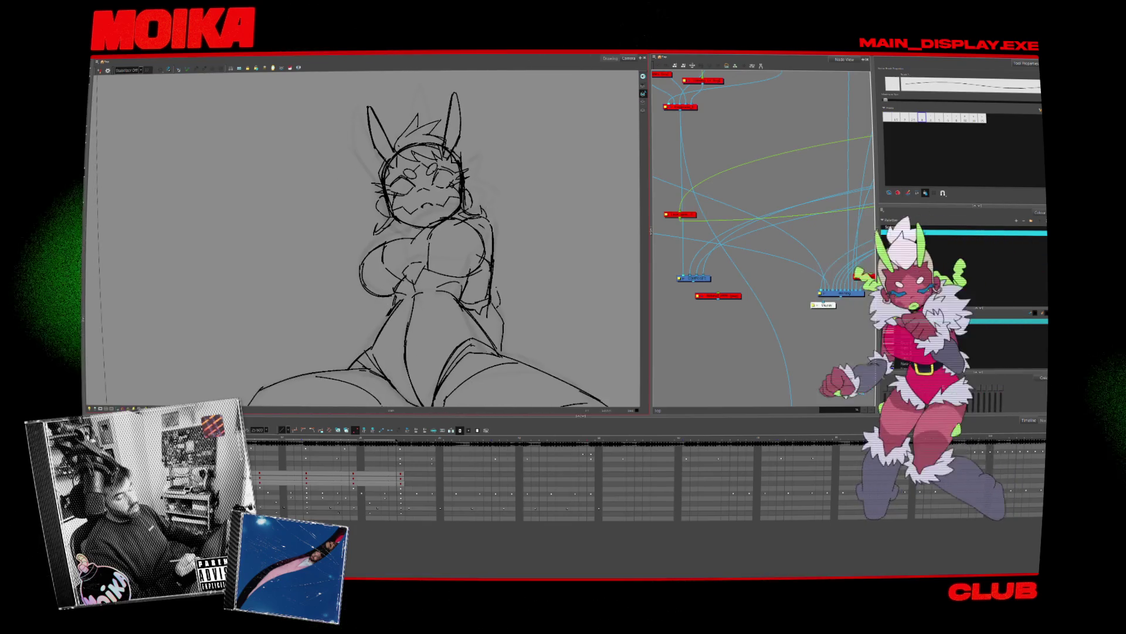
pyautogui.moveTo(326, 145); pyautogui.dragTo(498, 229)
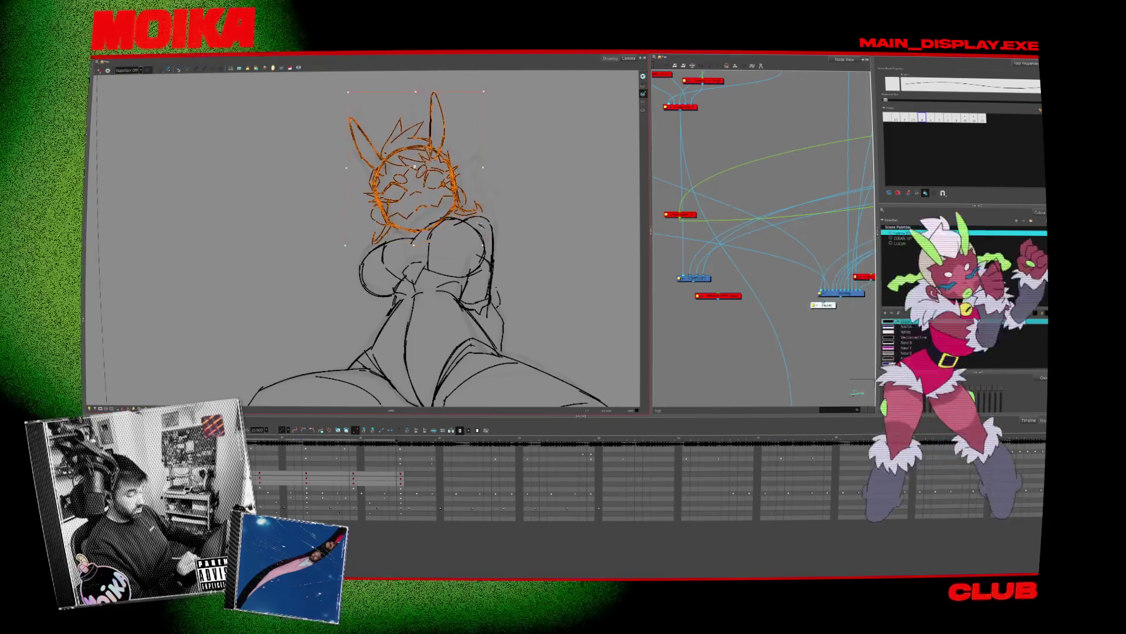
# Nudge the selected head up and right, then select all head lines and shift them right
pyautogui.moveTo(456, 200); pyautogui.dragTo(502, 194)
pyautogui.scroll(-3, 501, 194)
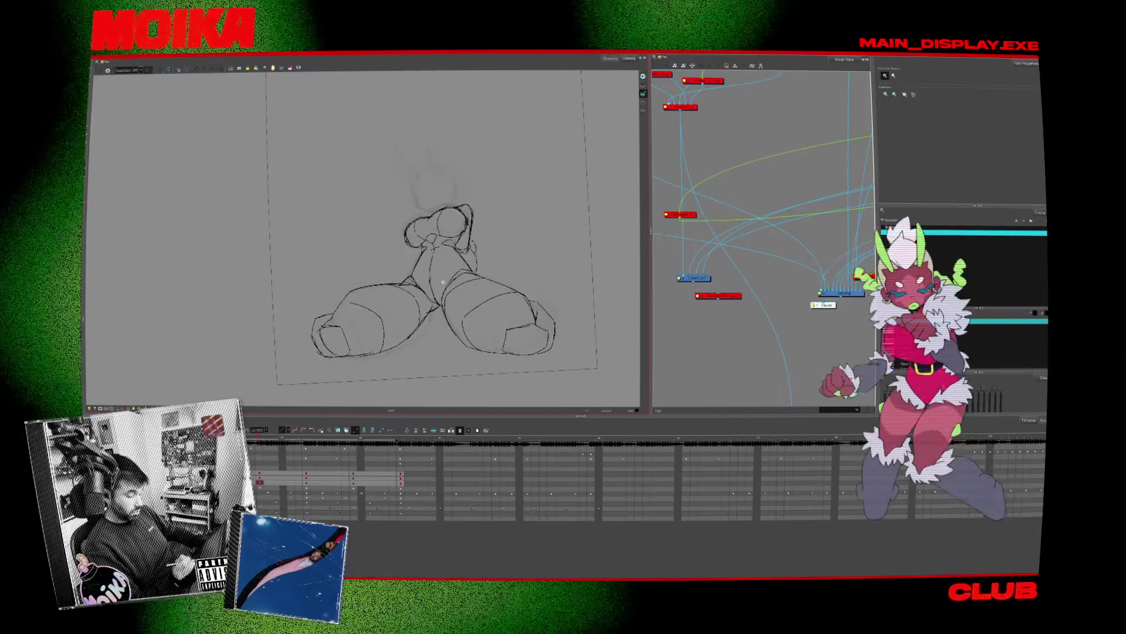
pyautogui.scroll(3, 502, 194)
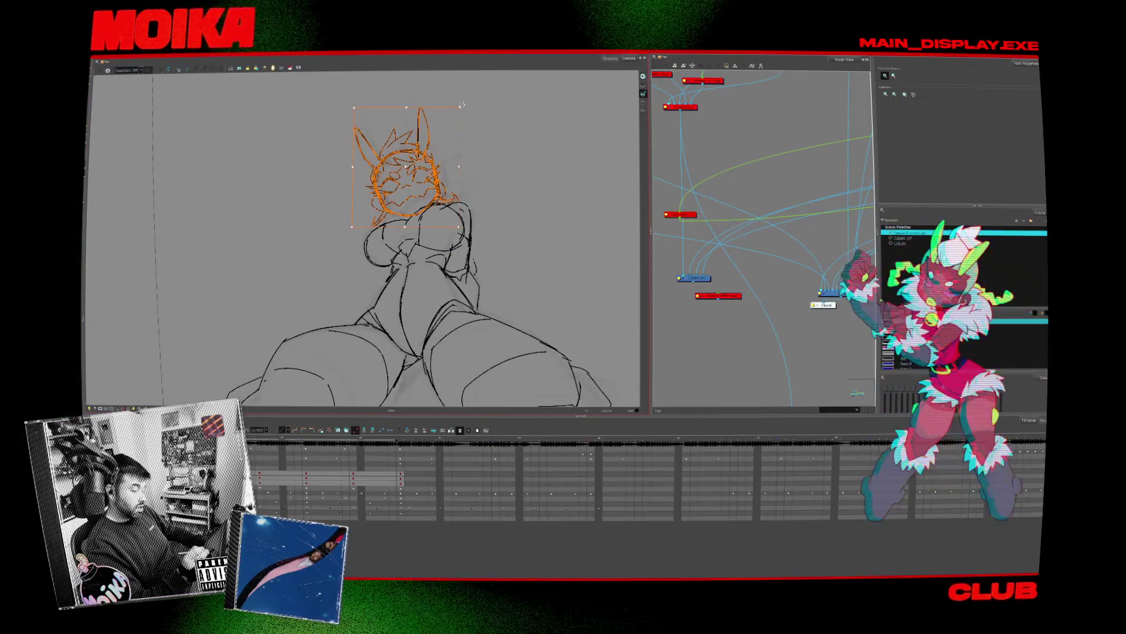
pyautogui.moveTo(406, 166); pyautogui.dragTo(410, 164)
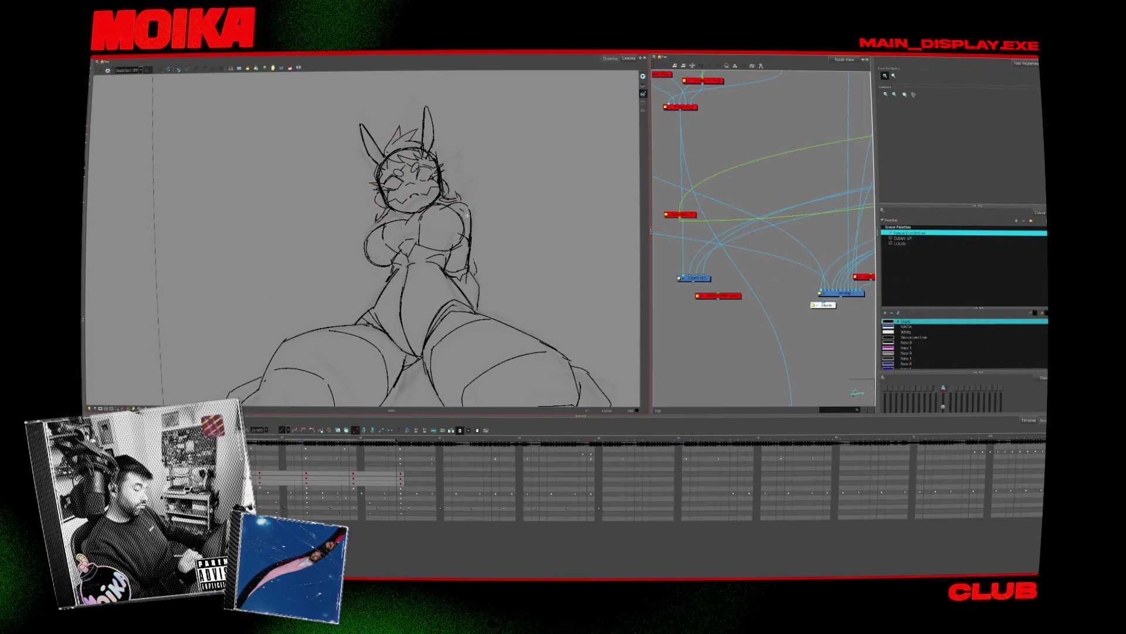
pyautogui.hotkey('alt', 'b')
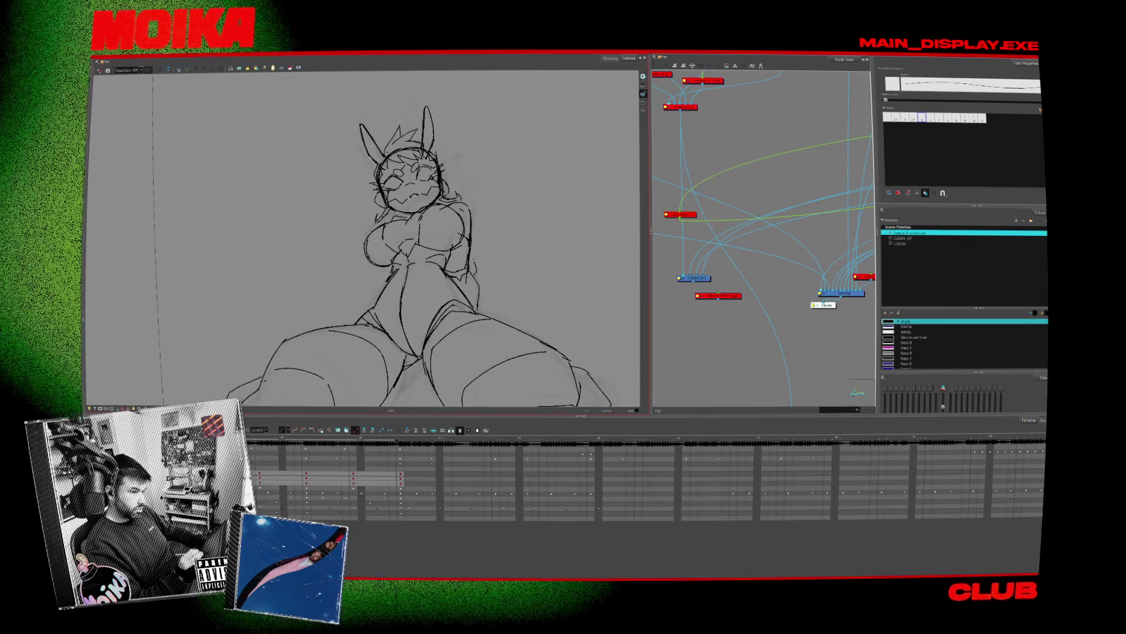
pyautogui.press('.')
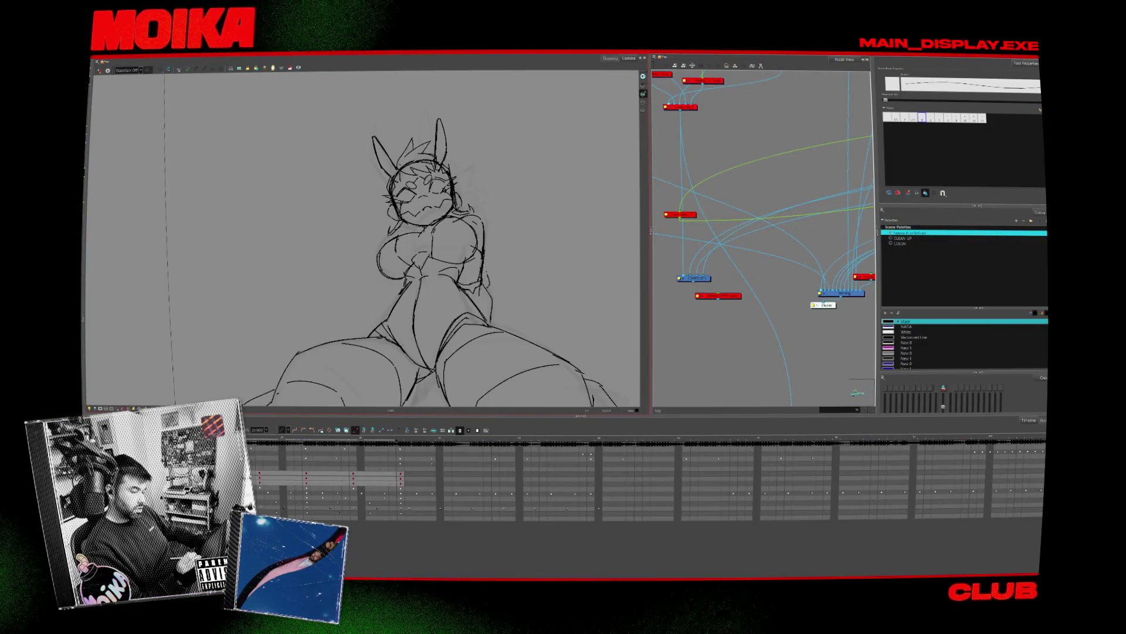
pyautogui.moveTo(505, 123); pyautogui.dragTo(429, 270)
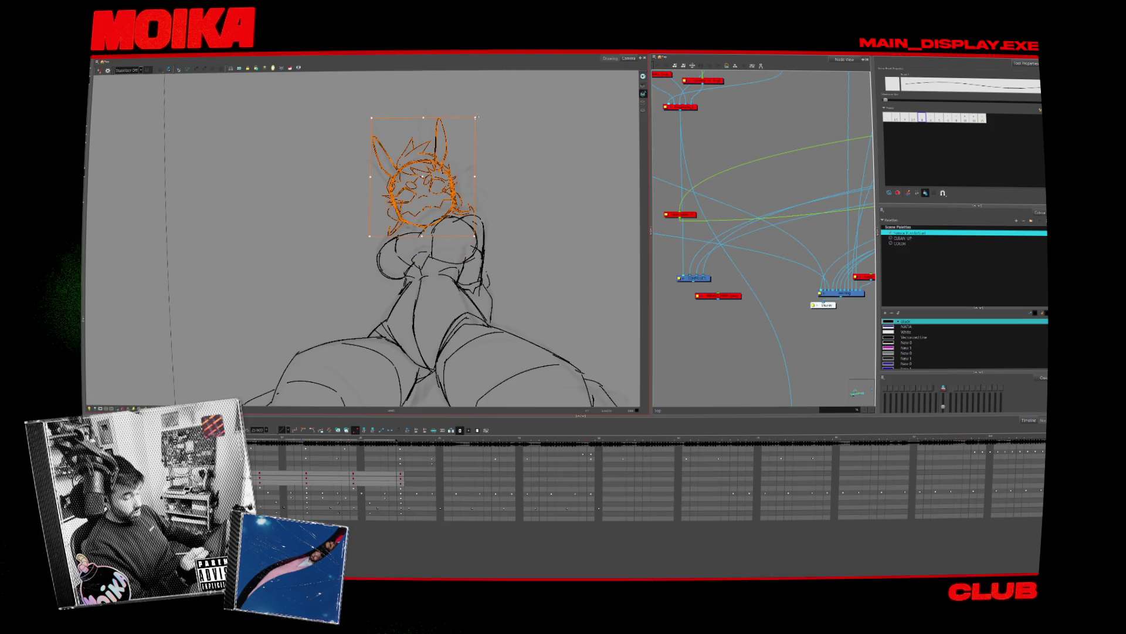
pyautogui.press('Right')
pyautogui.press('Right')
pyautogui.press('Right')
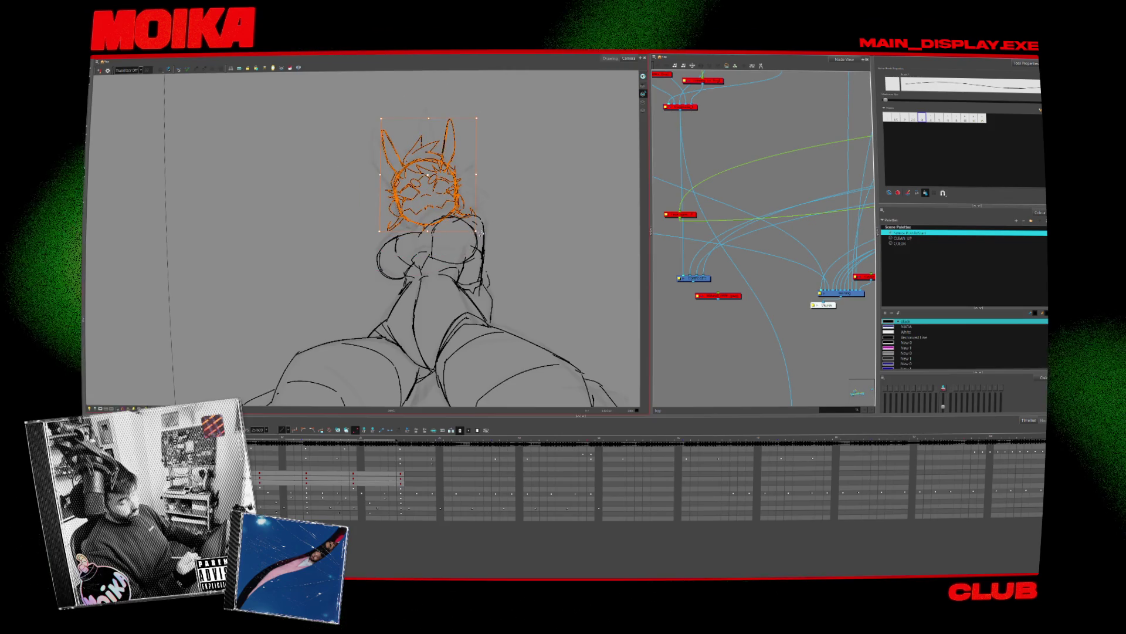
pyautogui.hotkey('ctrl', 'z')
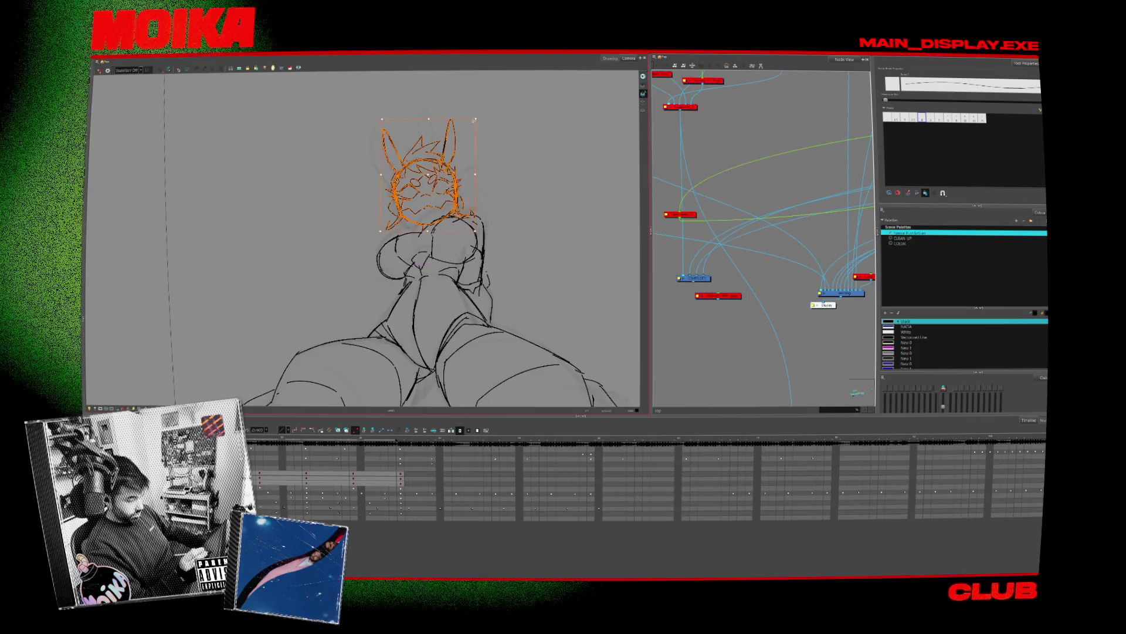
# Zoom out and reselect all the head strokes with Ctrl+A
pyautogui.press('1')
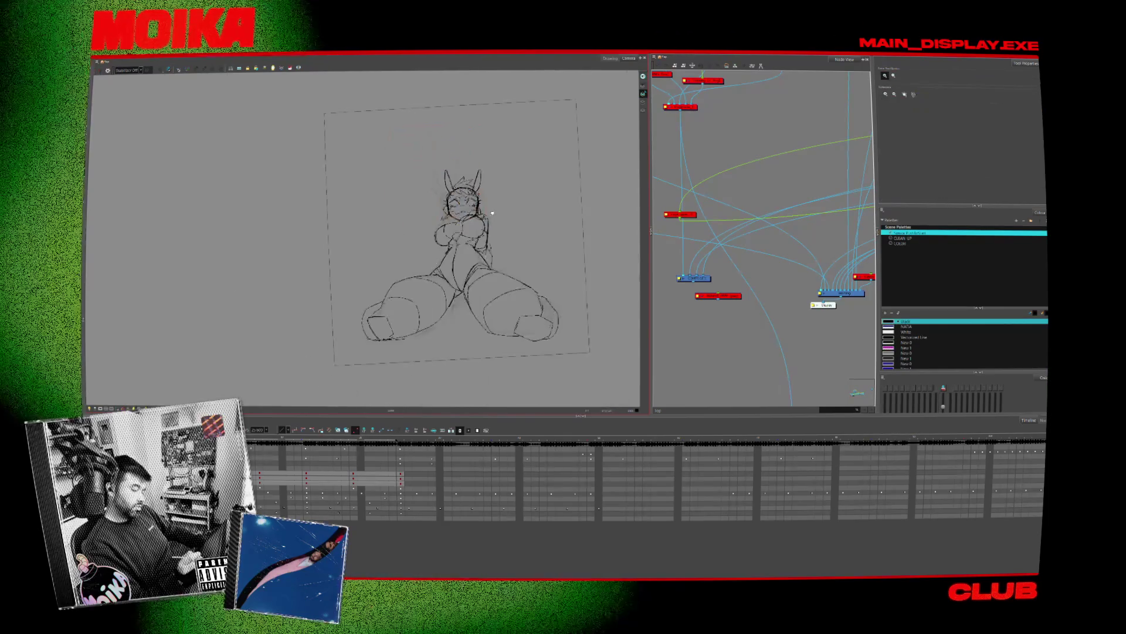
pyautogui.scroll(3, 509, 234)
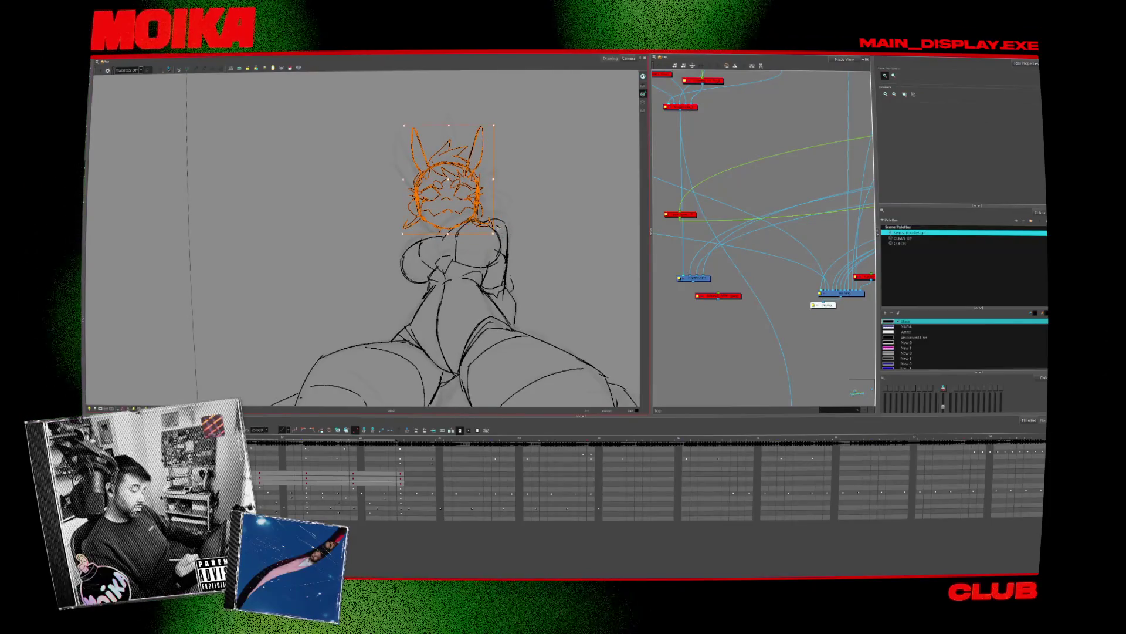
pyautogui.hotkey('alt', 'b')
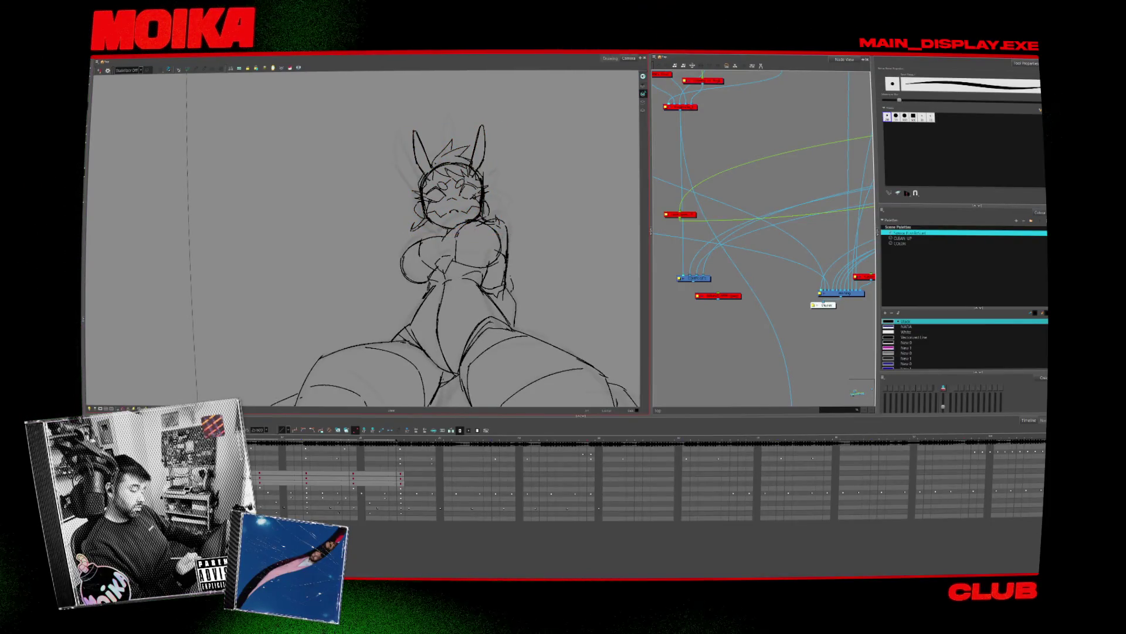
pyautogui.hotkey('ctrl', 'a')
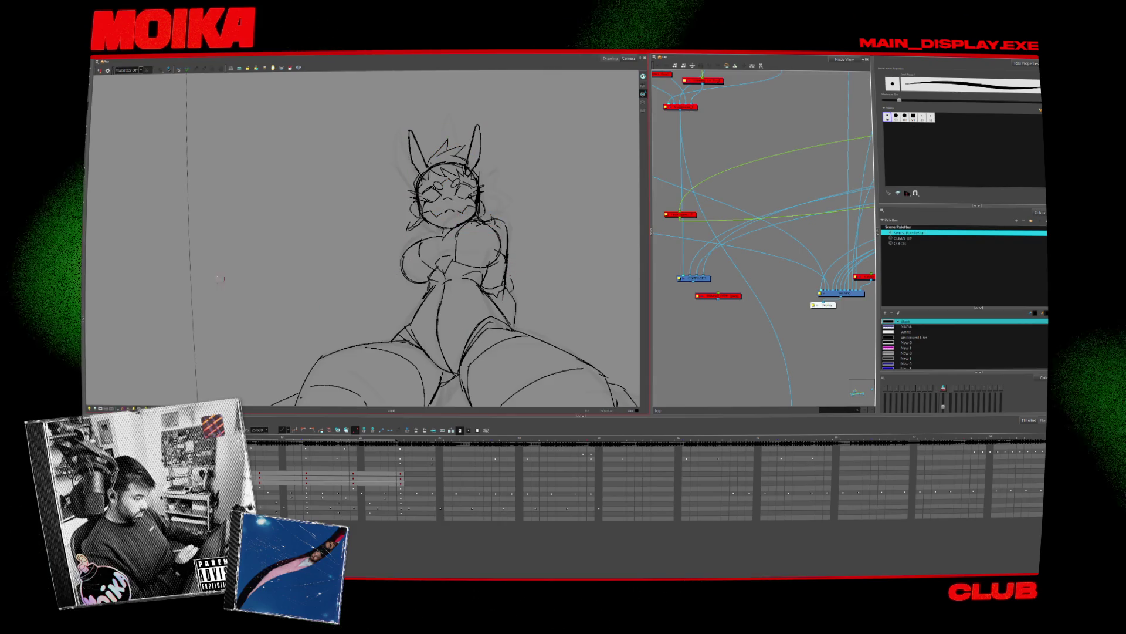
pyautogui.hotkey('alt', 's')
pyautogui.hotkey('ctrl', 'a')
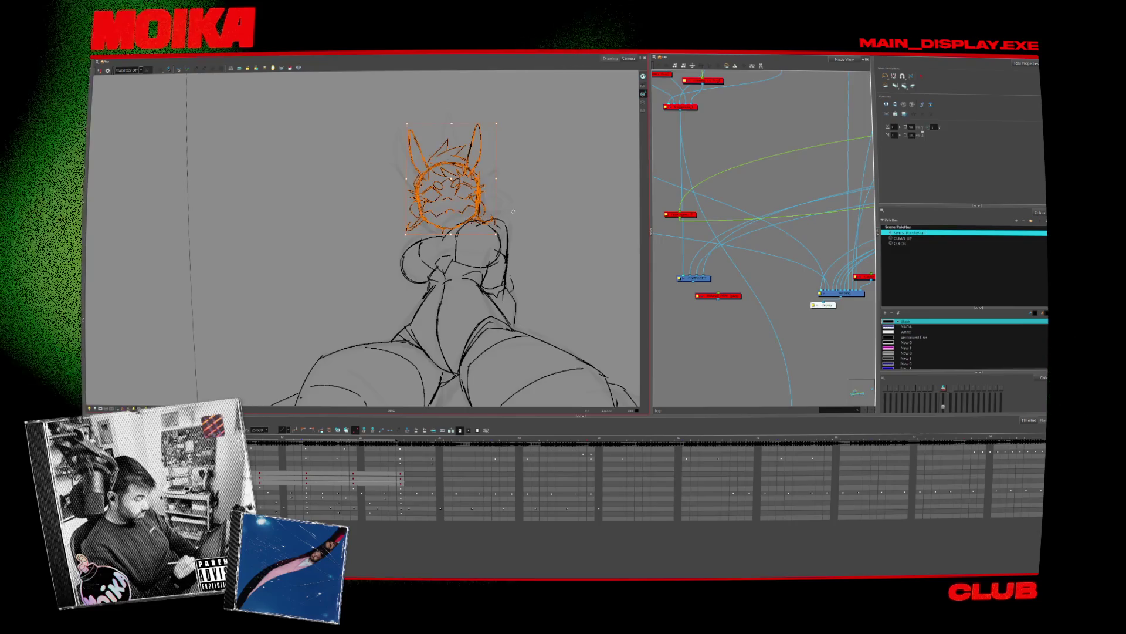
pyautogui.press('Escape')
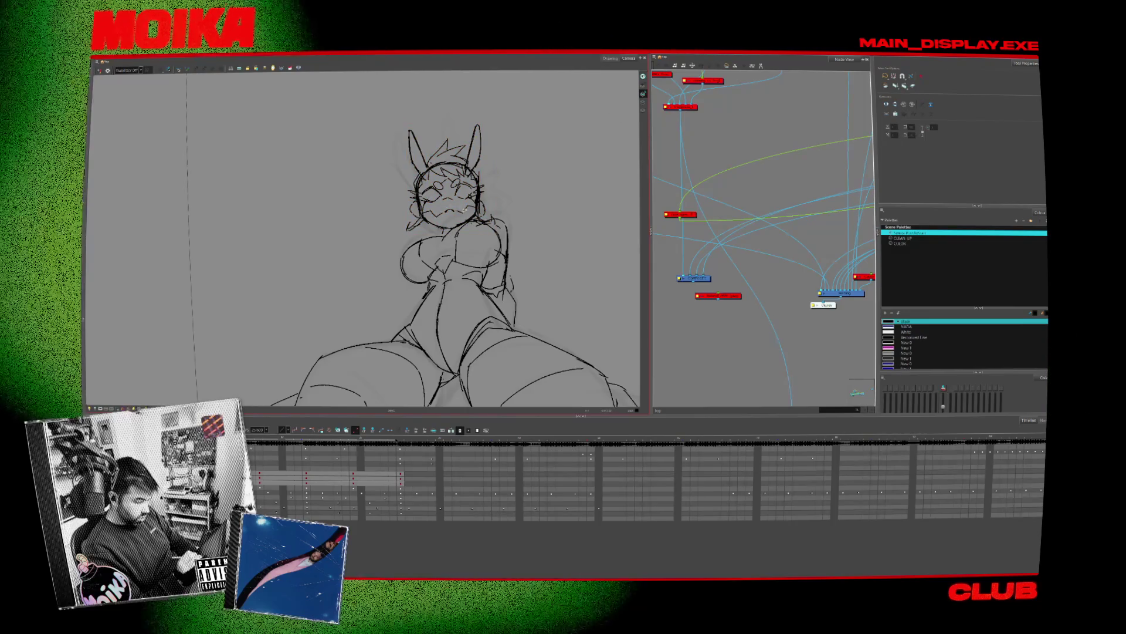
pyautogui.hotkey('ctrl', 'a')
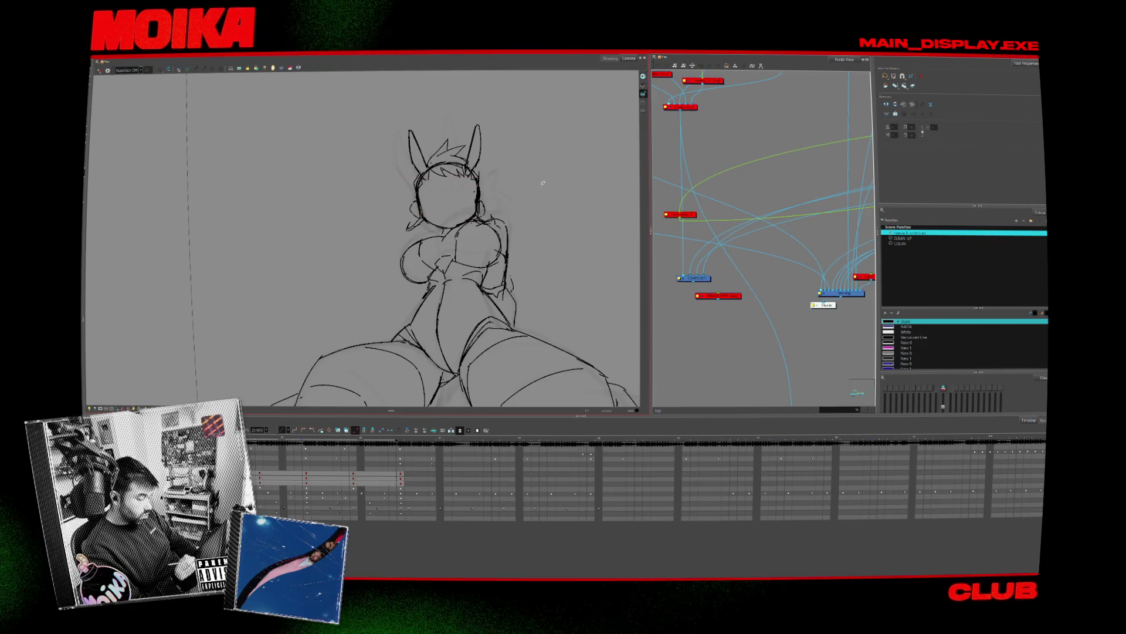
# Undo to bring the face back inside the head and clear the selection near the nose
pyautogui.hotkey('alt', 'b')
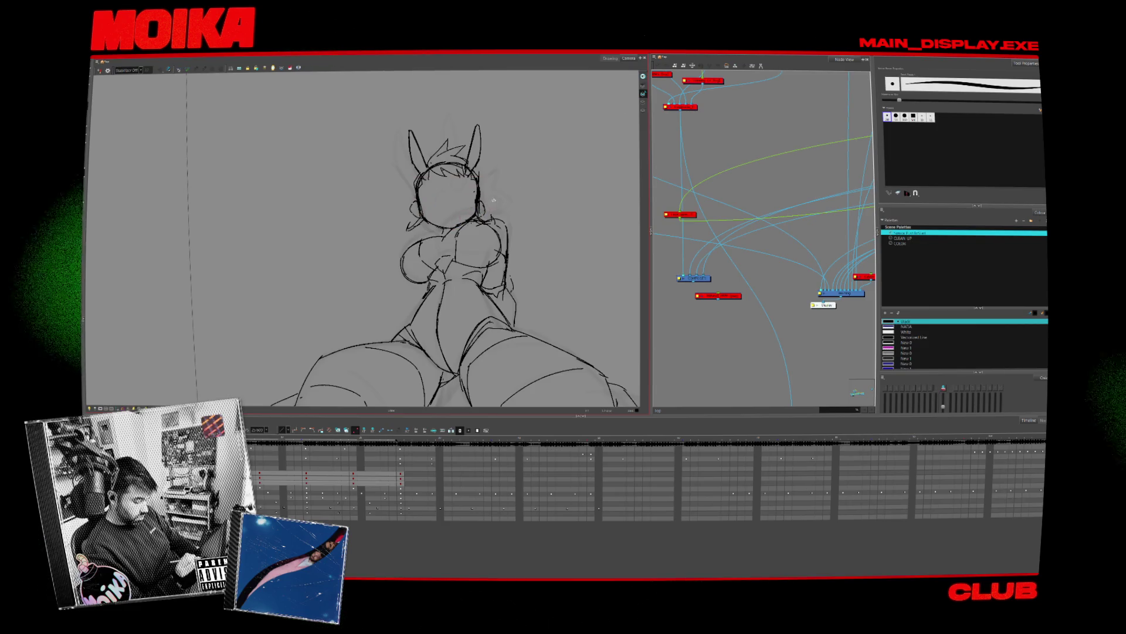
pyautogui.hotkey('alt', 's')
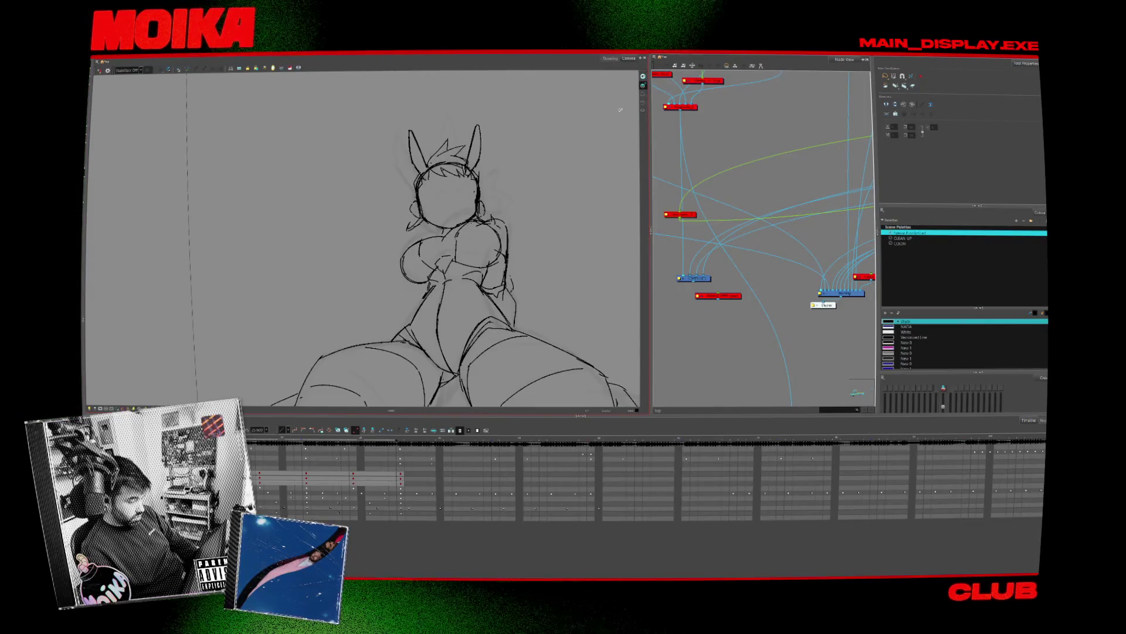
pyautogui.hotkey('ctrl', 'z')
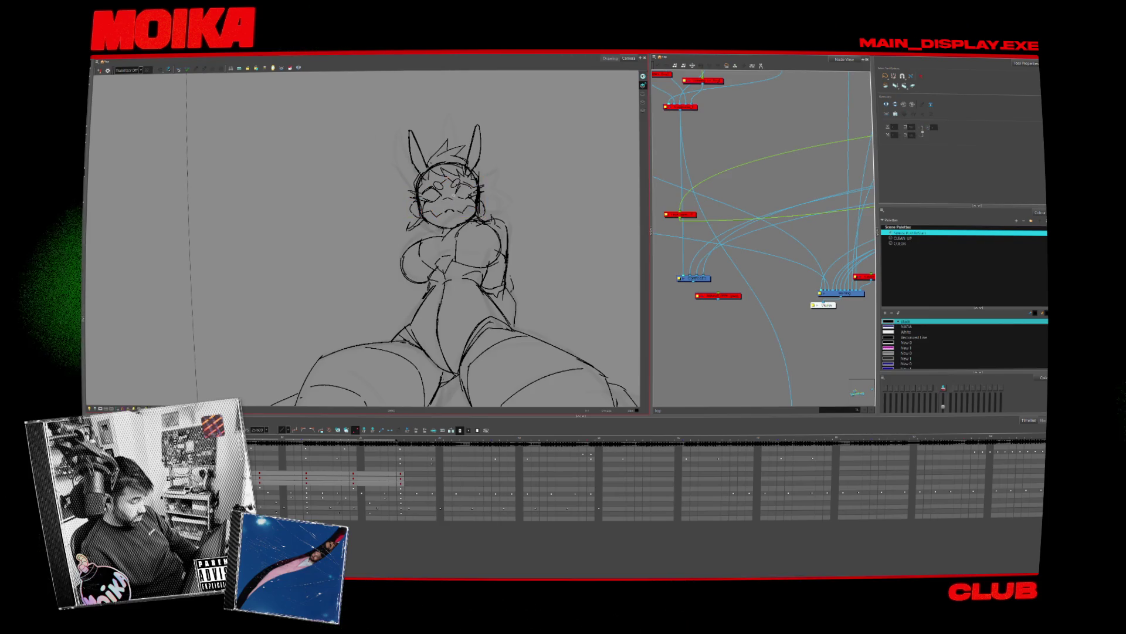
pyautogui.scroll(2, 335, 150)
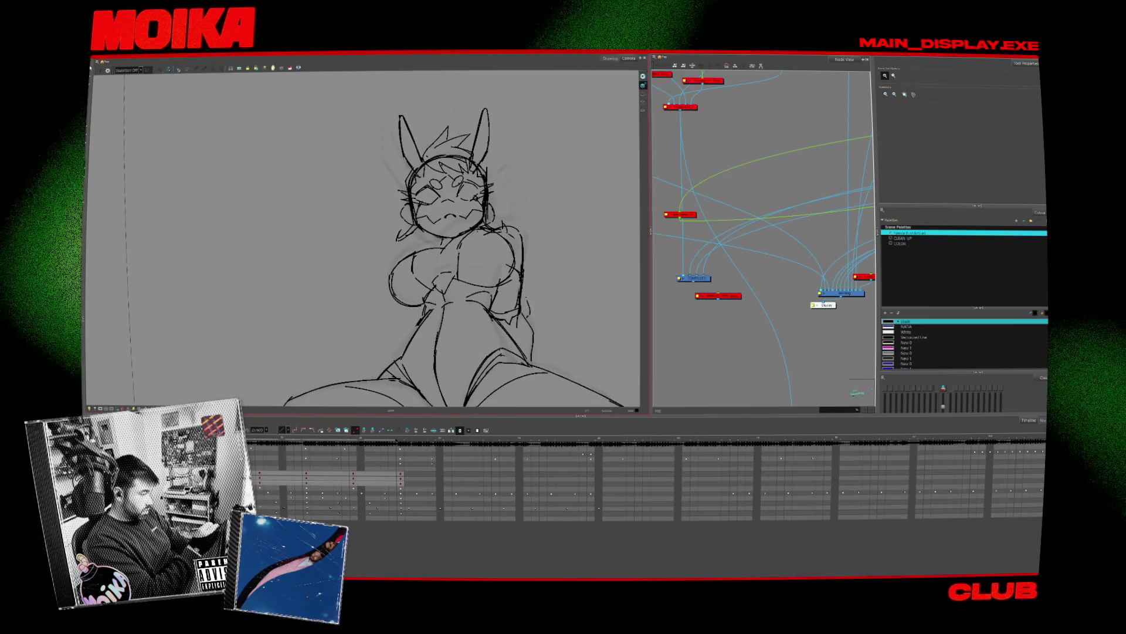
pyautogui.hotkey('alt', 's')
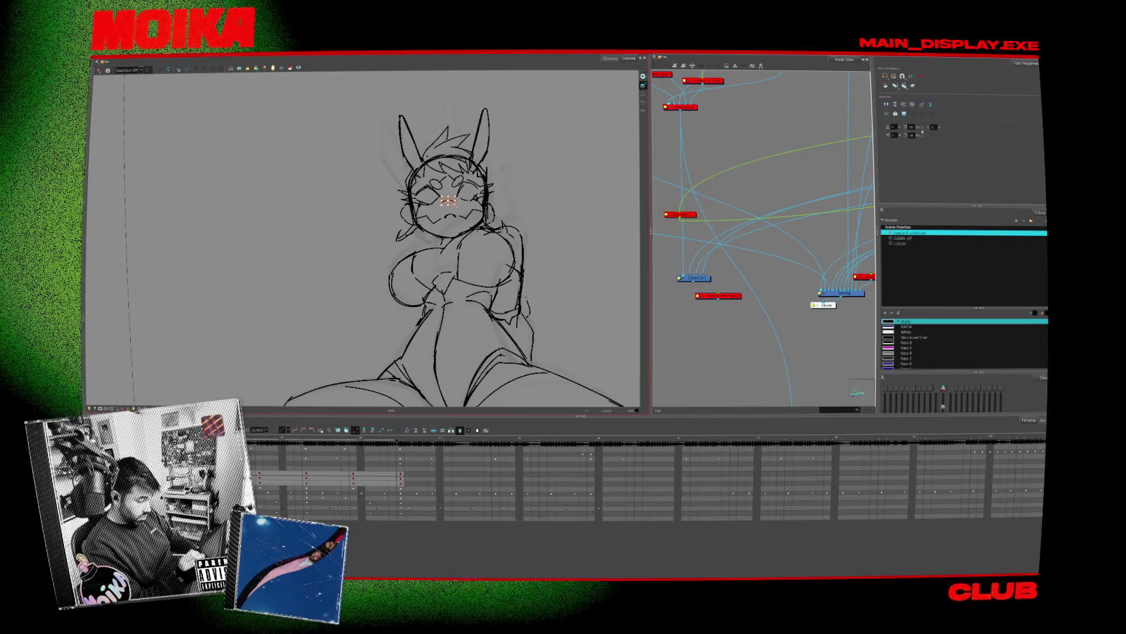
pyautogui.press('Escape')
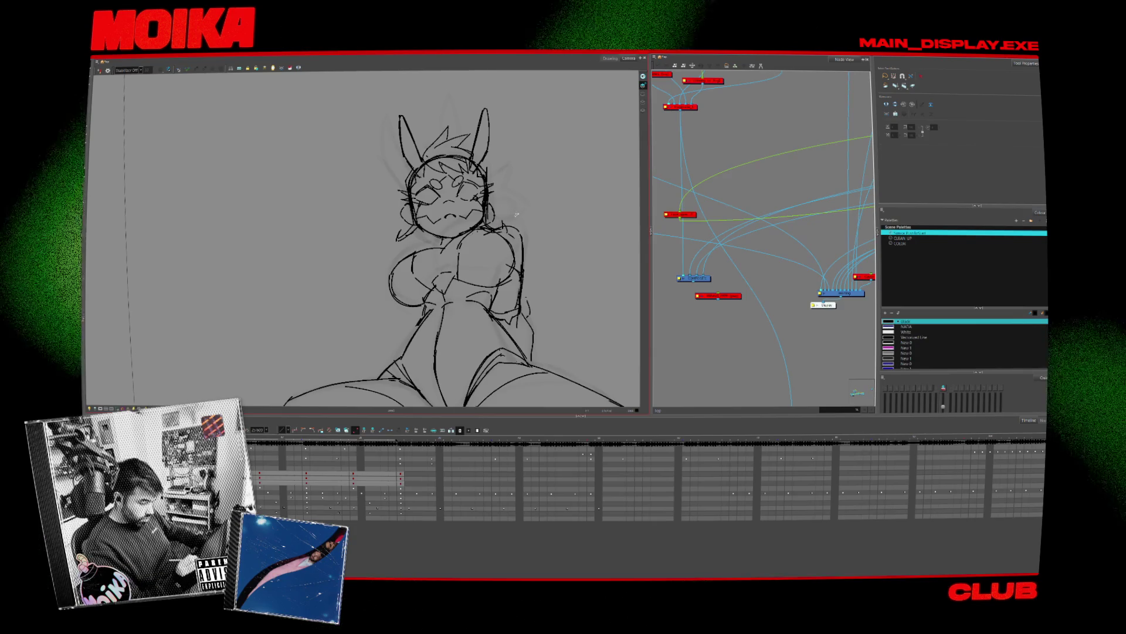
# Lasso the girl's head and ears and shift them slightly to the right
pyautogui.hotkey('alt', '/')
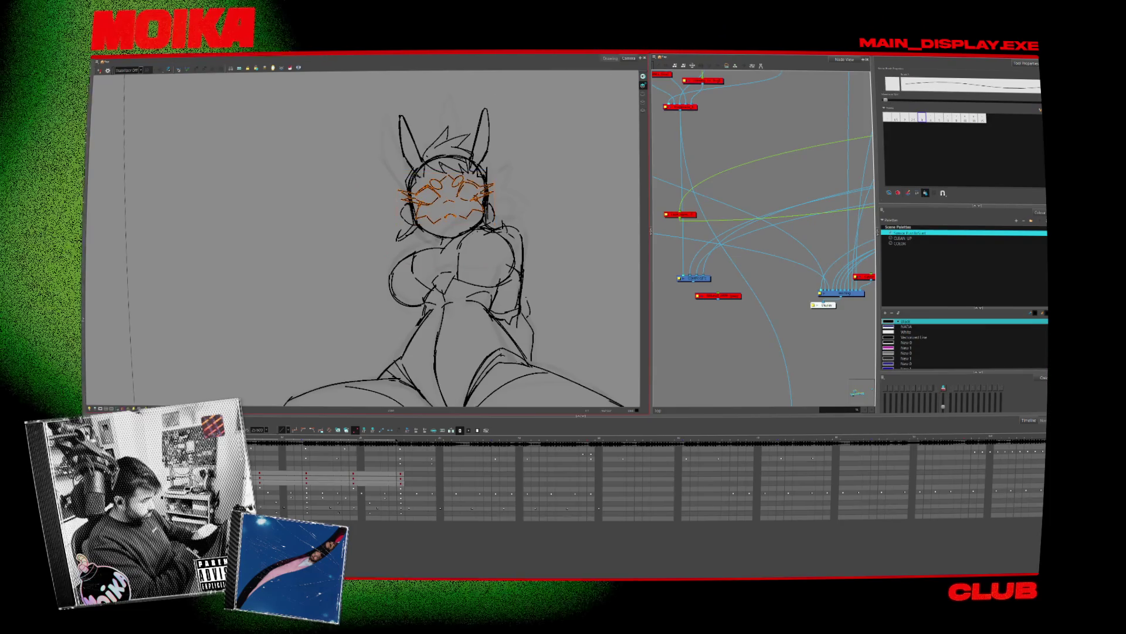
pyautogui.hotkey('alt', 's')
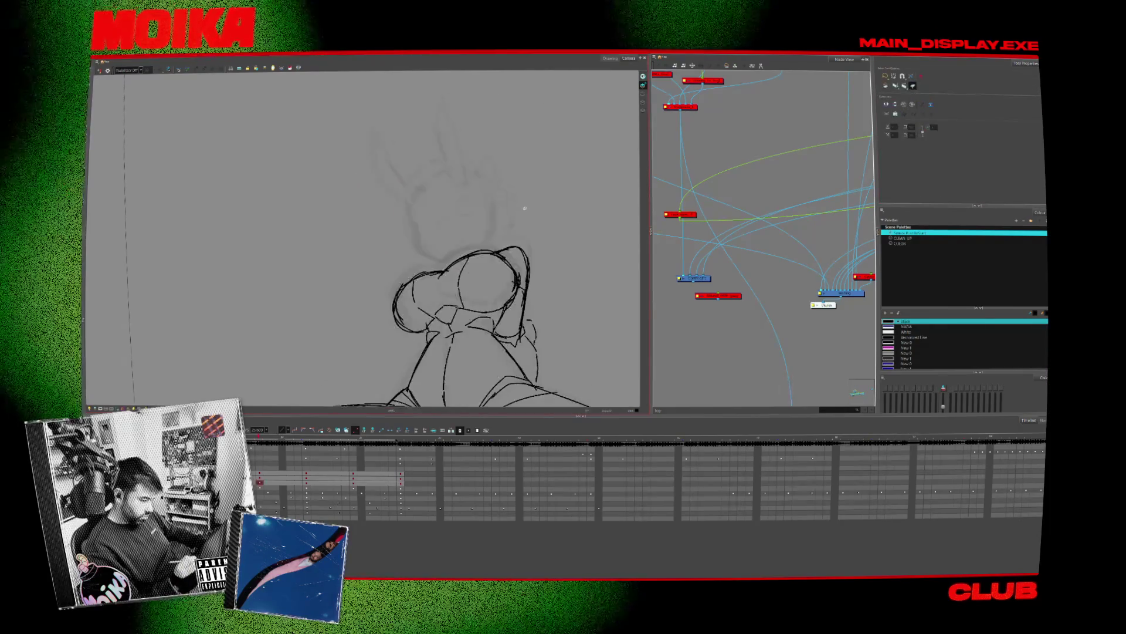
pyautogui.moveTo(546, 155); pyautogui.dragTo(466, 76)
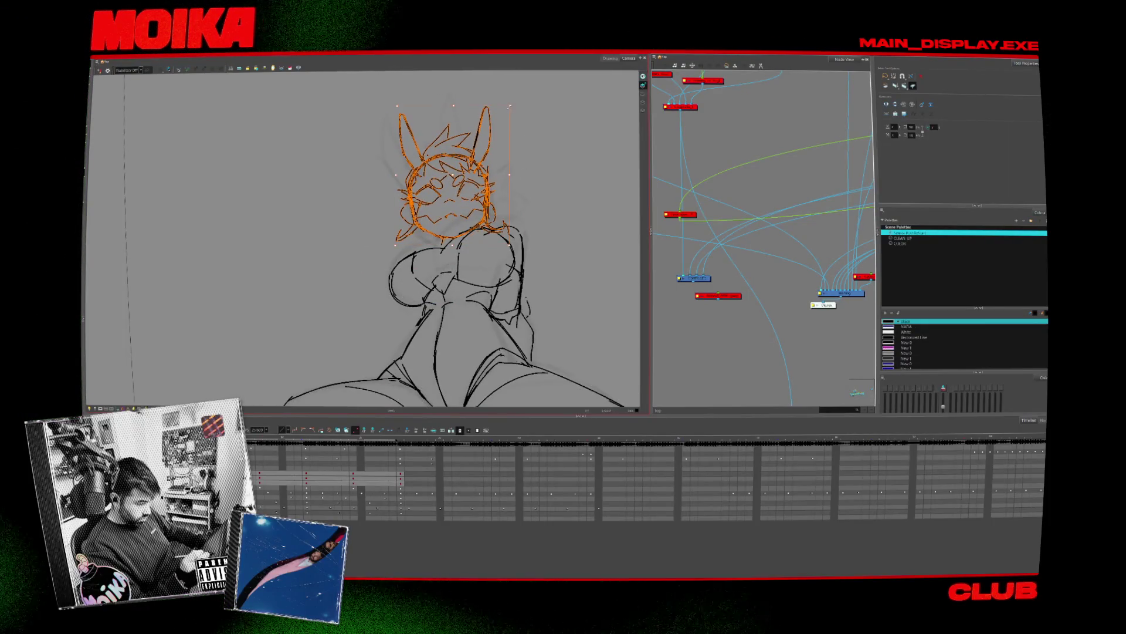
pyautogui.moveTo(452, 175); pyautogui.dragTo(459, 174)
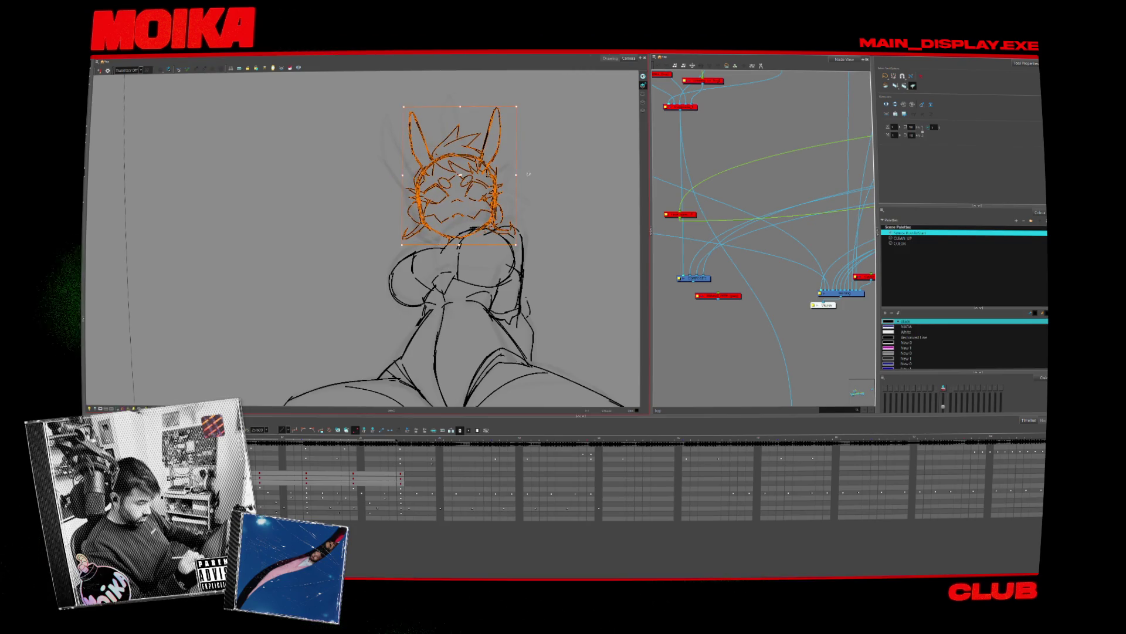
pyautogui.hotkey('alt', 'z')
pyautogui.scroll(-3, 463, 181)
pyautogui.scroll(4, 464, 181)
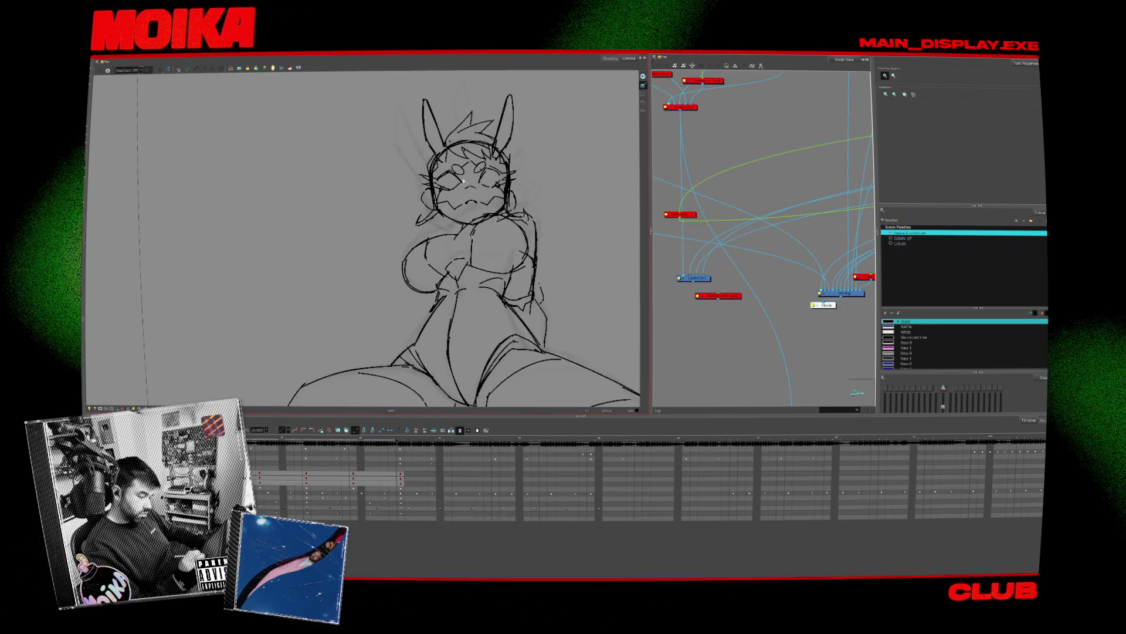
# Adjust the face and neck strokes, then delete the head strokes and restore them with two undos
pyautogui.hotkey('alt', 'q')
pyautogui.click(505, 202)
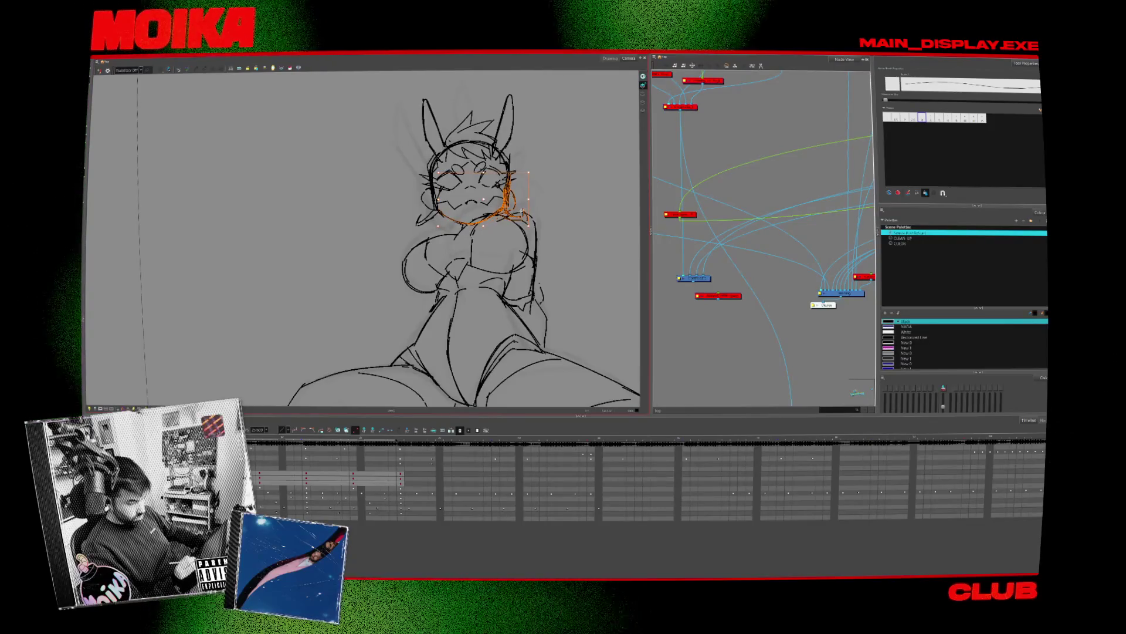
pyautogui.hotkey('alt', 'b')
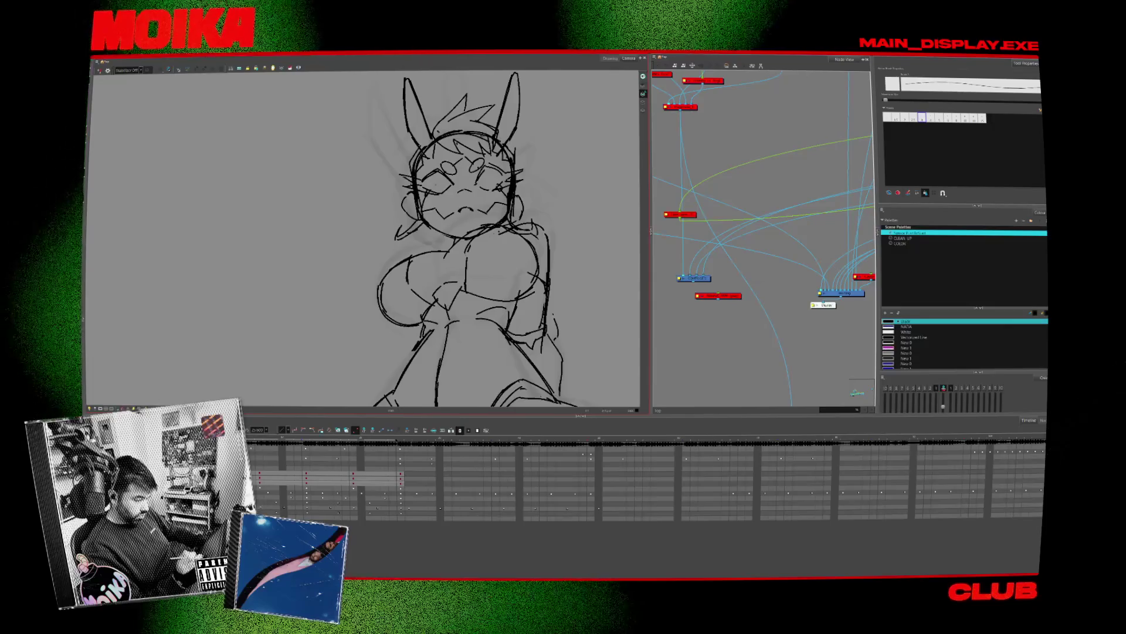
pyautogui.hotkey('alt', 's')
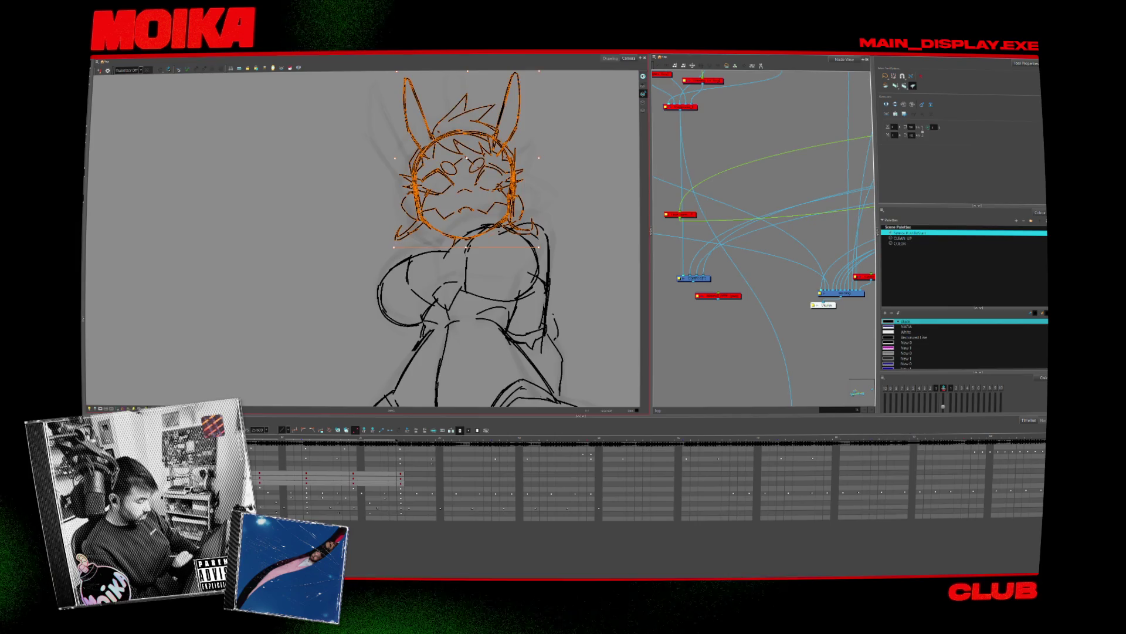
pyautogui.press('Delete')
pyautogui.hotkey('ctrl', 'z')
pyautogui.hotkey('ctrl', 'z')
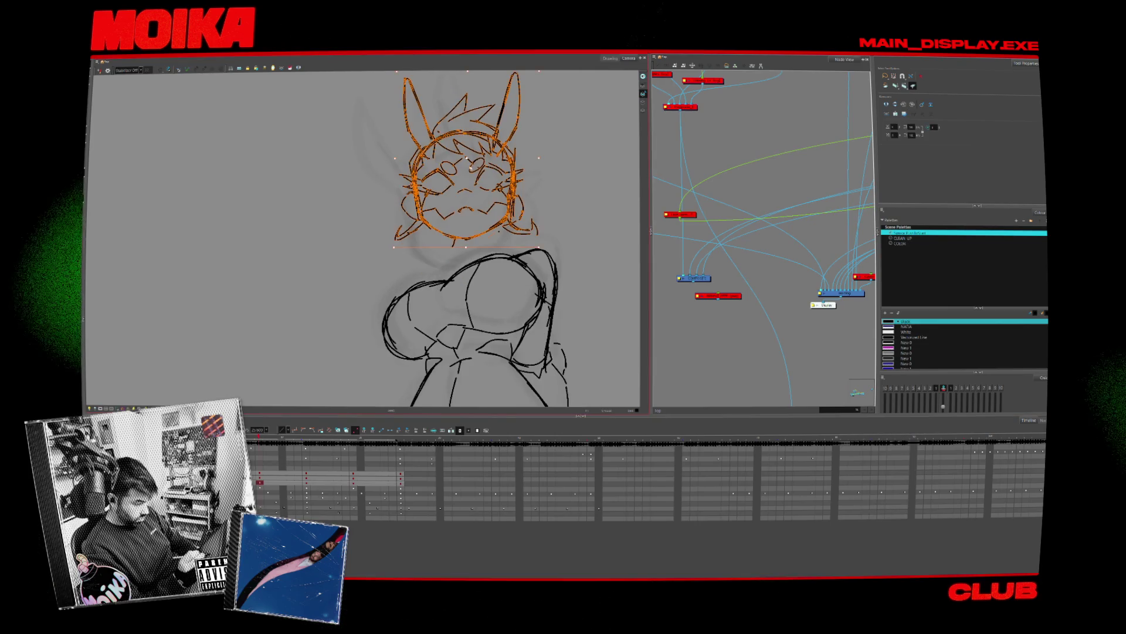
pyautogui.hotkey('ctrl', 'z')
pyautogui.hotkey('ctrl', 'z')
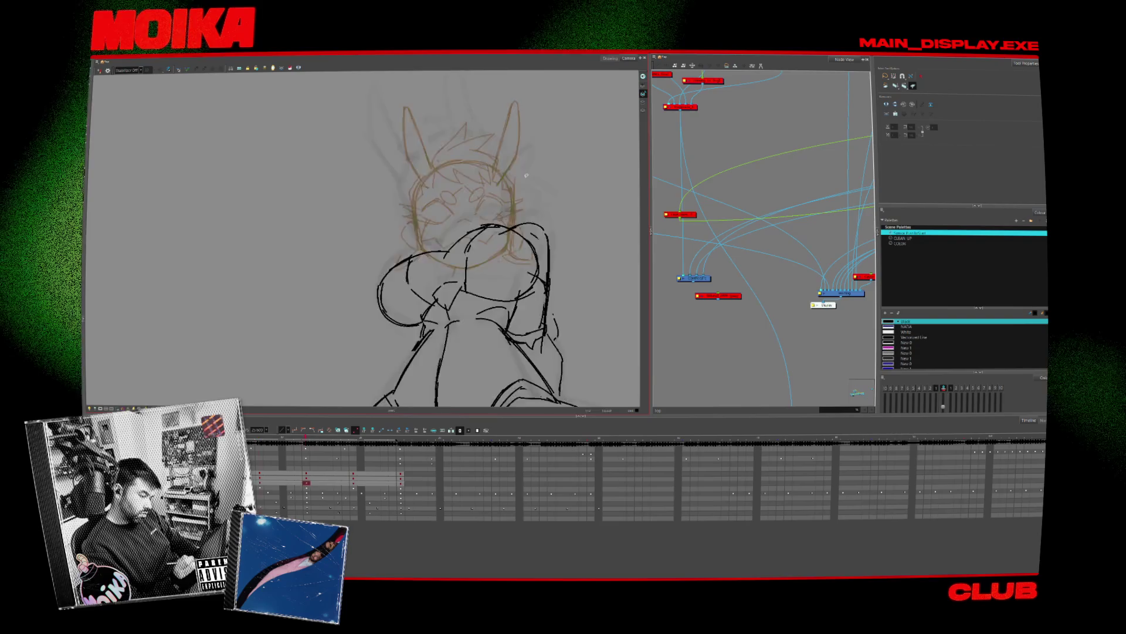
# Step to the head sketch drawing and ink both sides of the head and the cheek line
pyautogui.hotkey('ctrl', 'shift', 'z')
pyautogui.hotkey('ctrl', 'shift', 'z')
pyautogui.press('.')
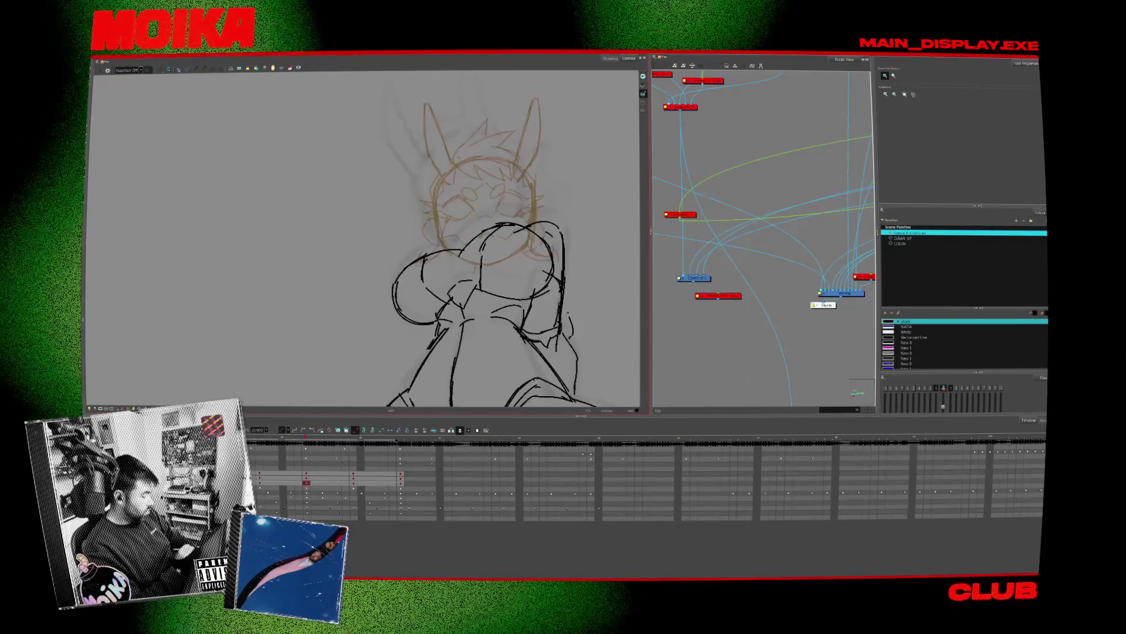
pyautogui.press('.')
pyautogui.hotkey('alt', 'b')
pyautogui.moveTo(433, 218); pyautogui.dragTo(438, 223)
pyautogui.moveTo(535, 218); pyautogui.dragTo(528, 245)
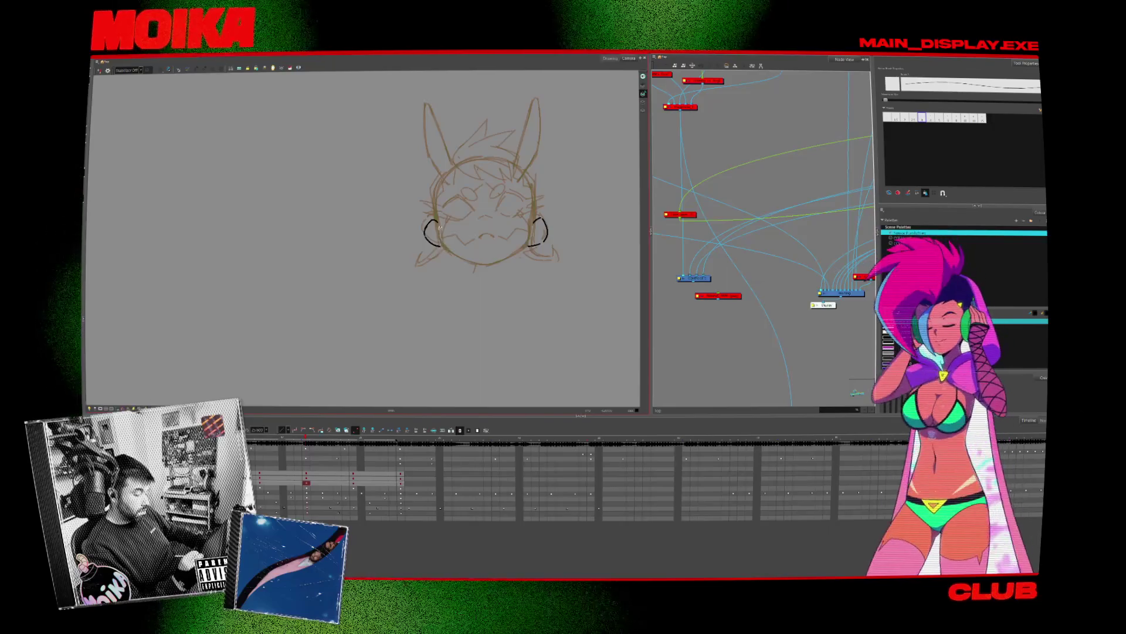
pyautogui.moveTo(439, 232)
pyautogui.mouseDown()
pyautogui.moveTo(462, 254)
pyautogui.moveTo(531, 245)
pyautogui.mouseUp()
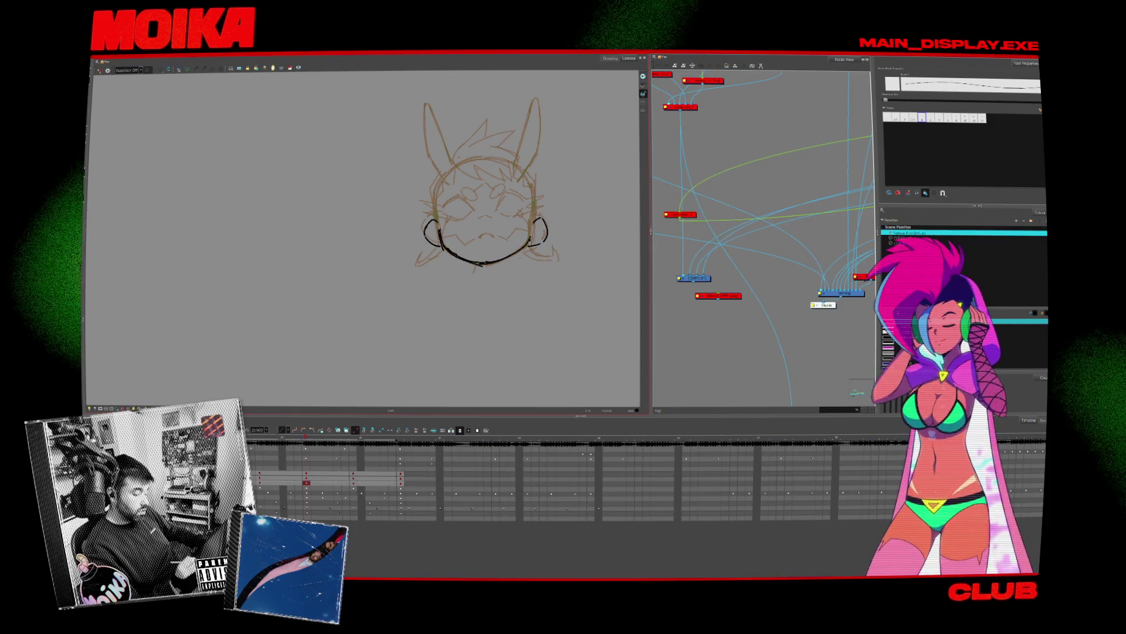
# Ink the outlines of the left and right bunny ears up to their tips
pyautogui.moveTo(429, 147); pyautogui.dragTo(451, 170)
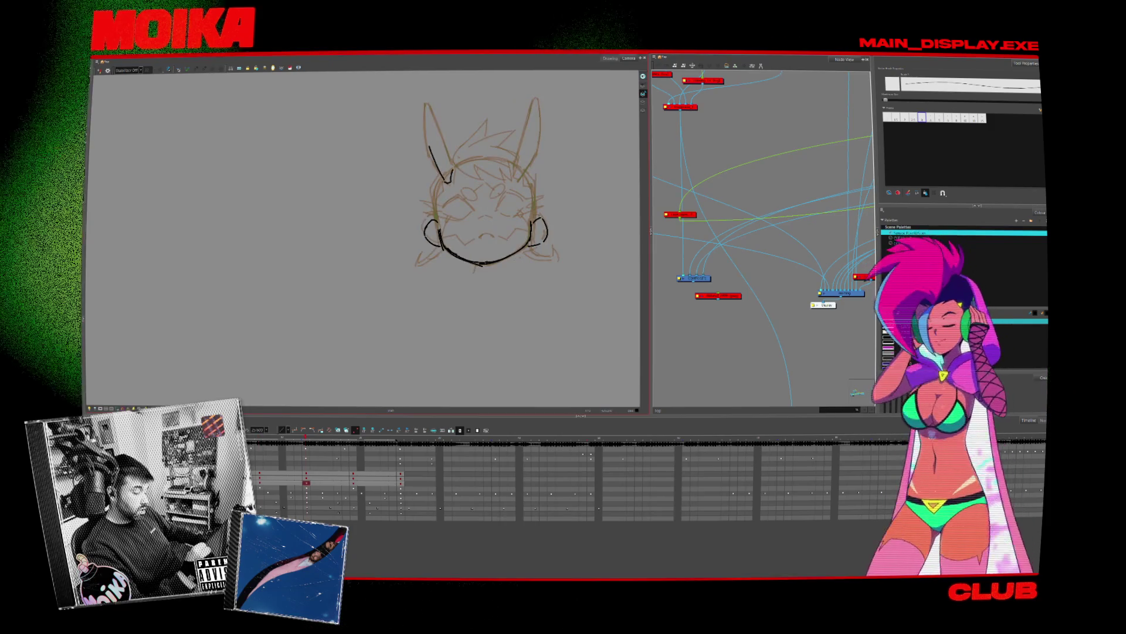
pyautogui.moveTo(430, 122)
pyautogui.mouseDown()
pyautogui.moveTo(433, 149)
pyautogui.moveTo(451, 166)
pyautogui.mouseUp()
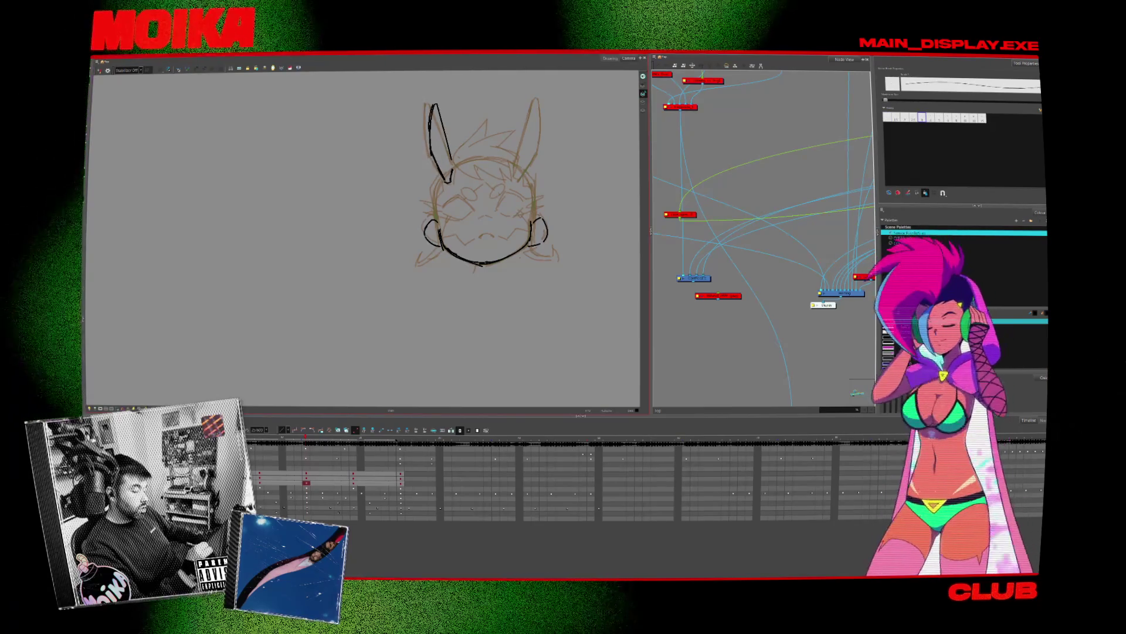
pyautogui.moveTo(527, 101); pyautogui.dragTo(514, 166)
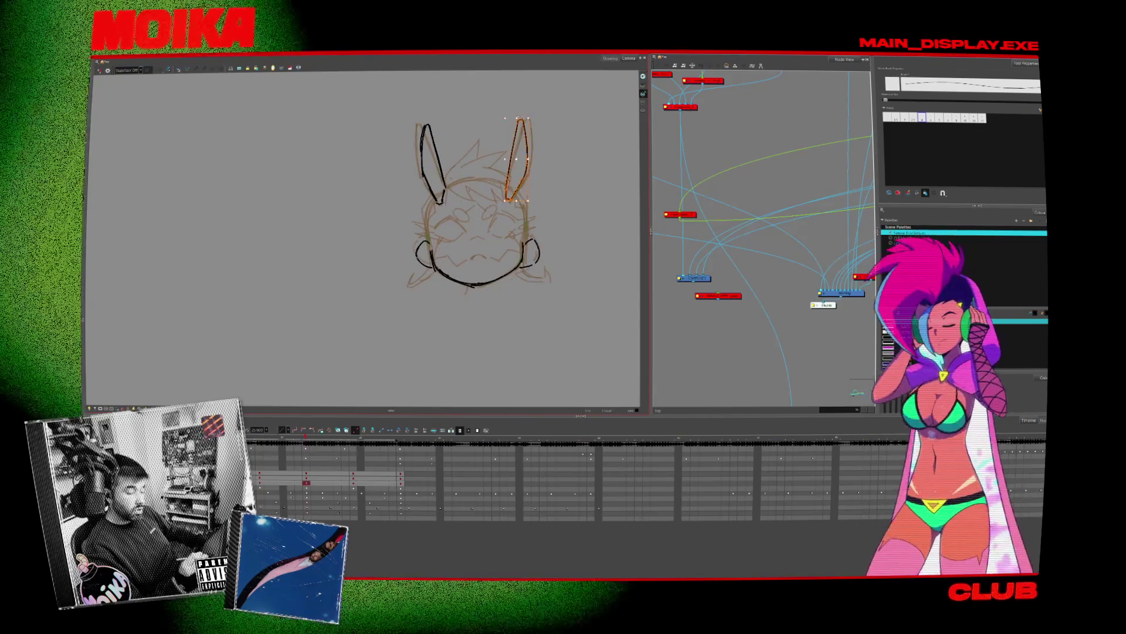
pyautogui.click(437, 115)
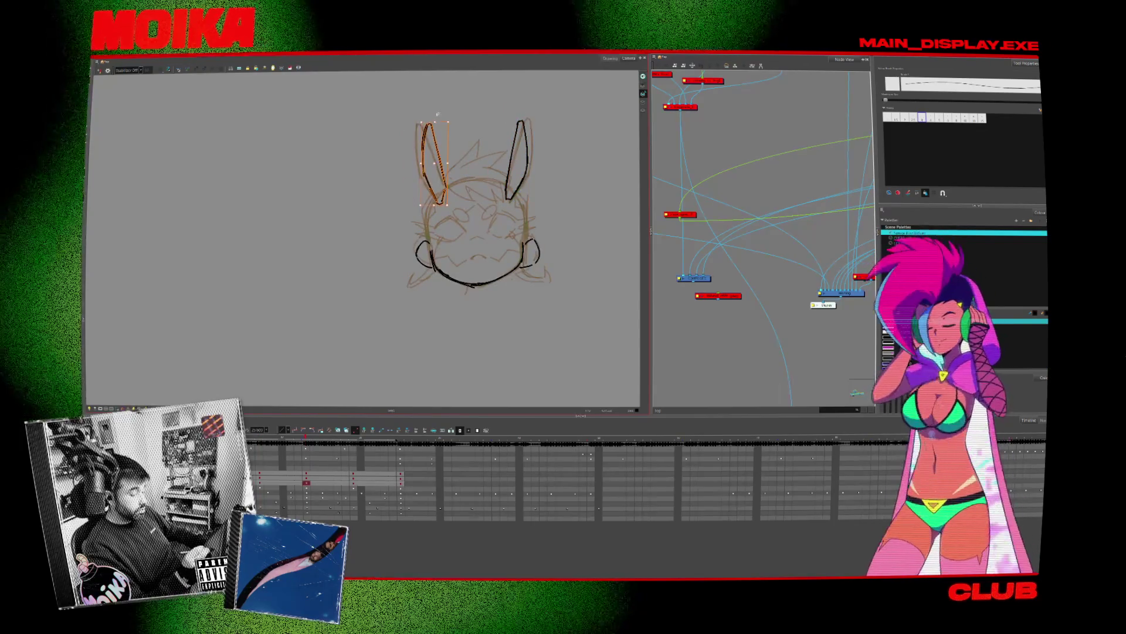
pyautogui.click(466, 172)
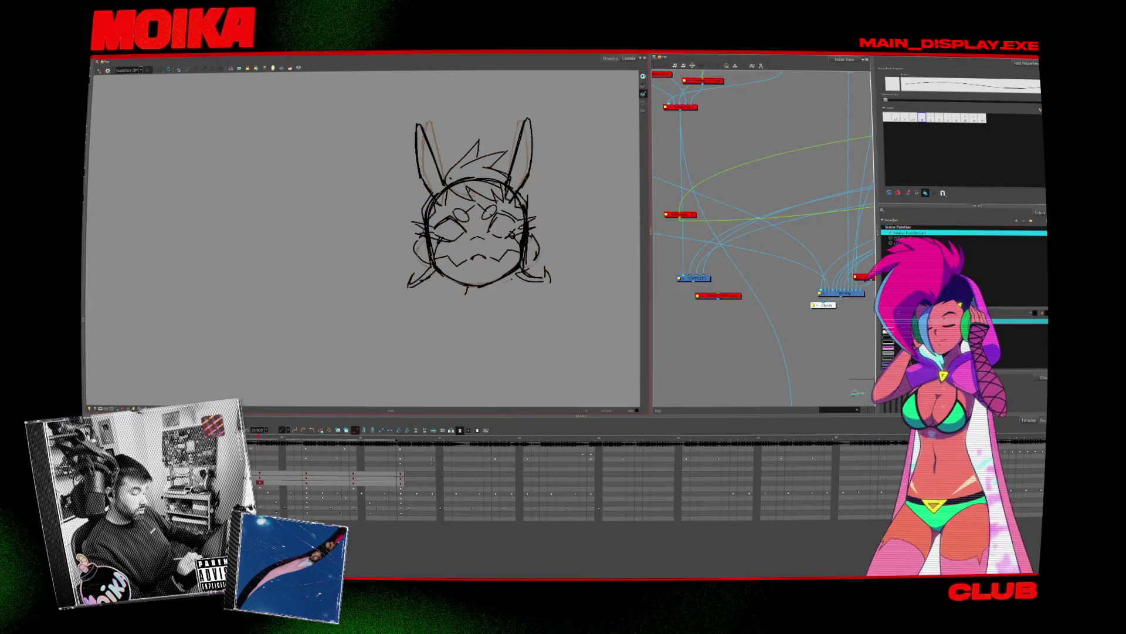
pyautogui.press('.')
pyautogui.press('.')
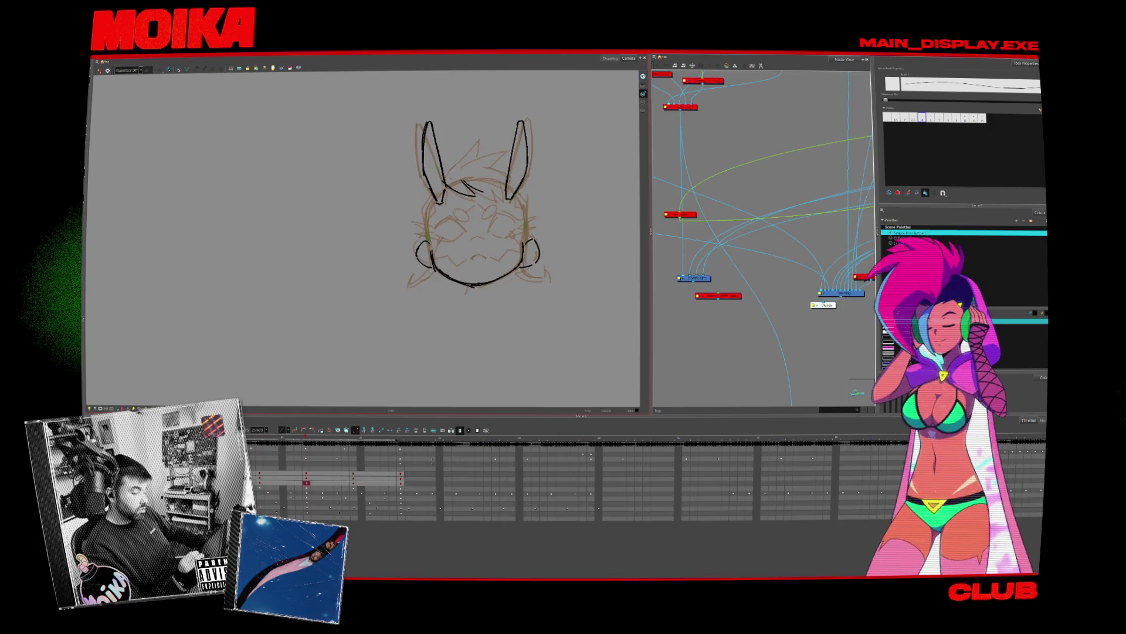
# Ink the short hair line and curved hair spike between the ears, then return to the head drawing
pyautogui.moveTo(482, 184); pyautogui.dragTo(498, 196)
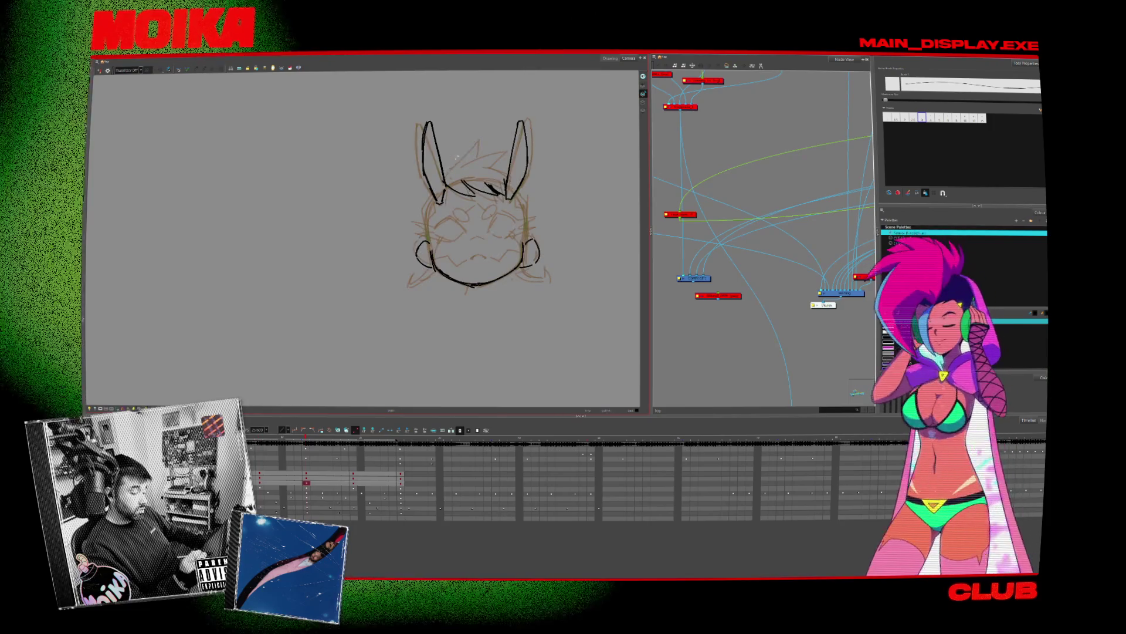
pyautogui.moveTo(456, 170)
pyautogui.mouseDown()
pyautogui.moveTo(493, 148)
pyautogui.moveTo(476, 159)
pyautogui.mouseUp()
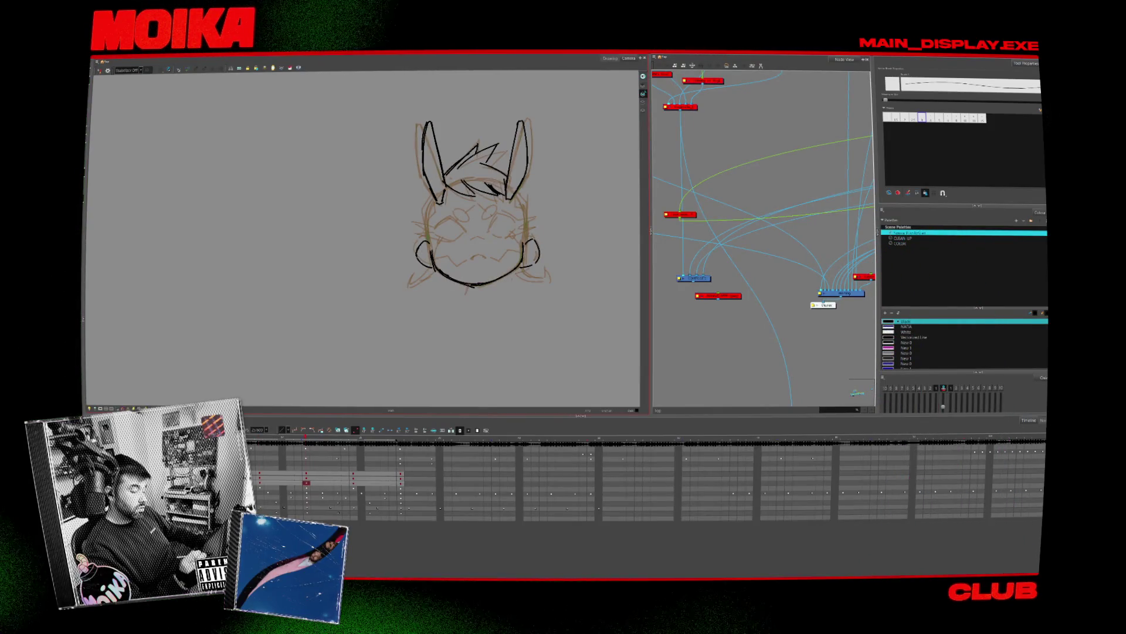
pyautogui.moveTo(492, 283); pyautogui.dragTo(490, 285)
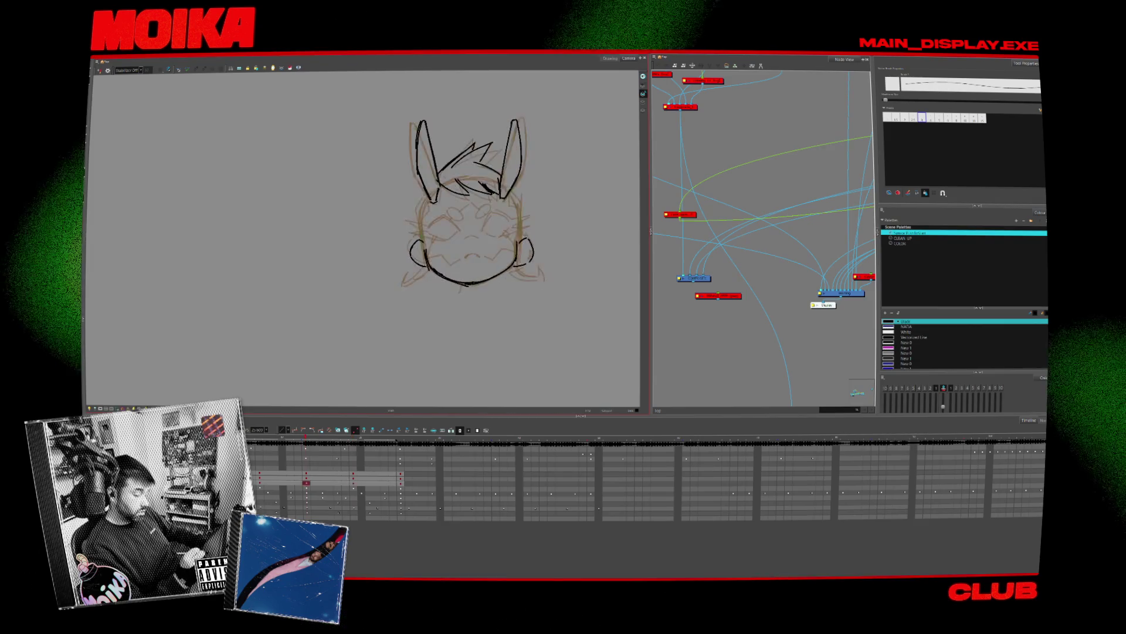
pyautogui.click(258, 451)
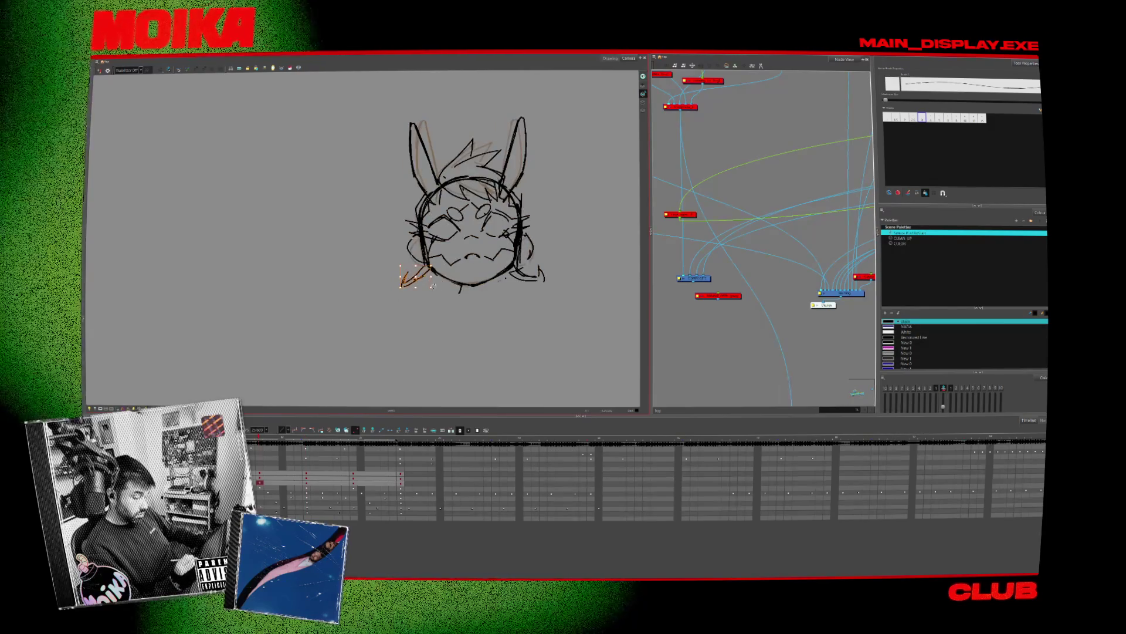
pyautogui.click(511, 287)
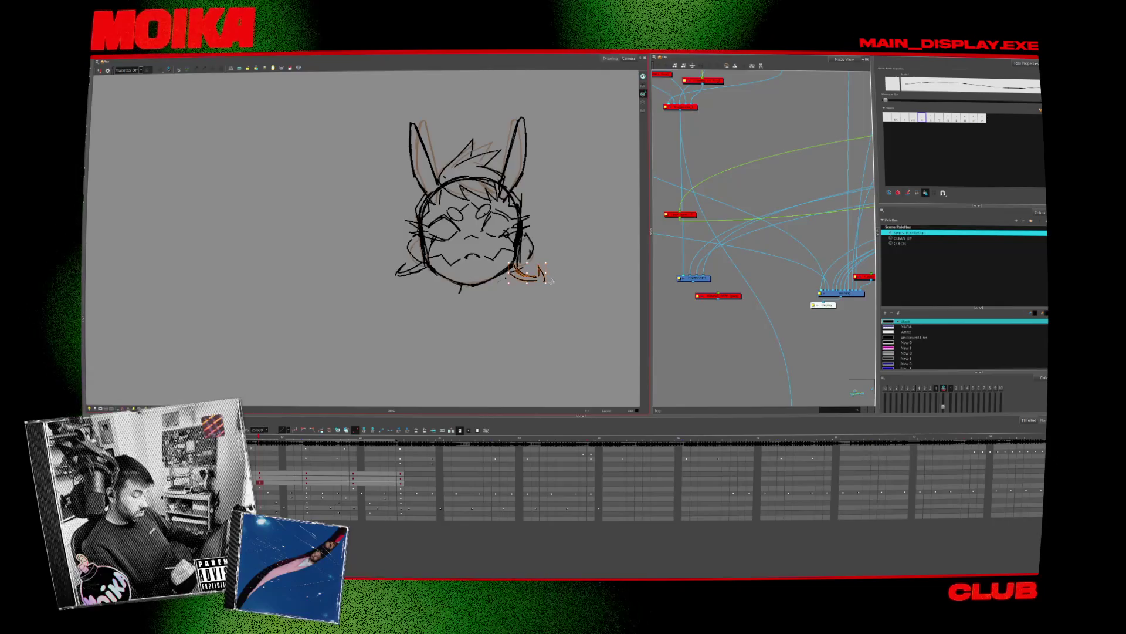
pyautogui.press('g')
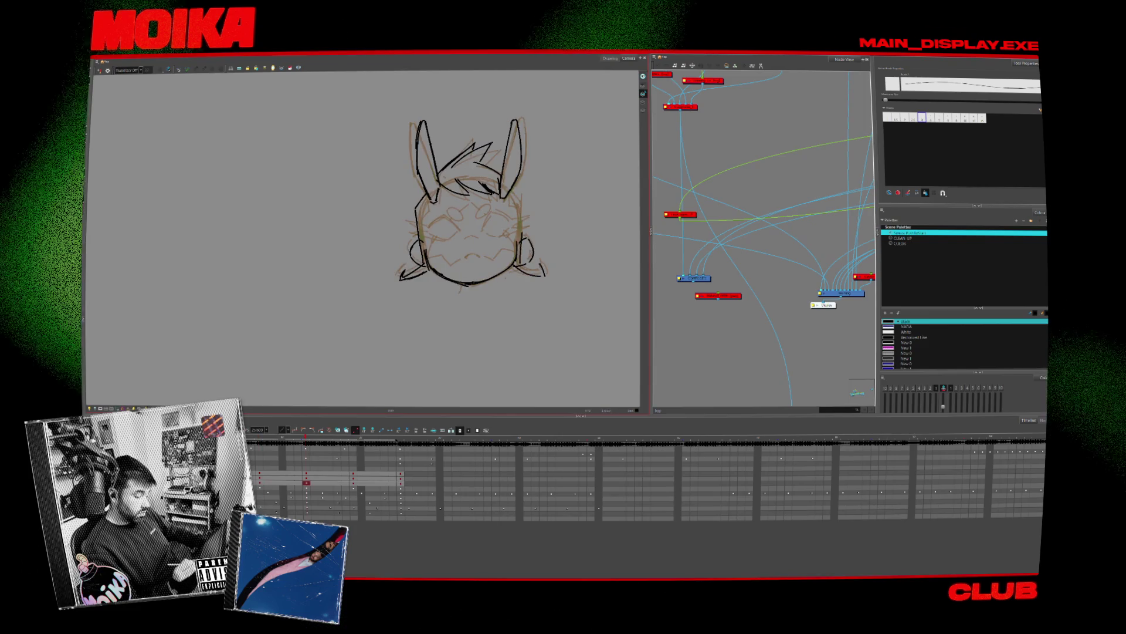
# Ink the base of the right ear on the head drawing being cleaned up
pyautogui.click(260, 483)
pyautogui.press('g')
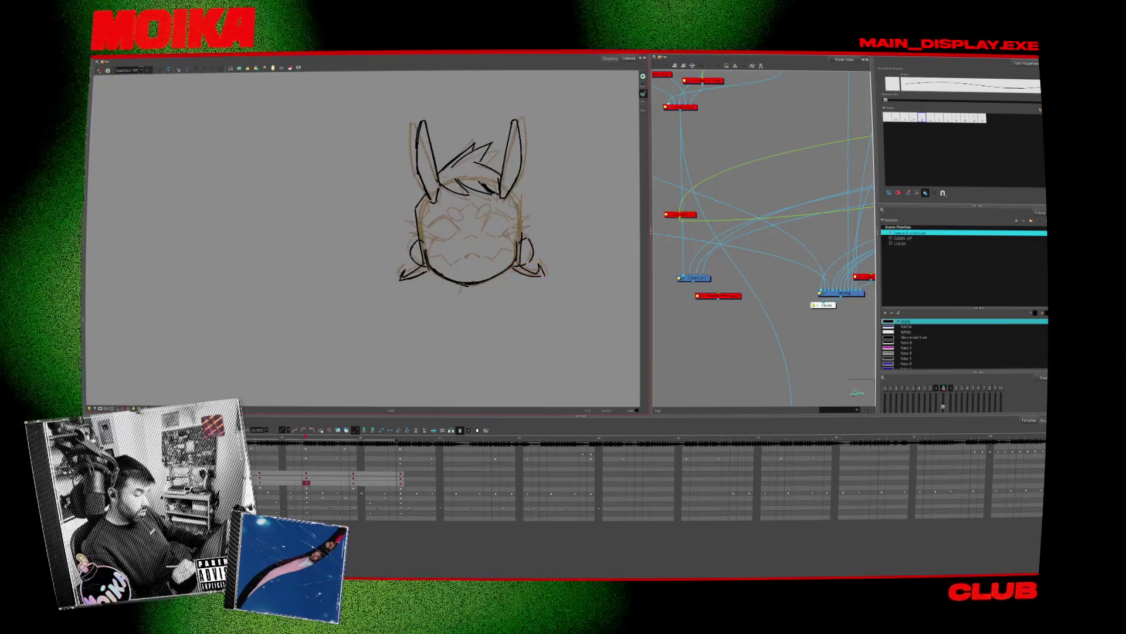
pyautogui.moveTo(509, 190); pyautogui.dragTo(524, 203)
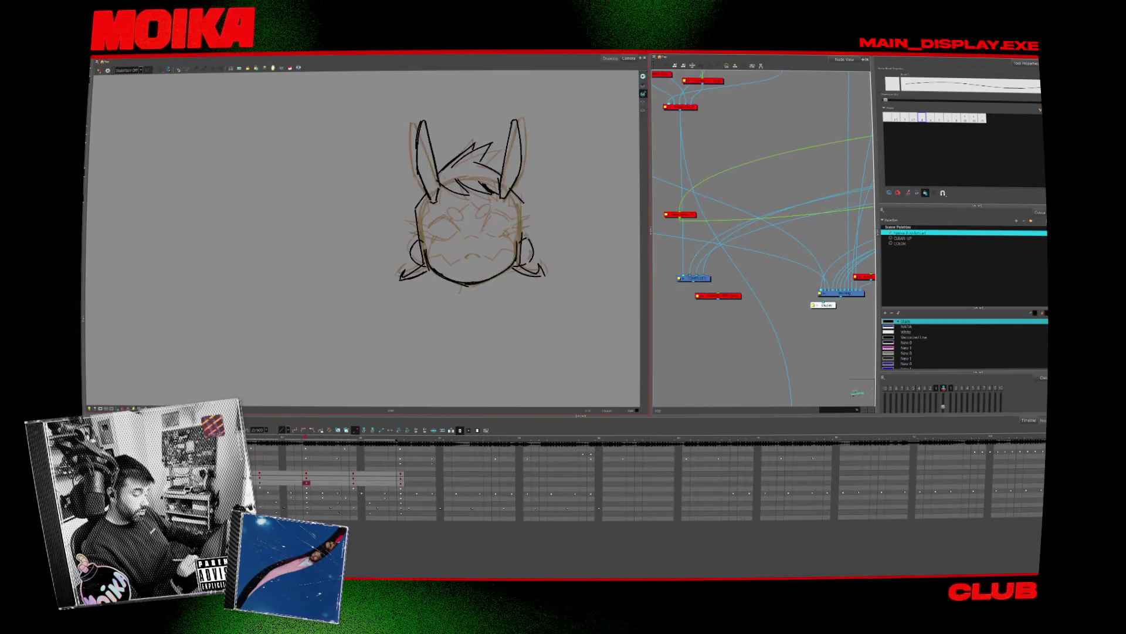
pyautogui.press('g')
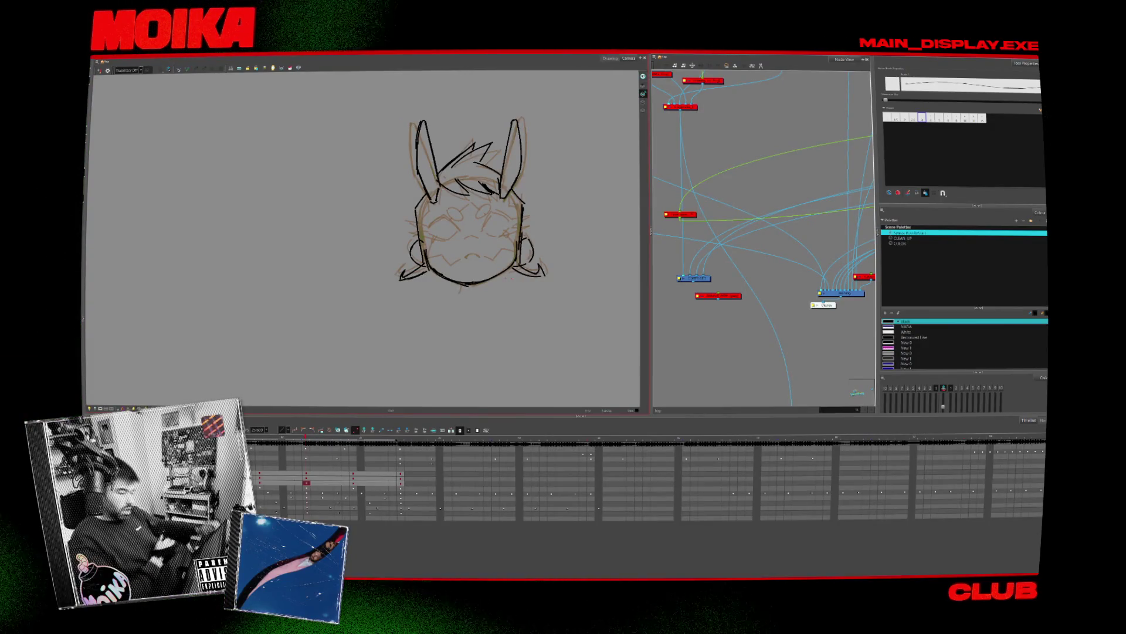
# Flip back and forth between the closed-eyes and face-with-eyes drawings to compare them
pyautogui.press('.')
pyautogui.press(',')
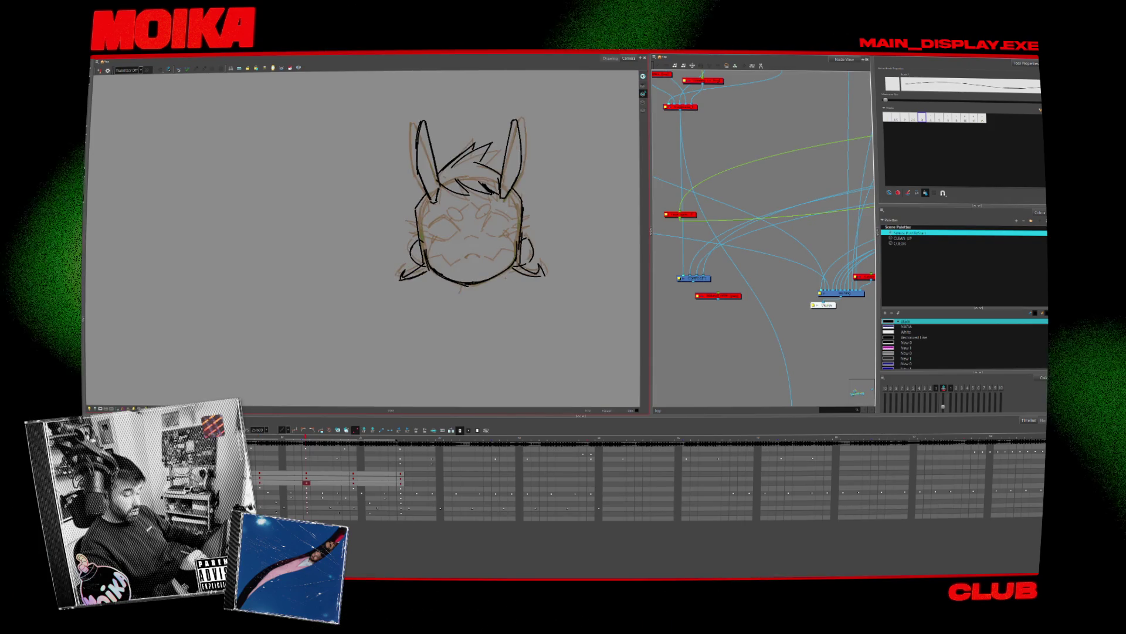
pyautogui.press('.')
pyautogui.press(',')
pyautogui.press('.')
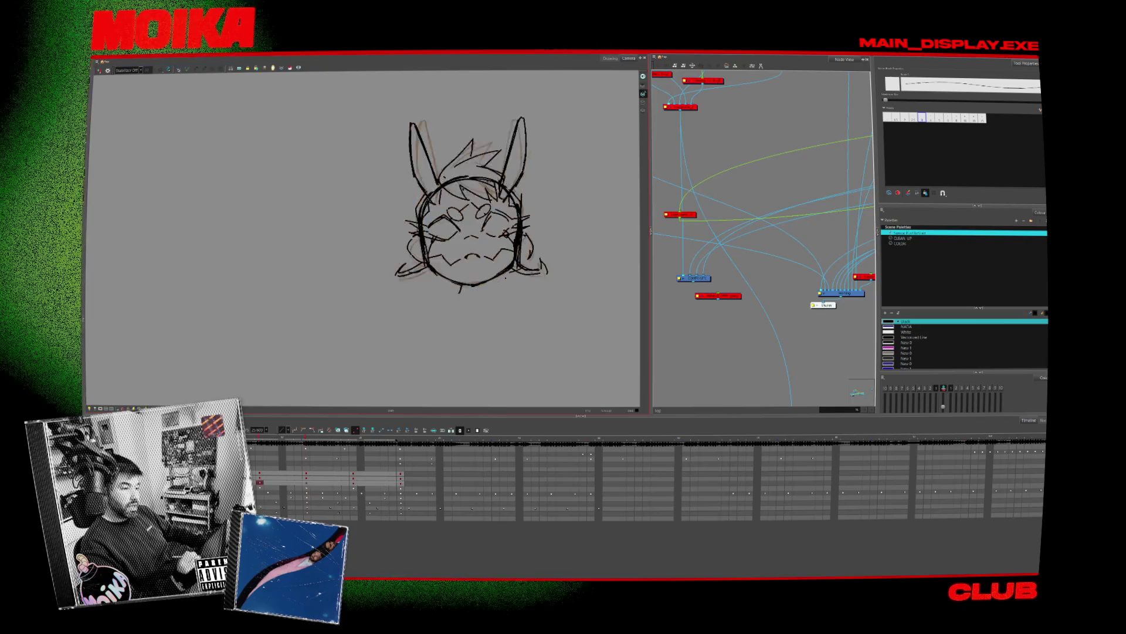
pyautogui.press(',')
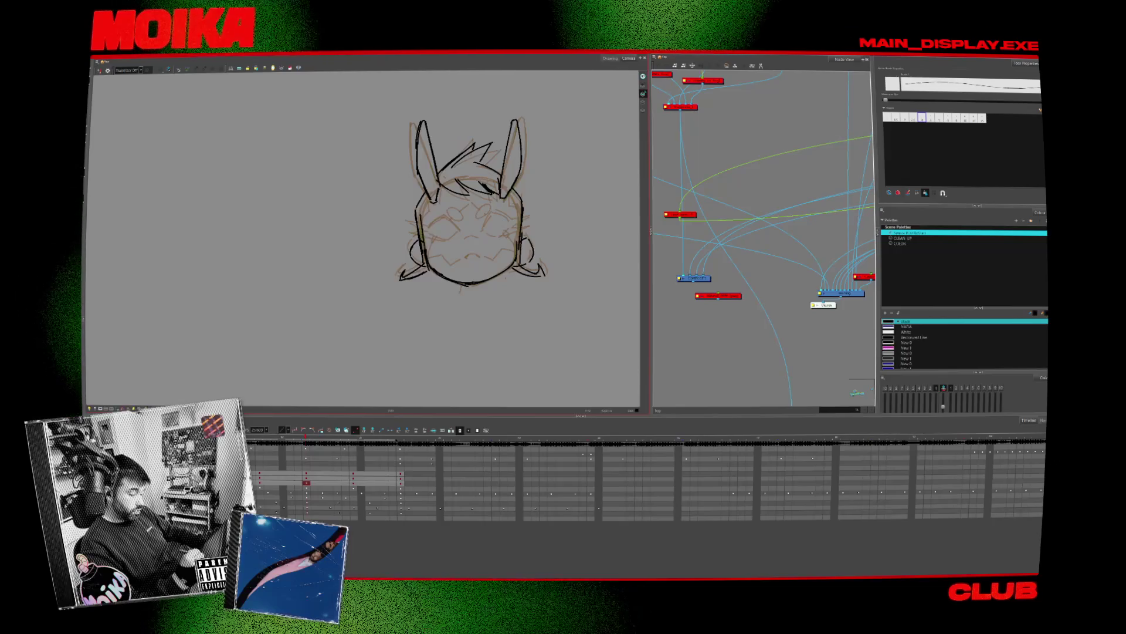
pyautogui.press('.')
pyautogui.press(',')
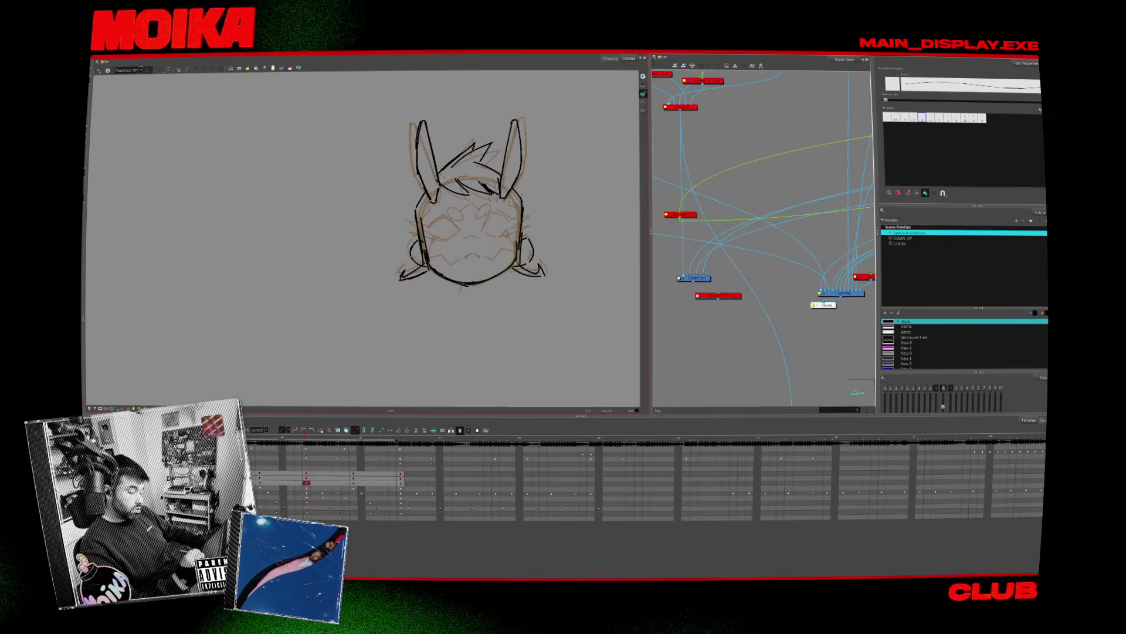
pyautogui.press(',')
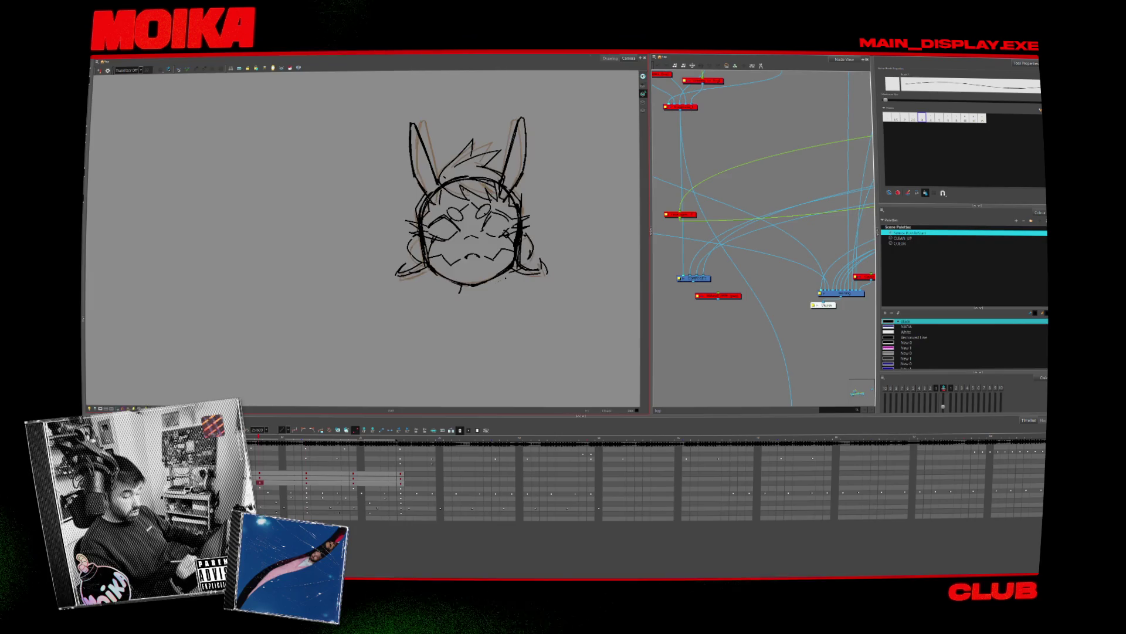
pyautogui.press('.')
pyautogui.press(',')
pyautogui.press('.')
pyautogui.press(',')
pyautogui.press('.')
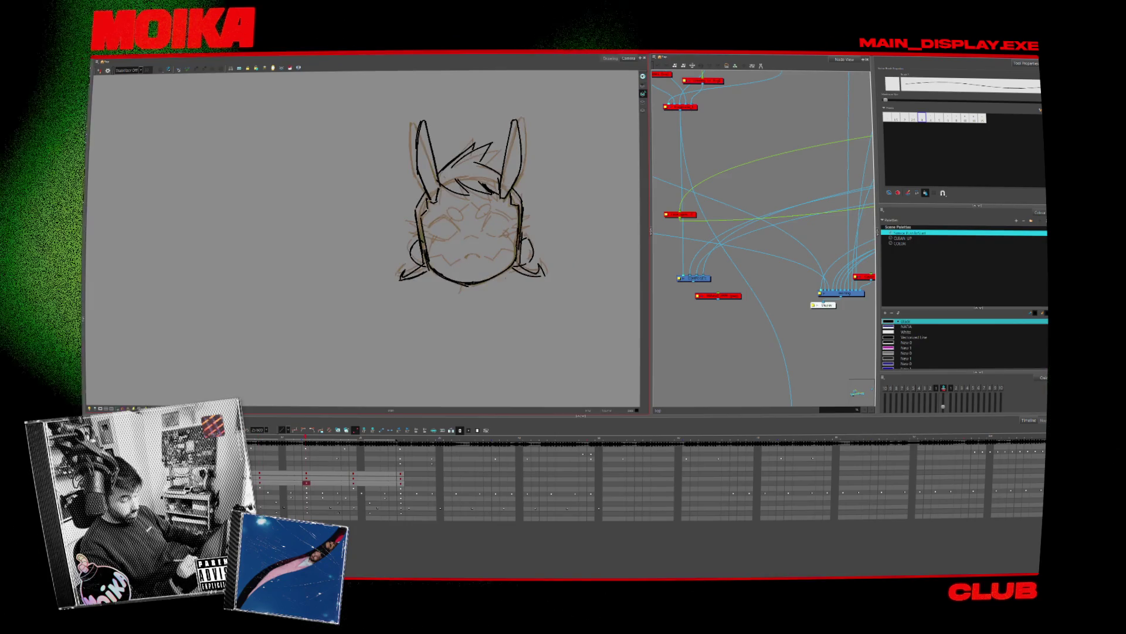
pyautogui.press('.')
pyautogui.press(',')
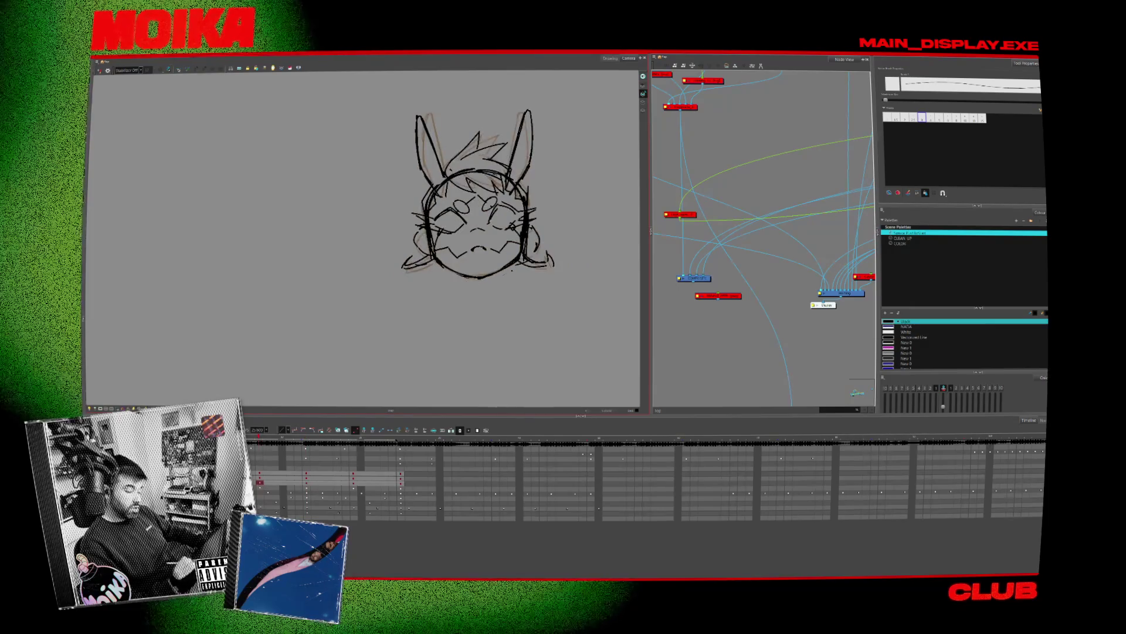
pyautogui.press('.')
pyautogui.press(',')
pyautogui.press('.')
# Select the chin stroke and keep comparing the two face drawings
pyautogui.click(486, 286)
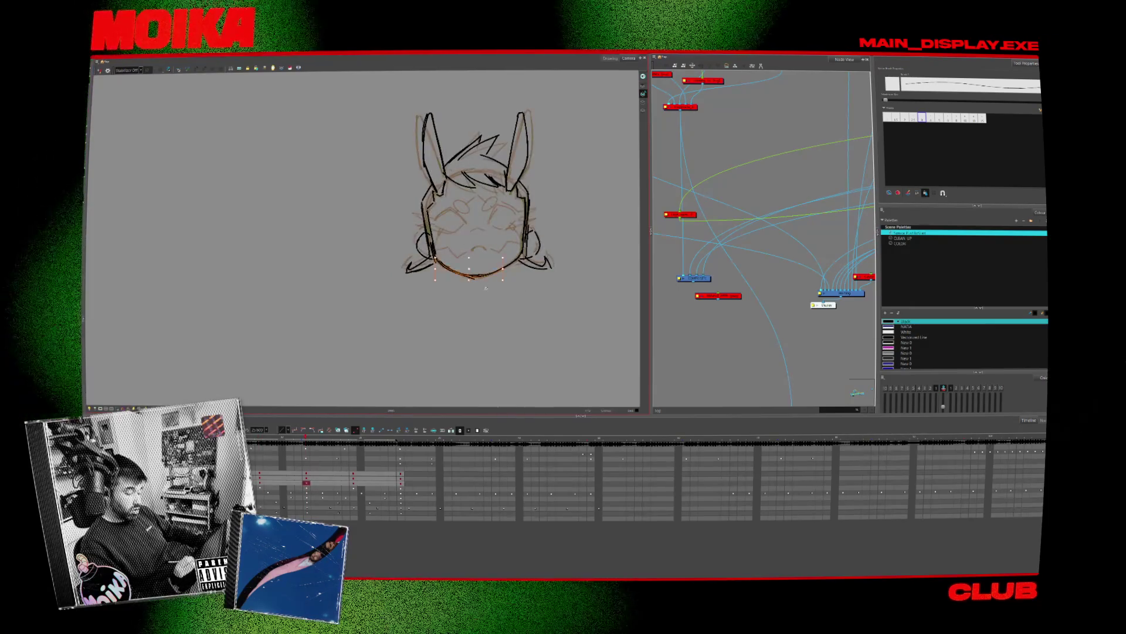
pyautogui.press(',')
pyautogui.press('.')
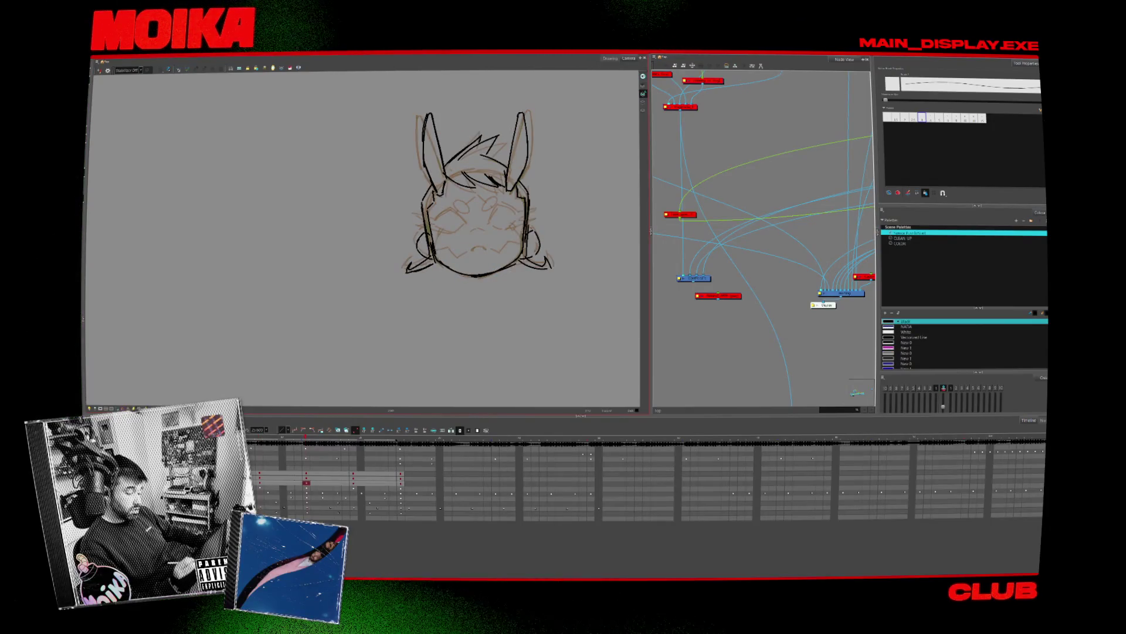
pyautogui.press(',')
pyautogui.press('.')
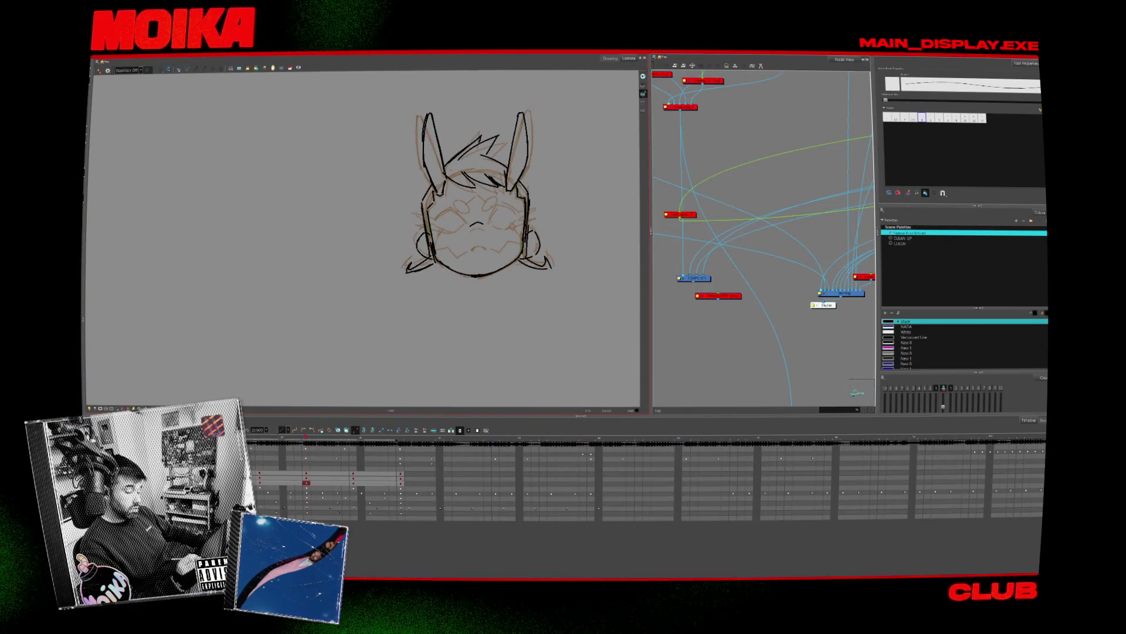
pyautogui.press(',')
pyautogui.press('.')
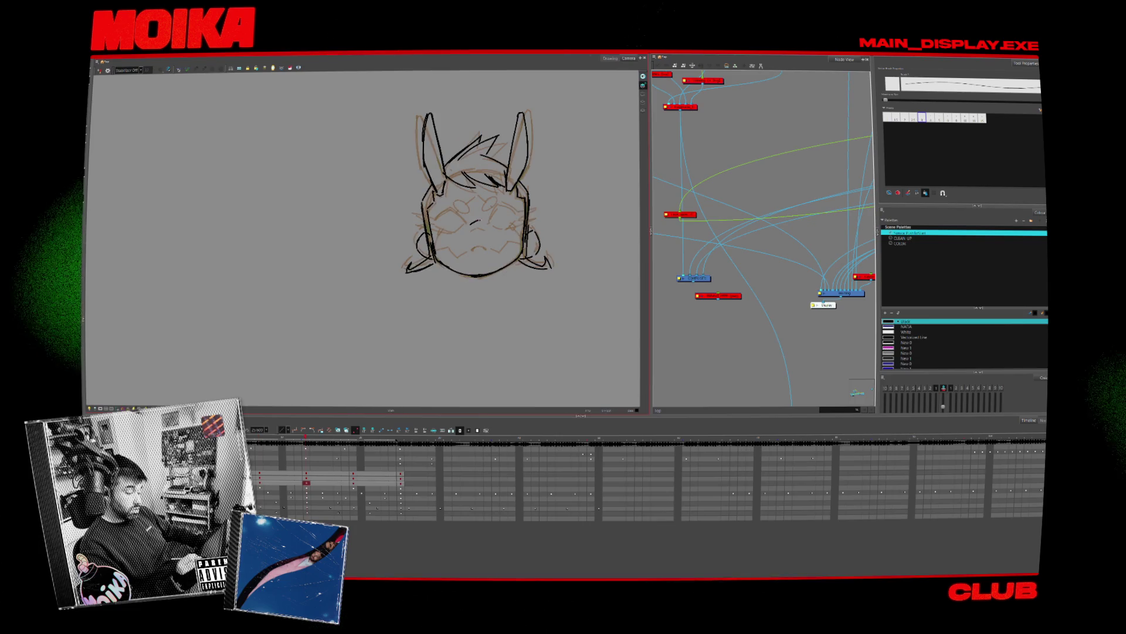
pyautogui.press(',')
pyautogui.press('.')
pyautogui.press(',')
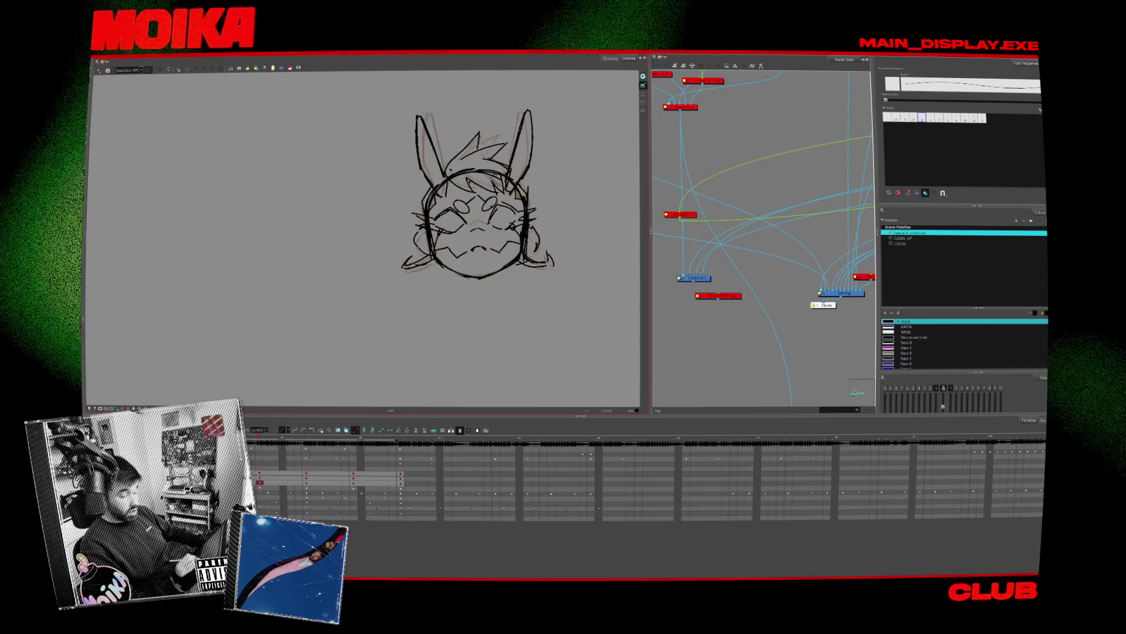
pyautogui.press(',')
pyautogui.press('.')
pyautogui.press('.')
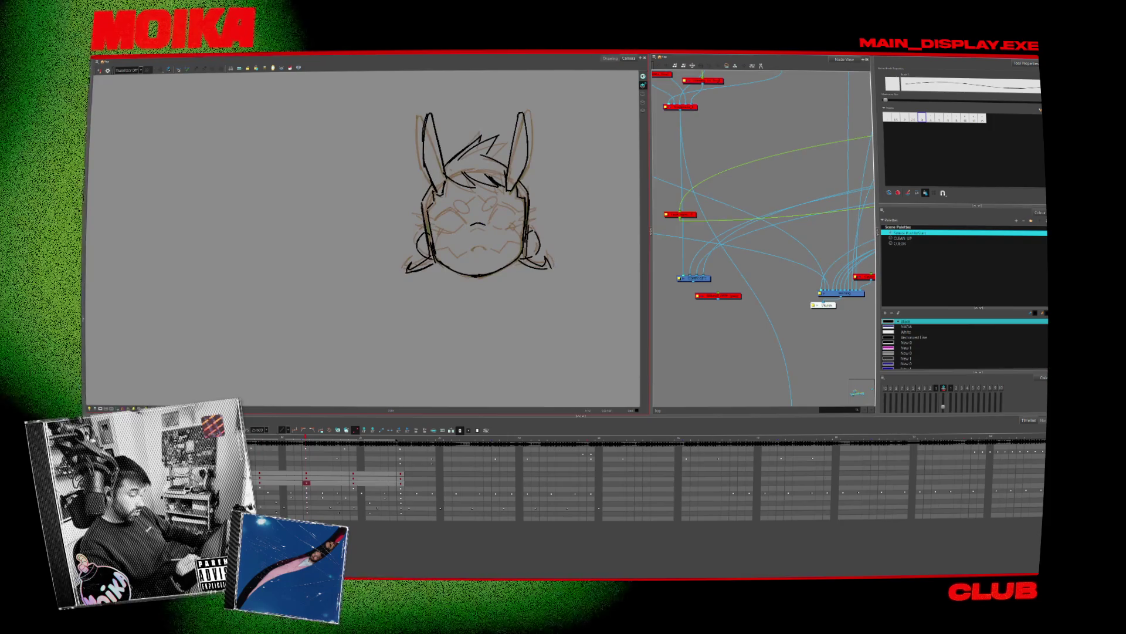
pyautogui.press(',')
pyautogui.press('.')
# Switch to the neighbouring brush preset and undo the redrawn mouth strokes on the closed-eyes face
pyautogui.click(913, 117)
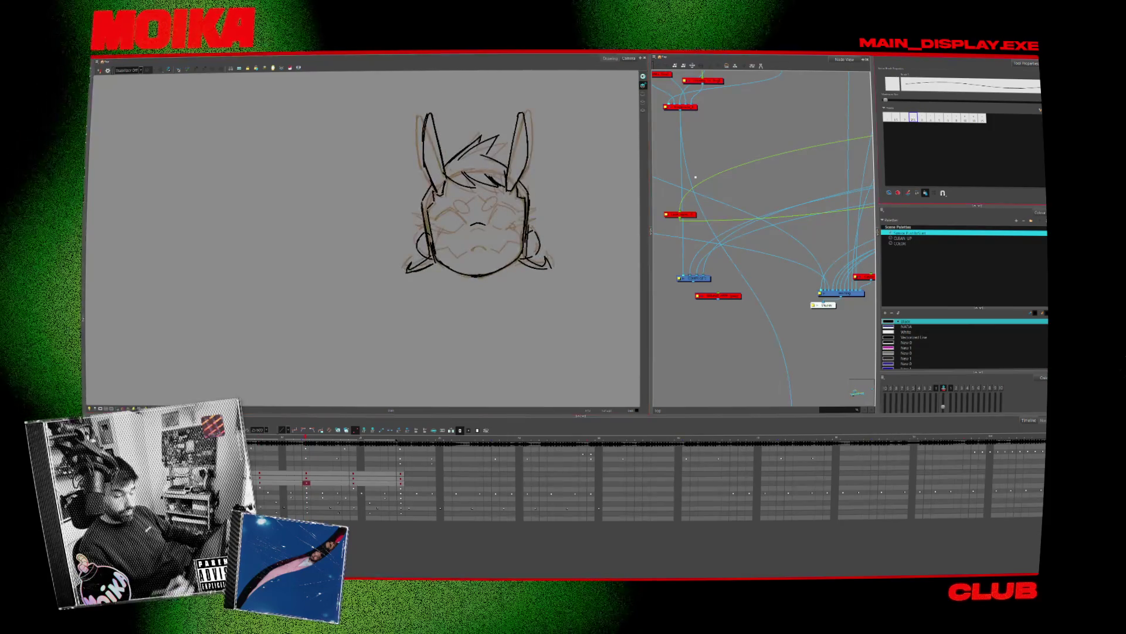
pyautogui.press(',')
pyautogui.press('.')
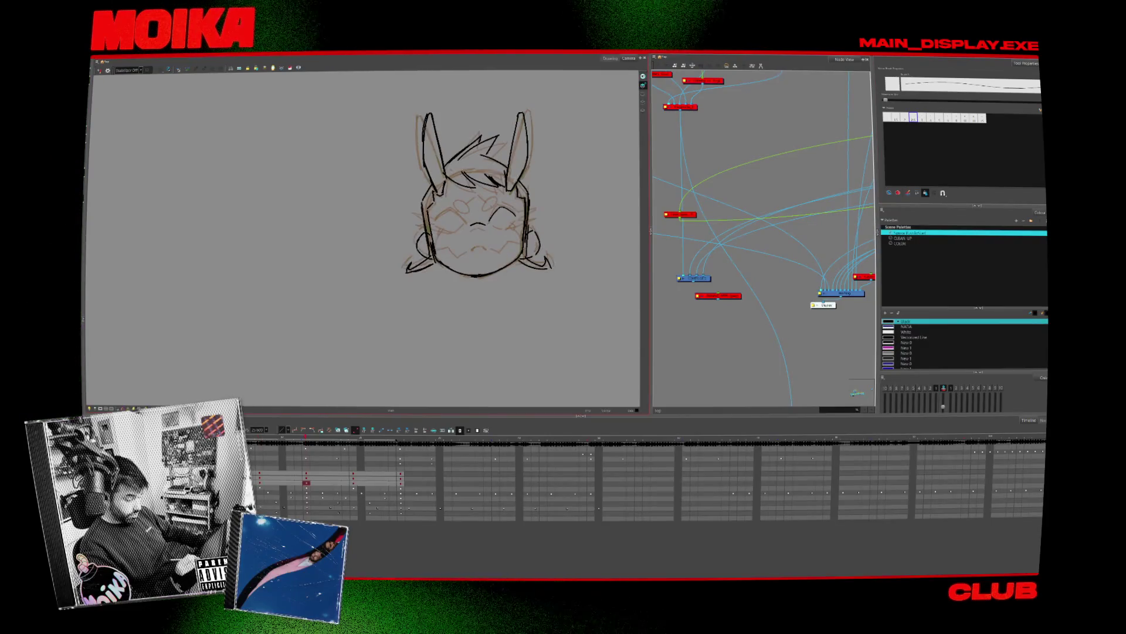
pyautogui.press(',')
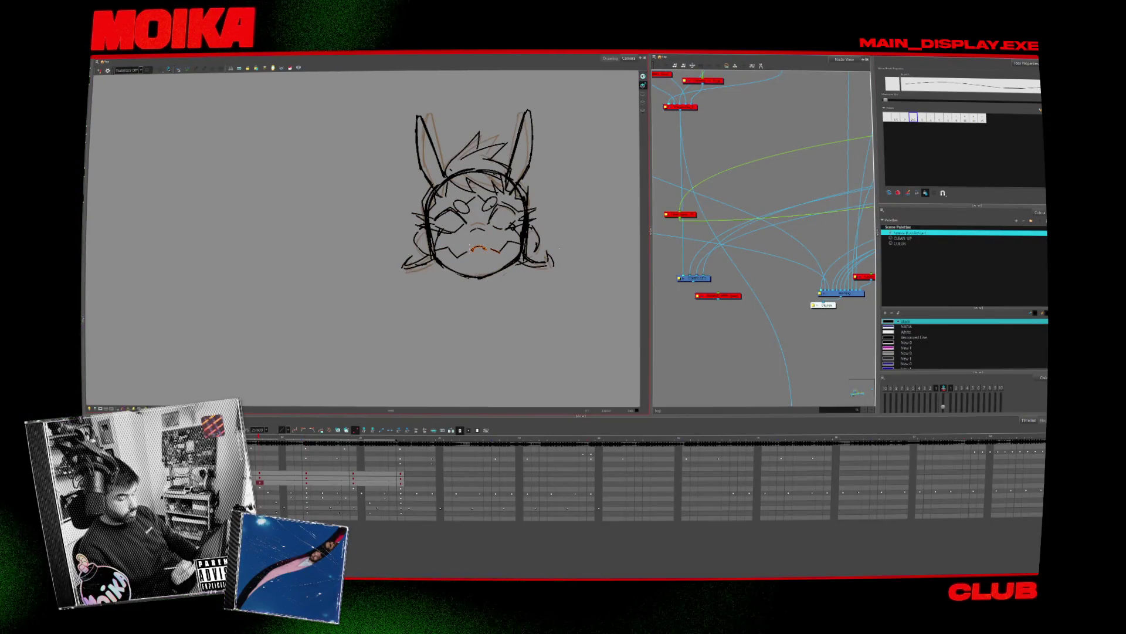
pyautogui.hotkey('ctrl', 'z')
pyautogui.press('.')
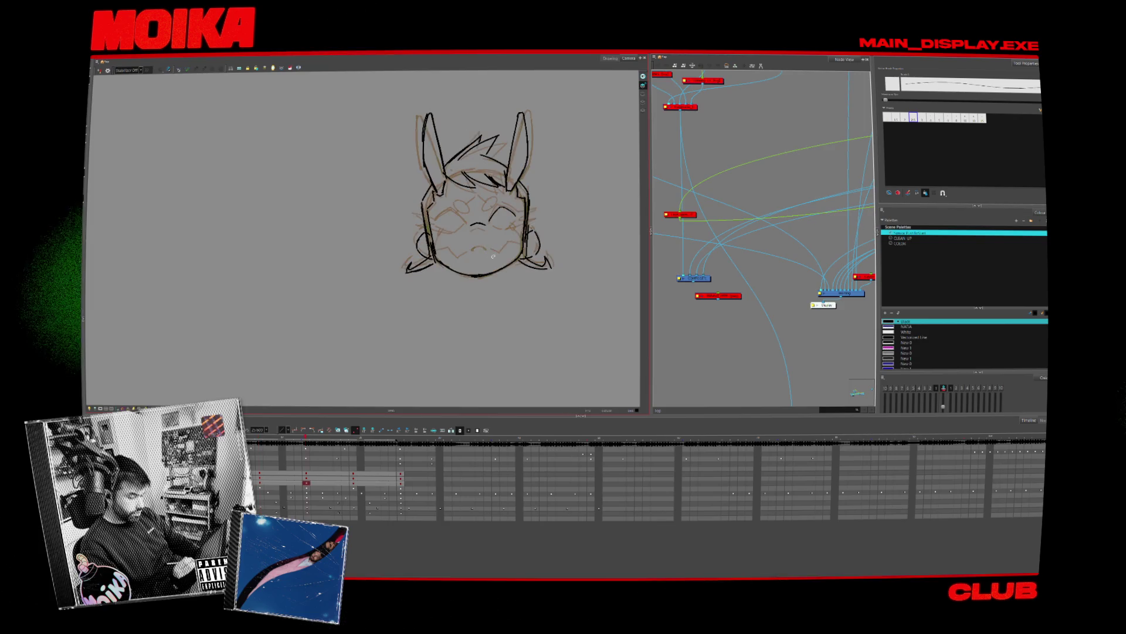
pyautogui.press('Escape')
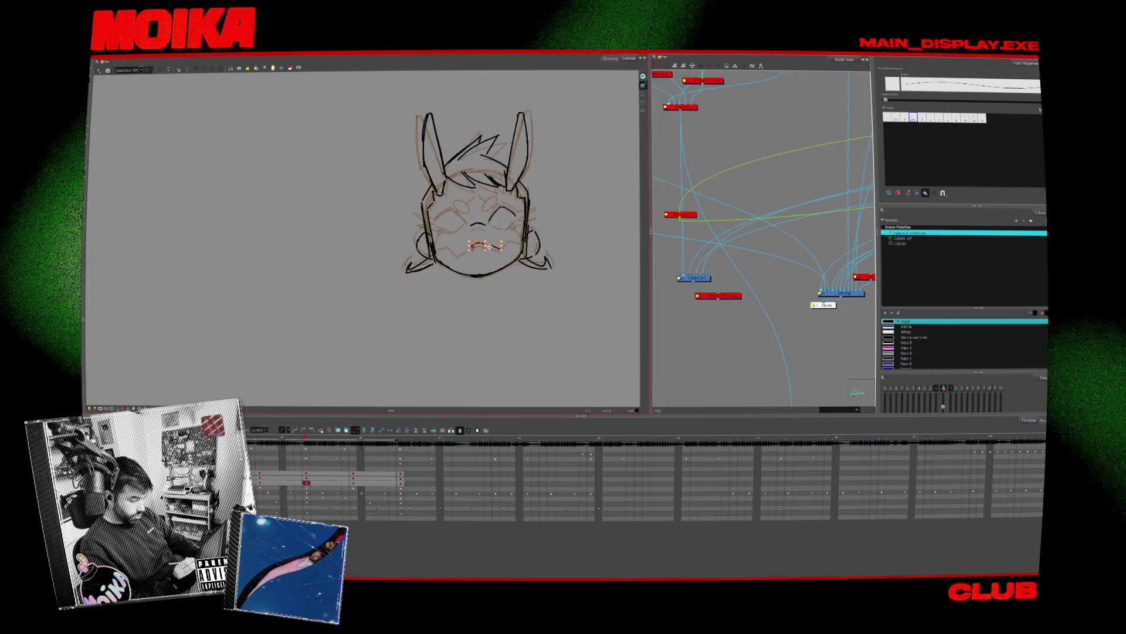
pyautogui.hotkey('ctrl', 'z')
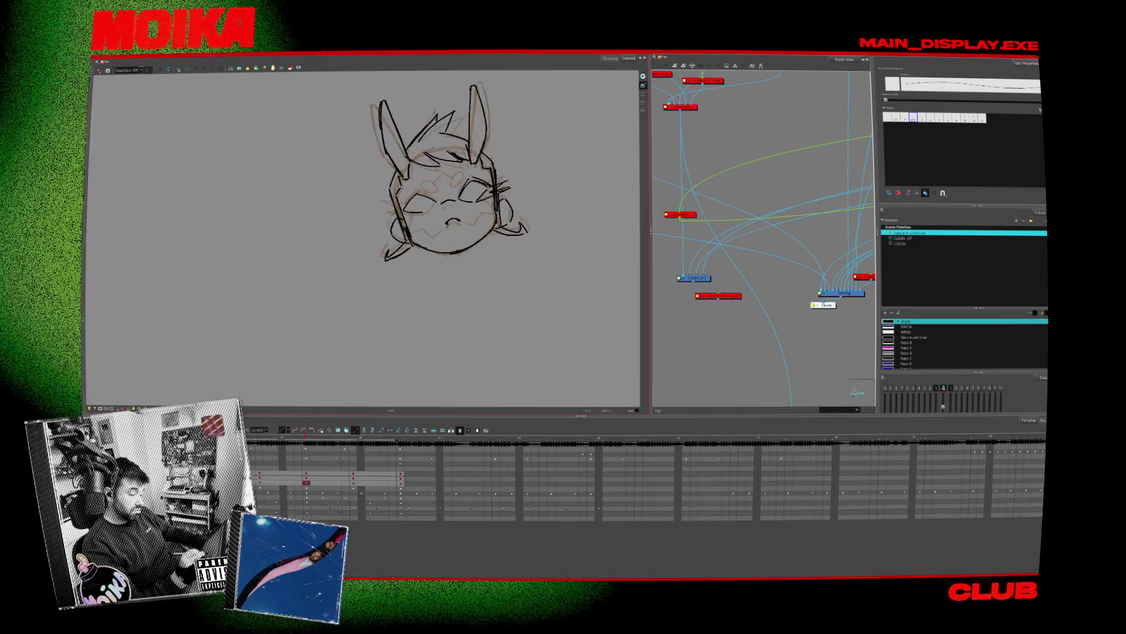
# Mirror the Camera view horizontally to check the inked head for errors
pyautogui.click(99, 70)
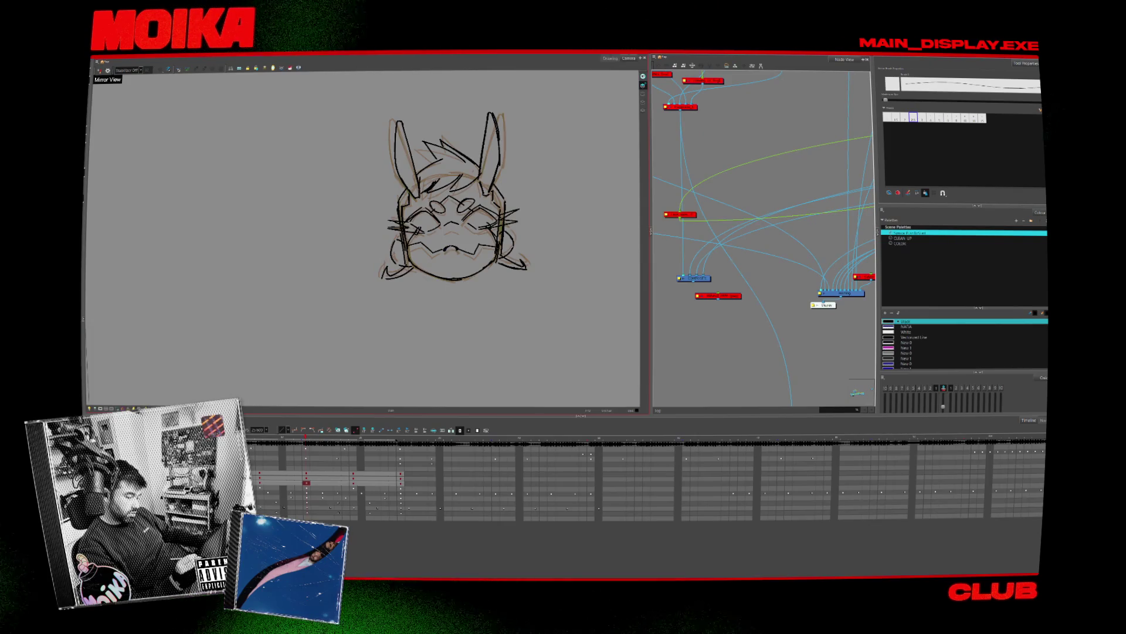
# Jump back to the first rabbit head drawing and step forward to a later one, zooming as needed
pyautogui.scroll(-5, 474, 256)
pyautogui.scroll(5, 489, 274)
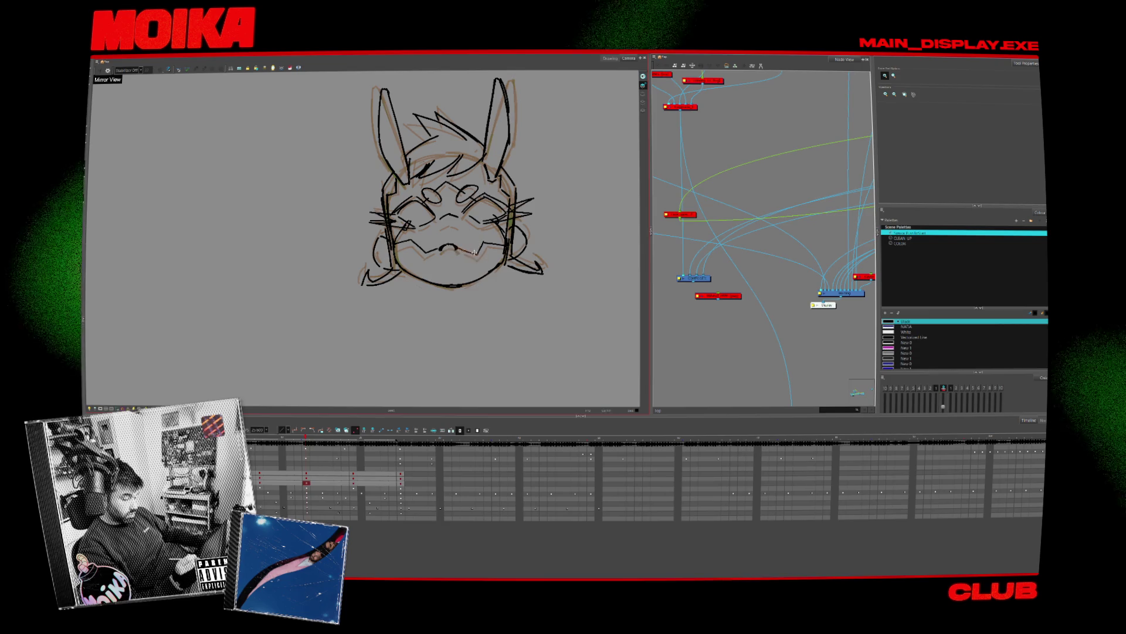
pyautogui.hotkey('alt', 'b')
pyautogui.scroll(-4, 474, 257)
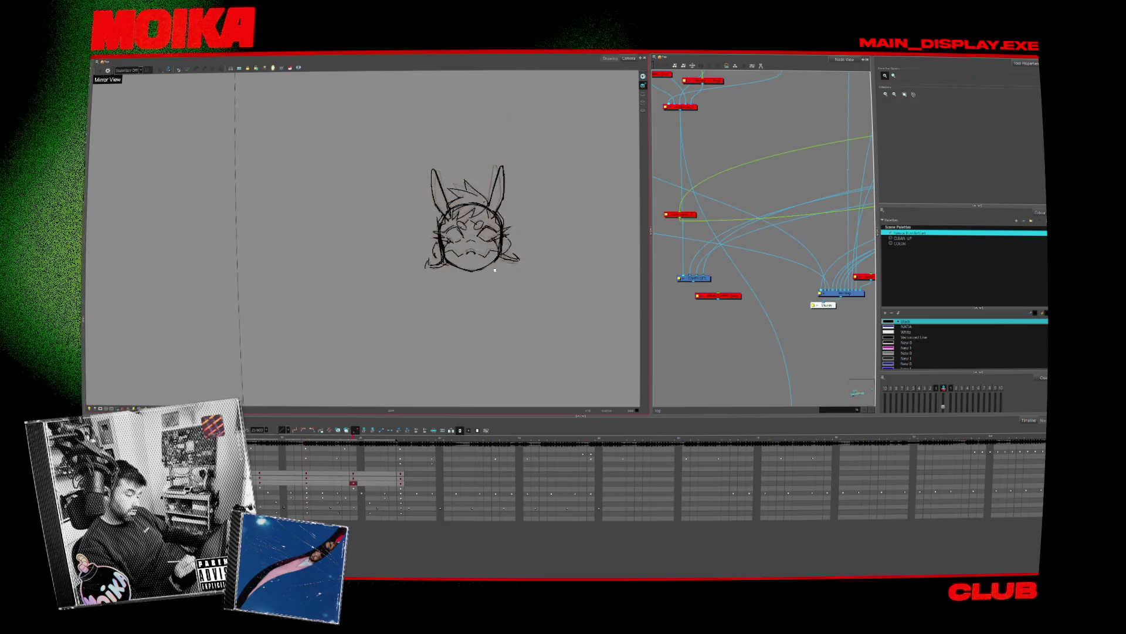
pyautogui.scroll(3, 474, 256)
pyautogui.hotkey('shift', ',')
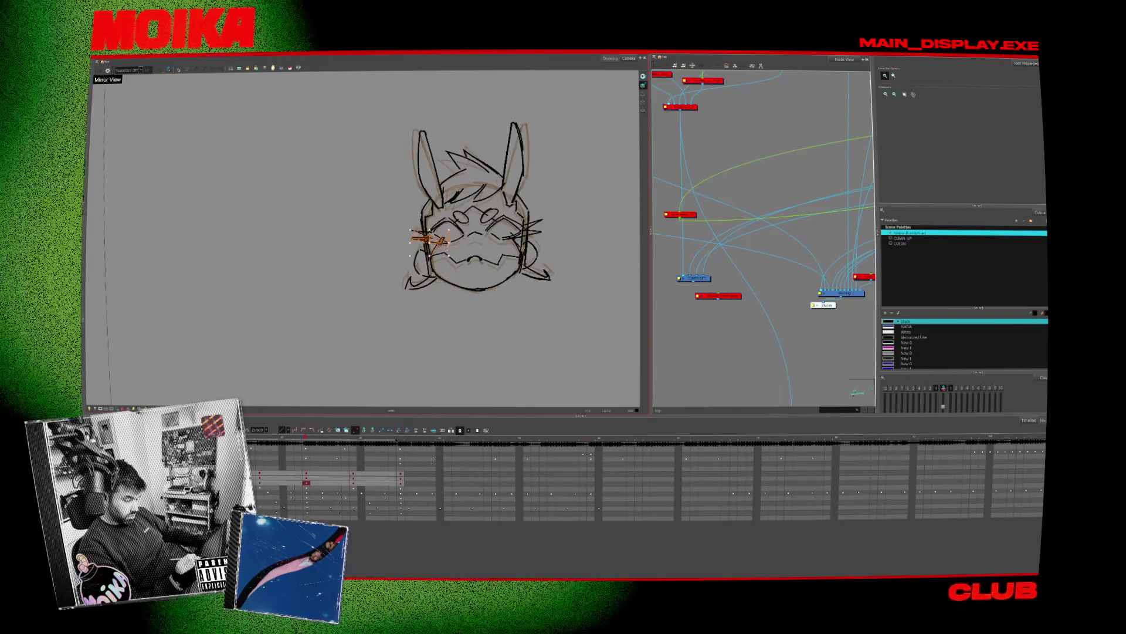
pyautogui.press('g')
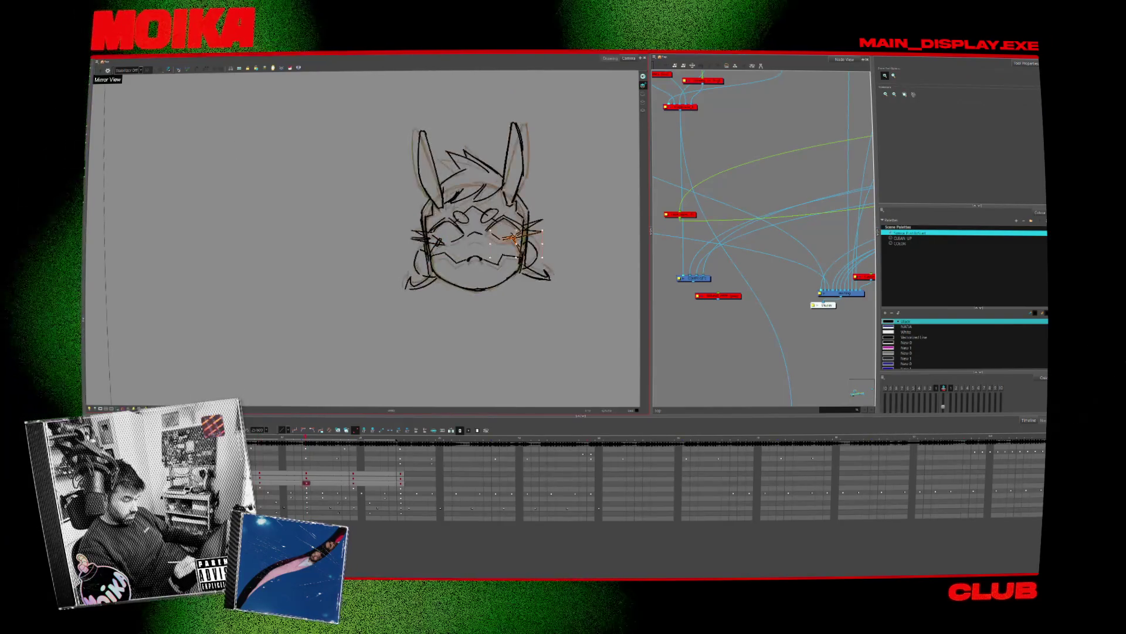
pyautogui.hotkey('alt', 'b')
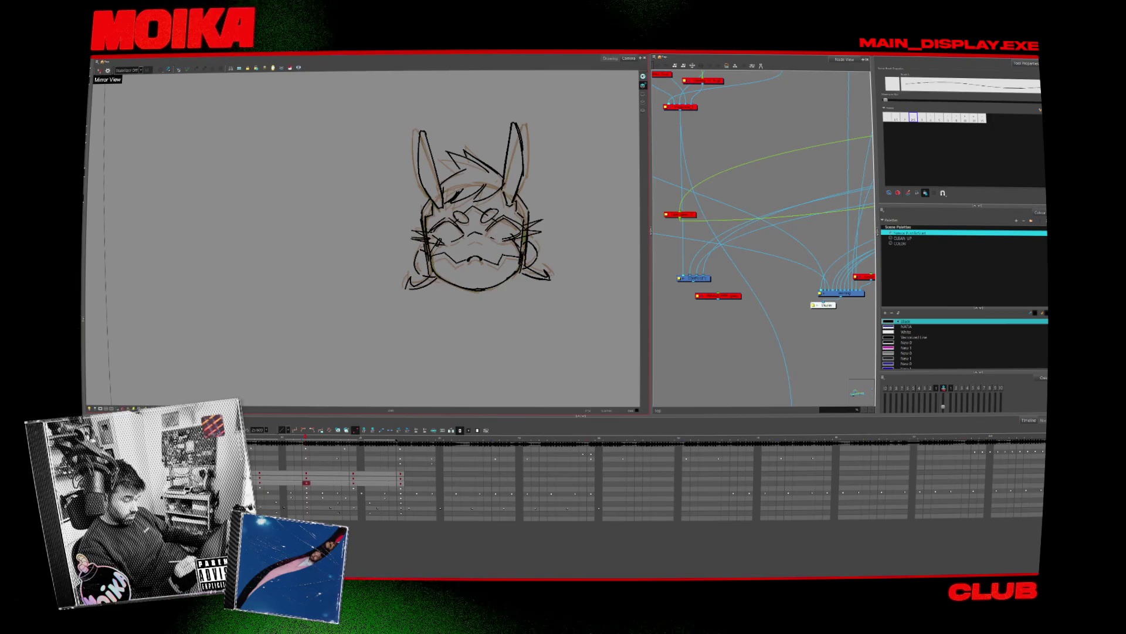
pyautogui.hotkey('alt', 'z')
pyautogui.scroll(-3, 523, 222)
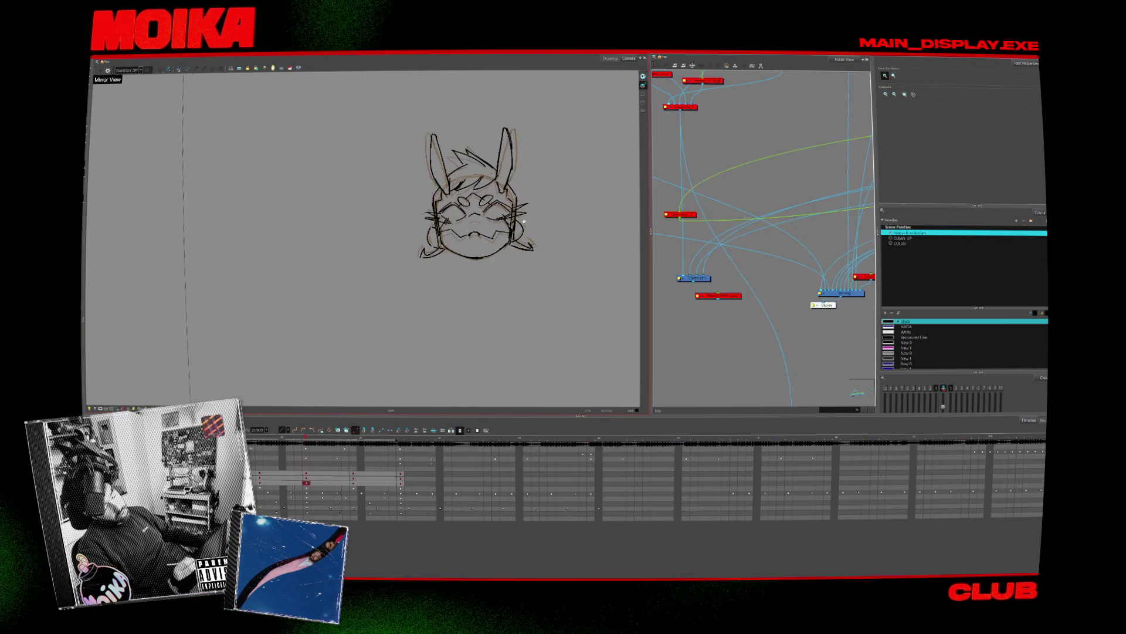
pyautogui.press('g')
pyautogui.press('g')
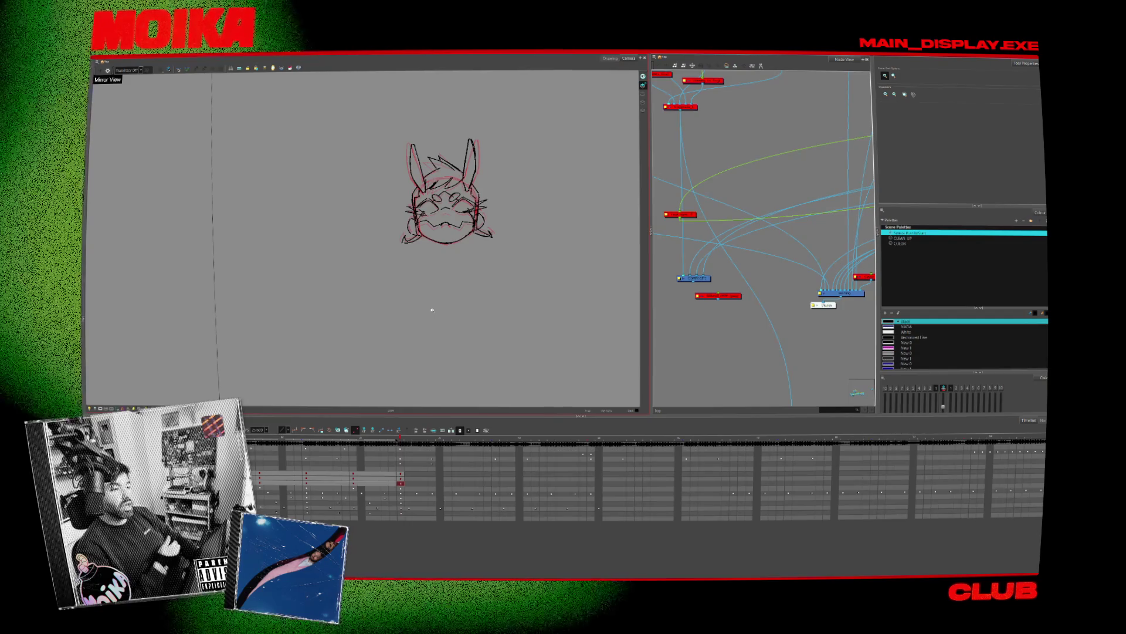
# Select all the head strokes, undo the change, and return to the previous pose
pyautogui.hotkey('alt', 's')
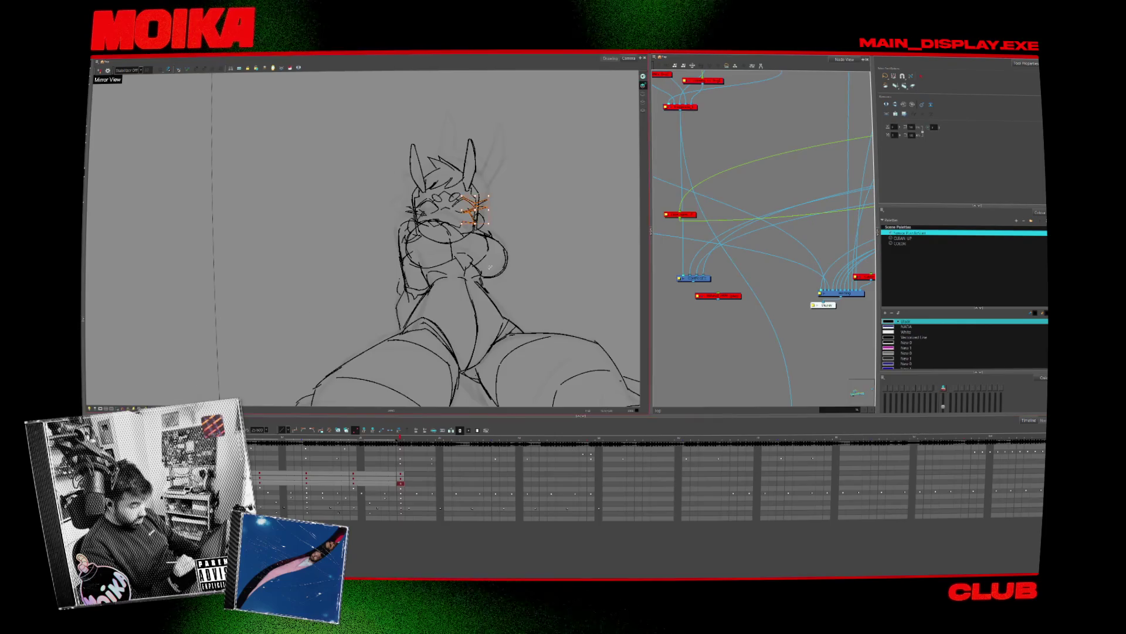
pyautogui.hotkey('ctrl', 'a')
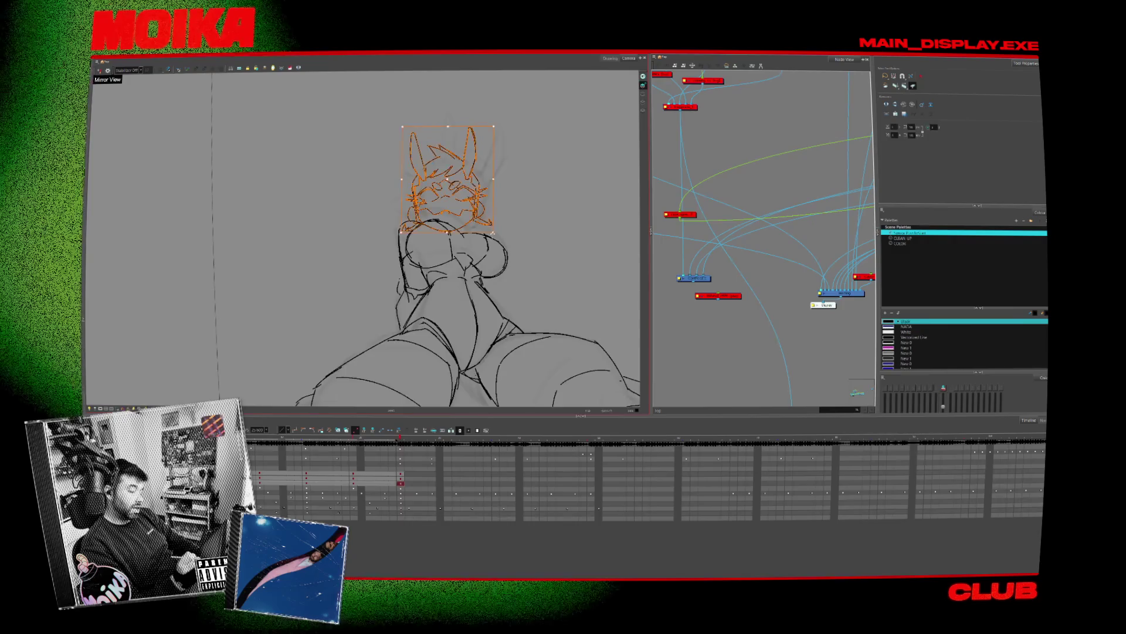
pyautogui.hotkey('ctrl', 'z')
pyautogui.hotkey('ctrl', 'z')
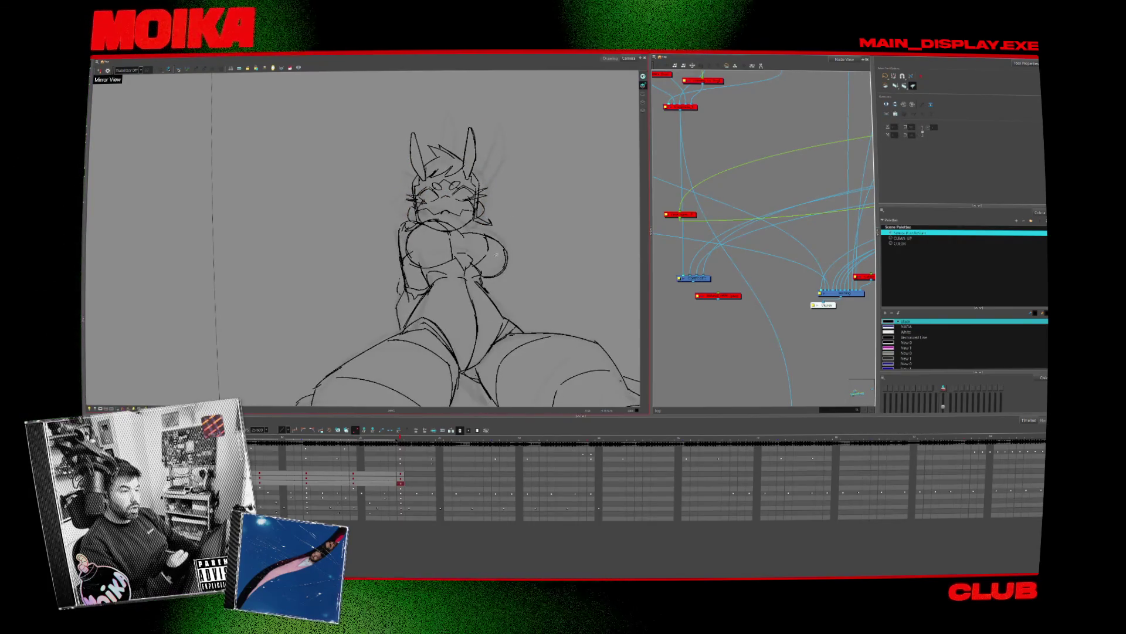
pyautogui.press('Return')
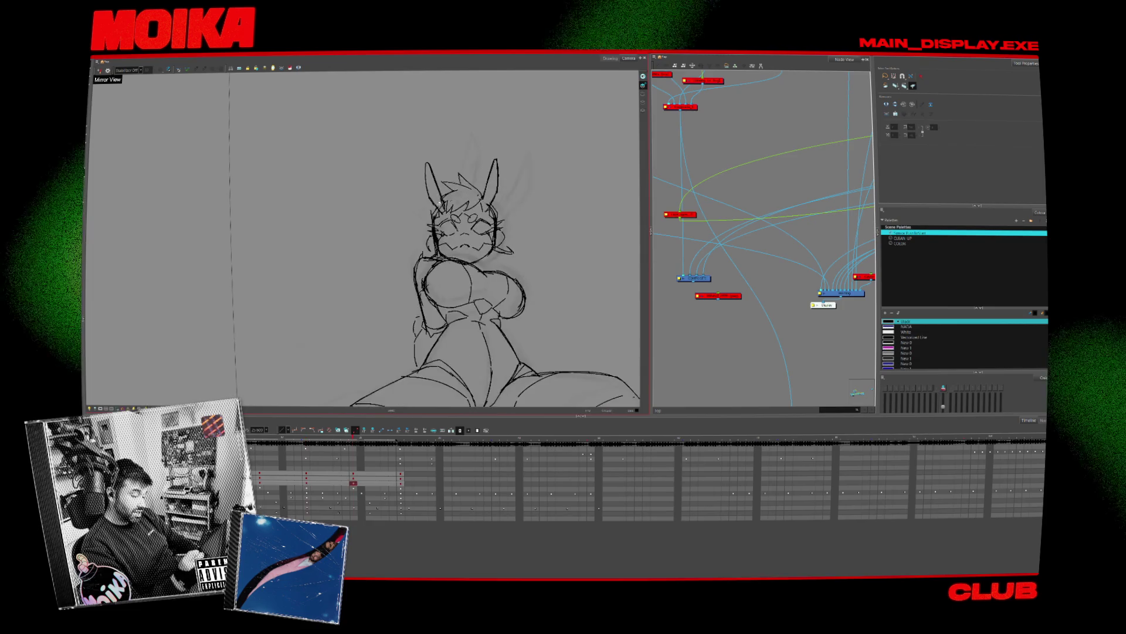
# Lasso the figure's head strokes on the later pose, revert the face, and bring the legs into view
pyautogui.hotkey('alt', 'b')
pyautogui.hotkey('alt', 's')
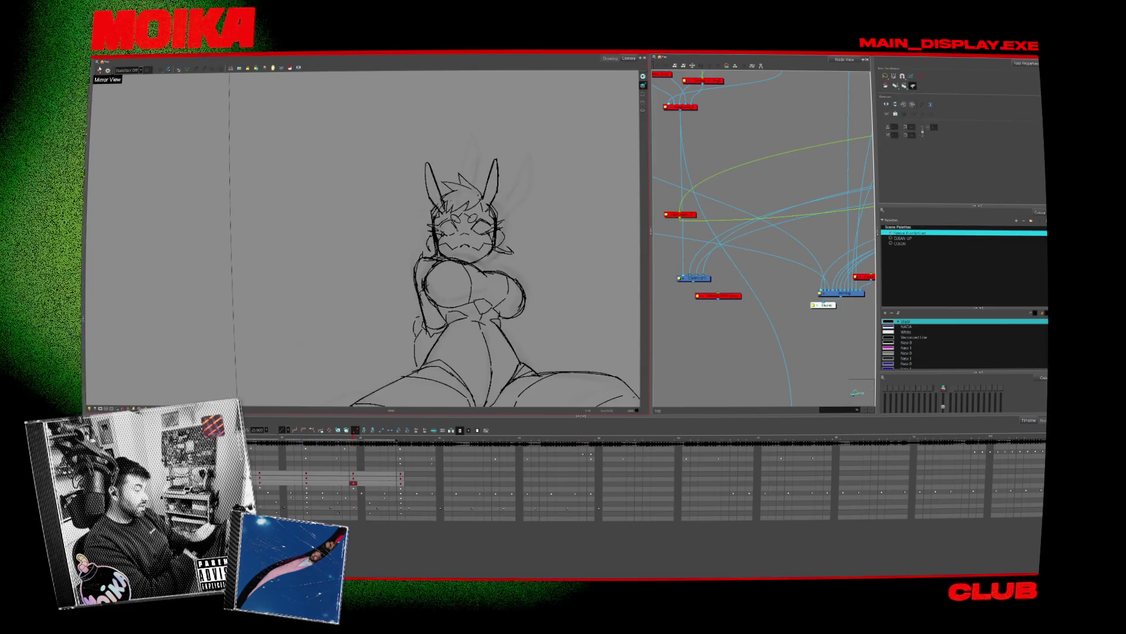
pyautogui.press("'")
pyautogui.moveTo(419, 146); pyautogui.dragTo(511, 252)
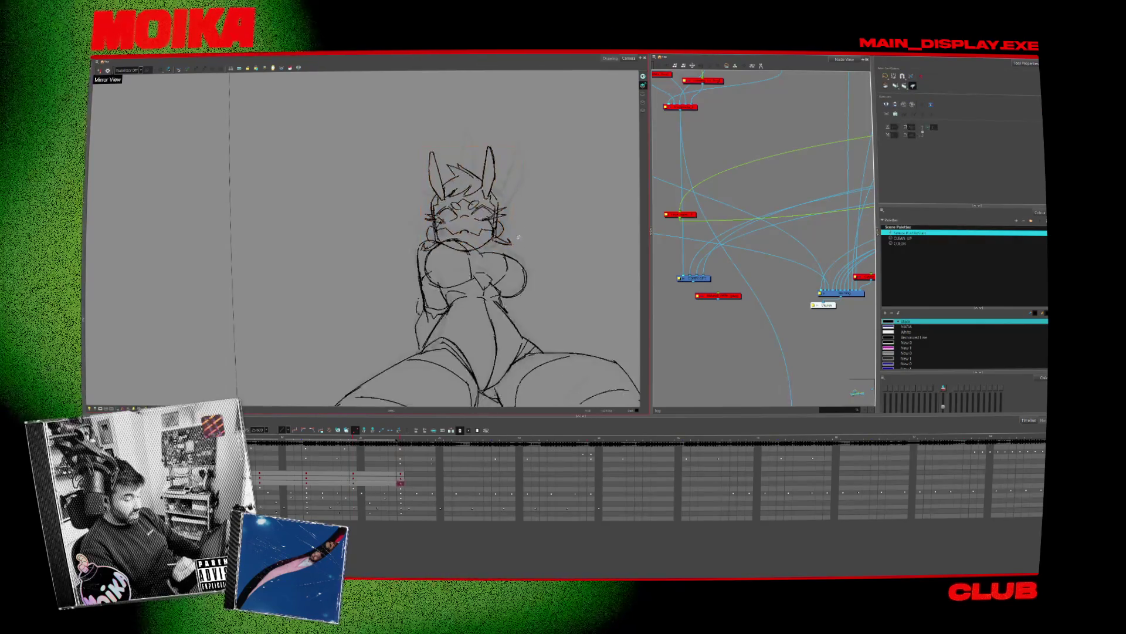
pyautogui.hotkey('ctrl', 'z')
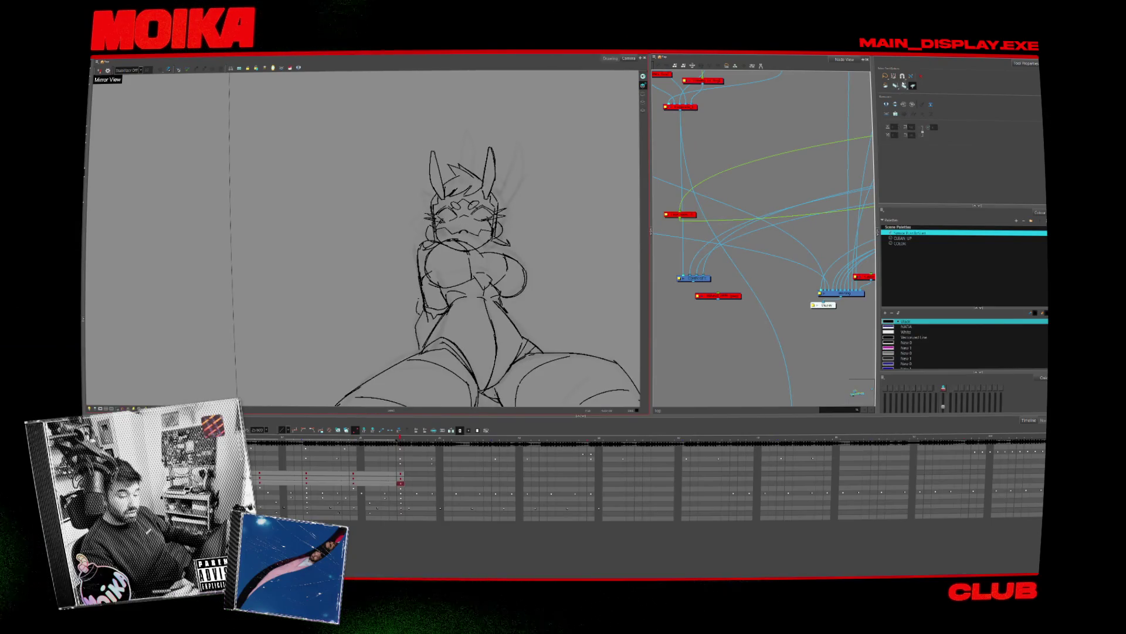
pyautogui.press('.')
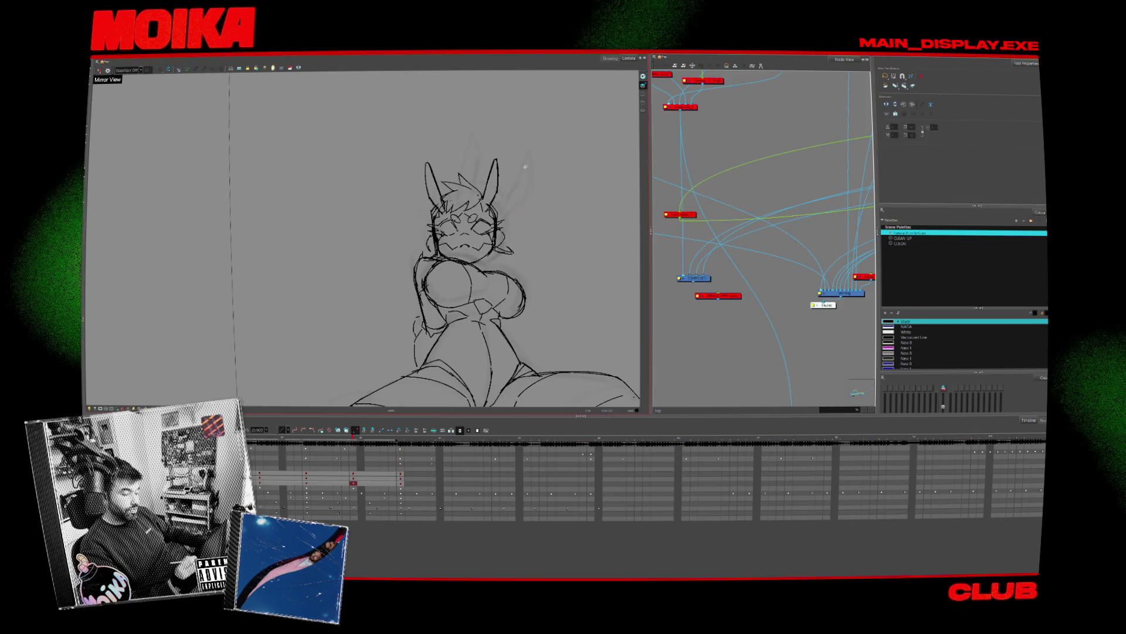
pyautogui.press(',')
pyautogui.press('f')
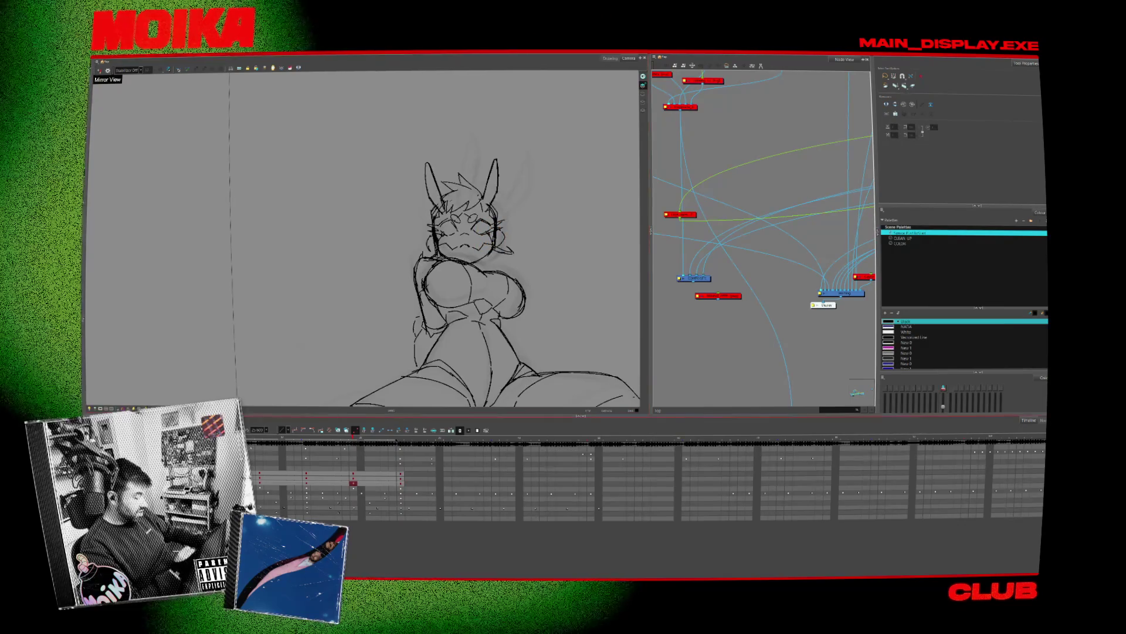
pyautogui.moveTo(476, 249); pyautogui.dragTo(512, 175)
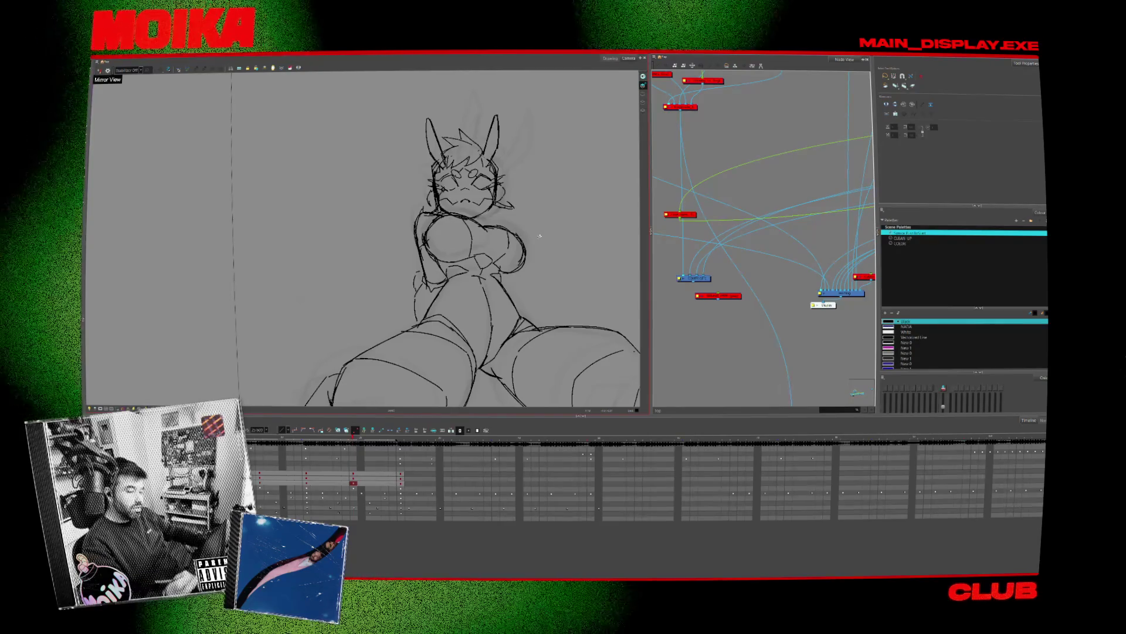
# Flip between the two key poses and nudge the selected head upward with the Up arrow
pyautogui.press(';')
pyautogui.press("'")
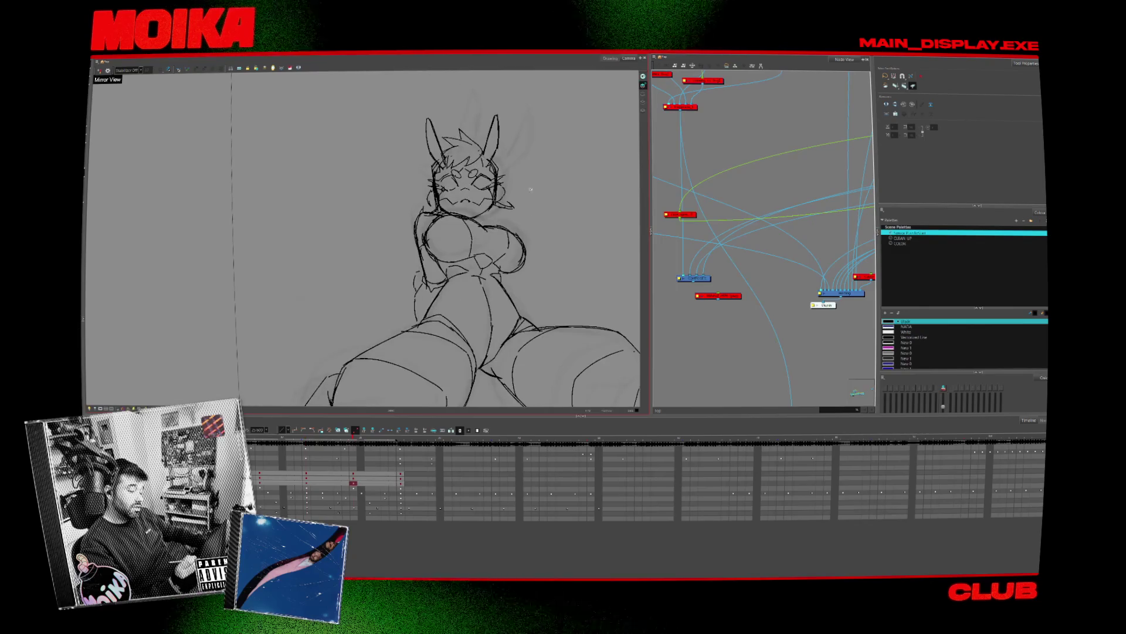
pyautogui.press(';')
pyautogui.press("'")
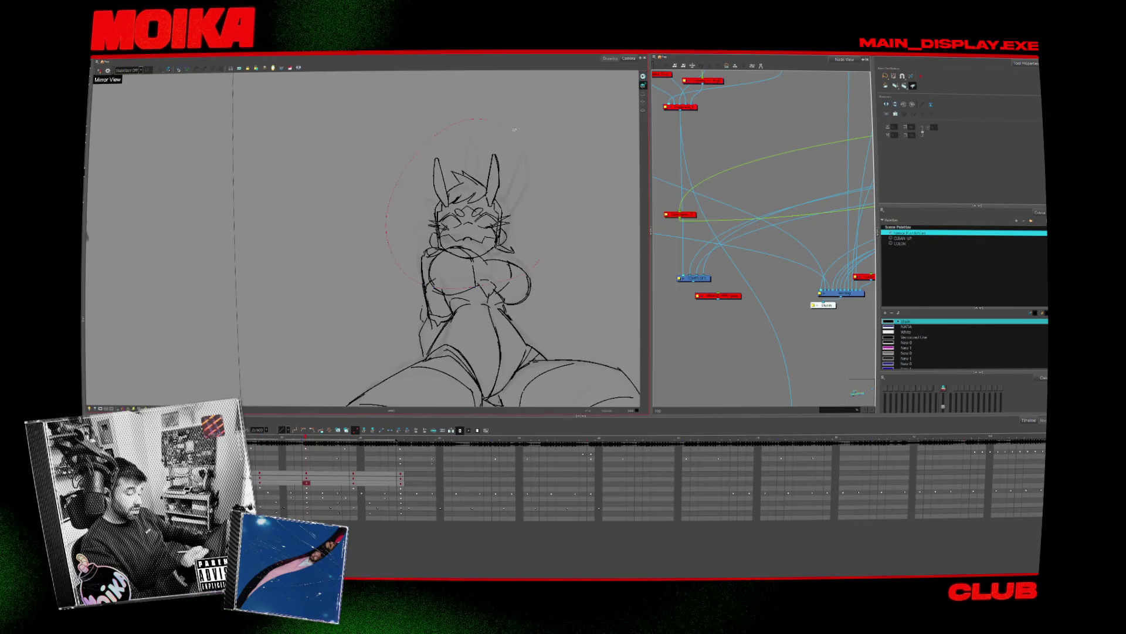
pyautogui.press("'")
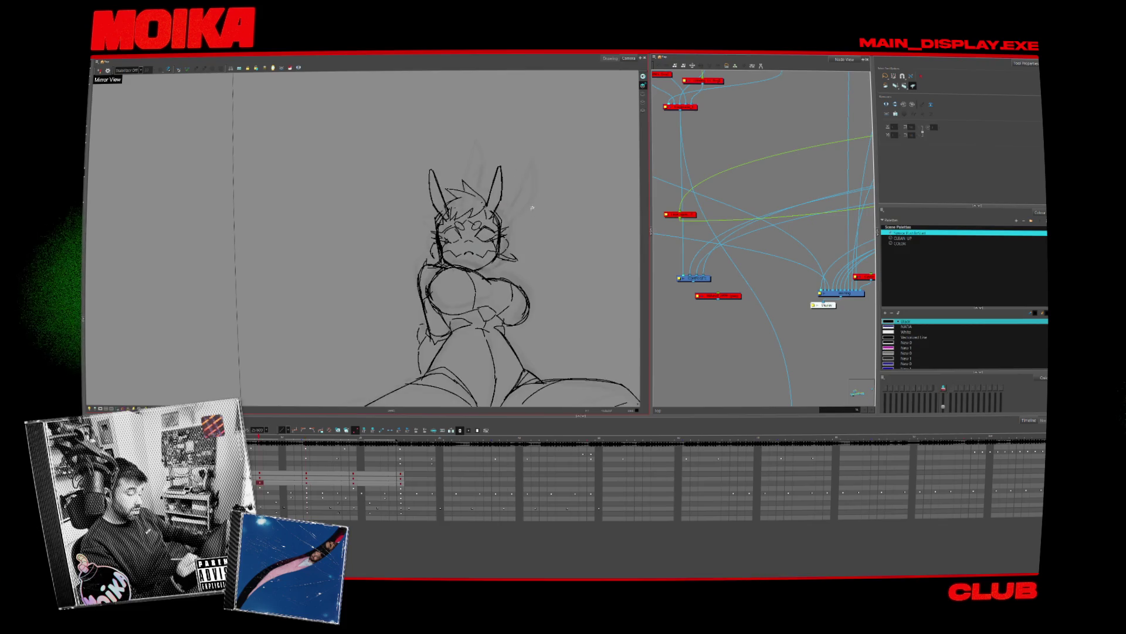
pyautogui.press(';')
pyautogui.press("'")
pyautogui.press(';')
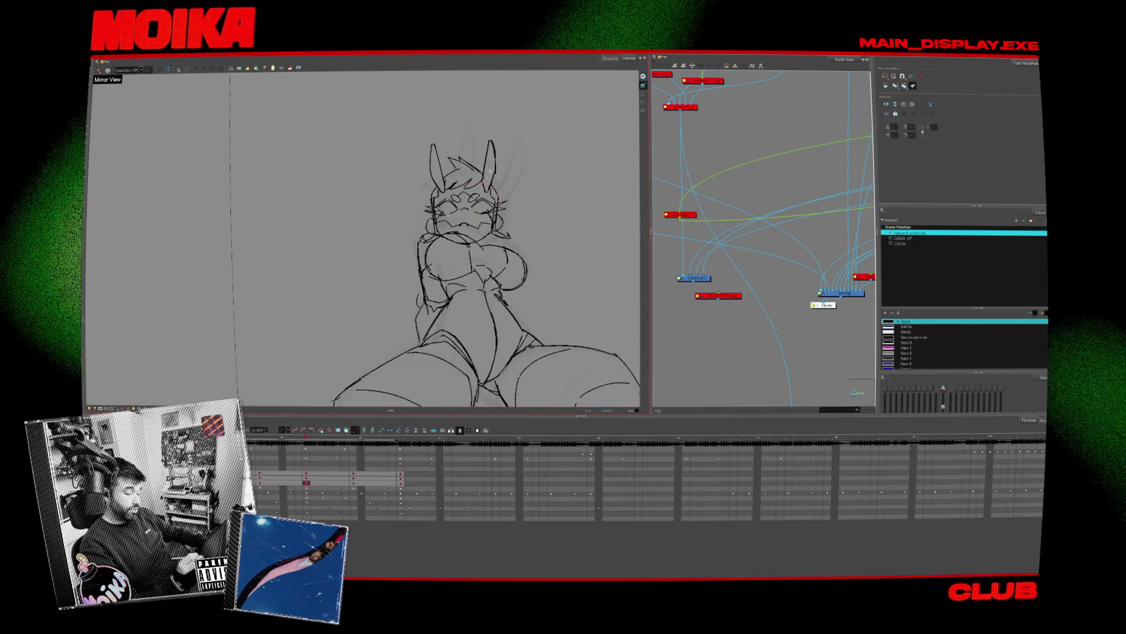
pyautogui.press("'")
pyautogui.press('Up')
pyautogui.press("'")
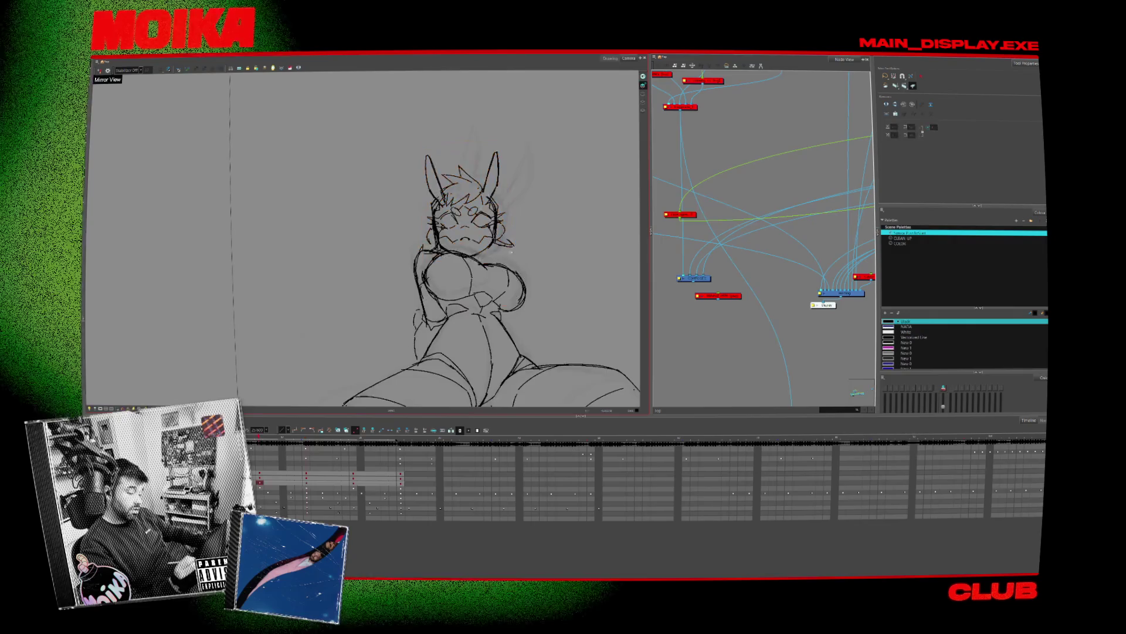
pyautogui.press('2')
pyautogui.press('2')
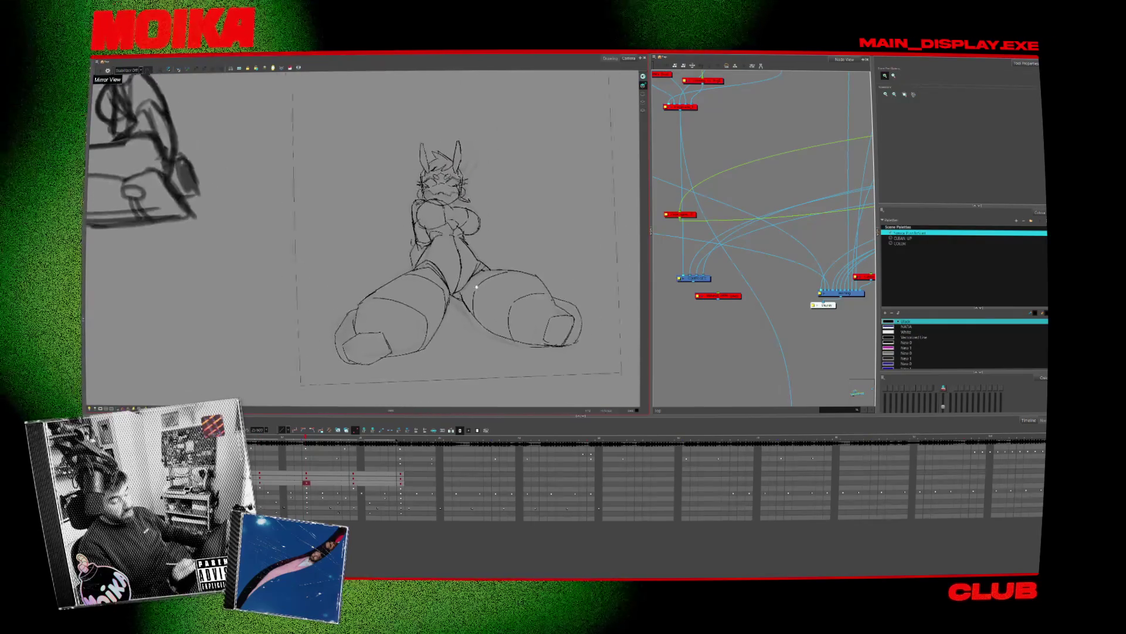
pyautogui.moveTo(390, 355)
pyautogui.mouseDown()
pyautogui.moveTo(389, 329)
pyautogui.moveTo(406, 332)
pyautogui.mouseUp()
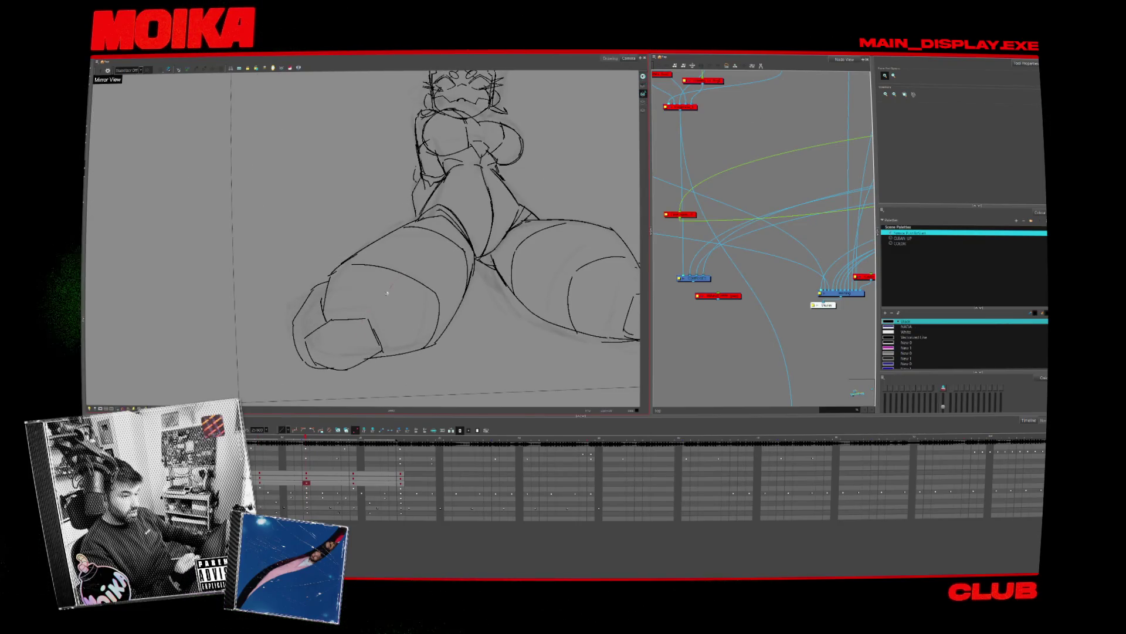
pyautogui.moveTo(387, 292); pyautogui.dragTo(562, 227)
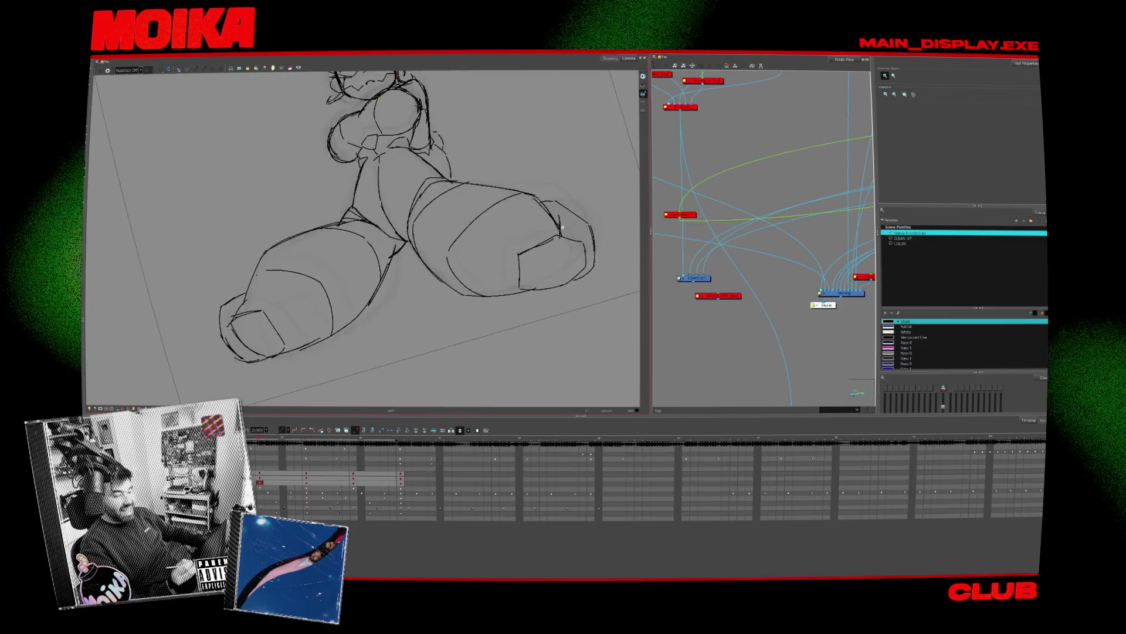
pyautogui.press('g')
pyautogui.hotkey('alt', 'b')
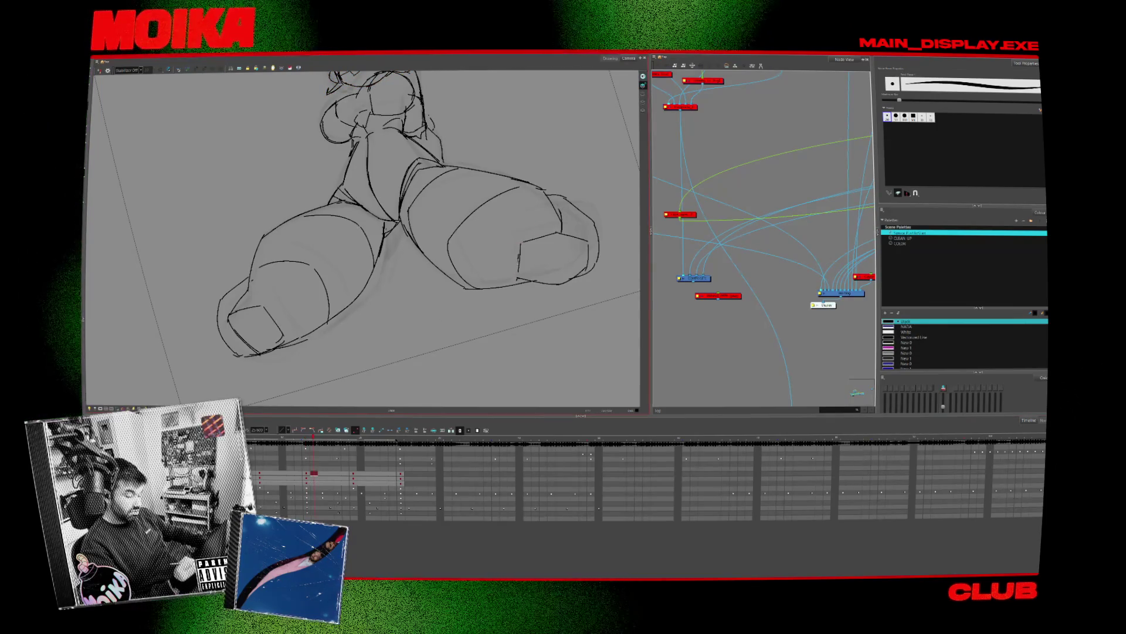
pyautogui.press('f')
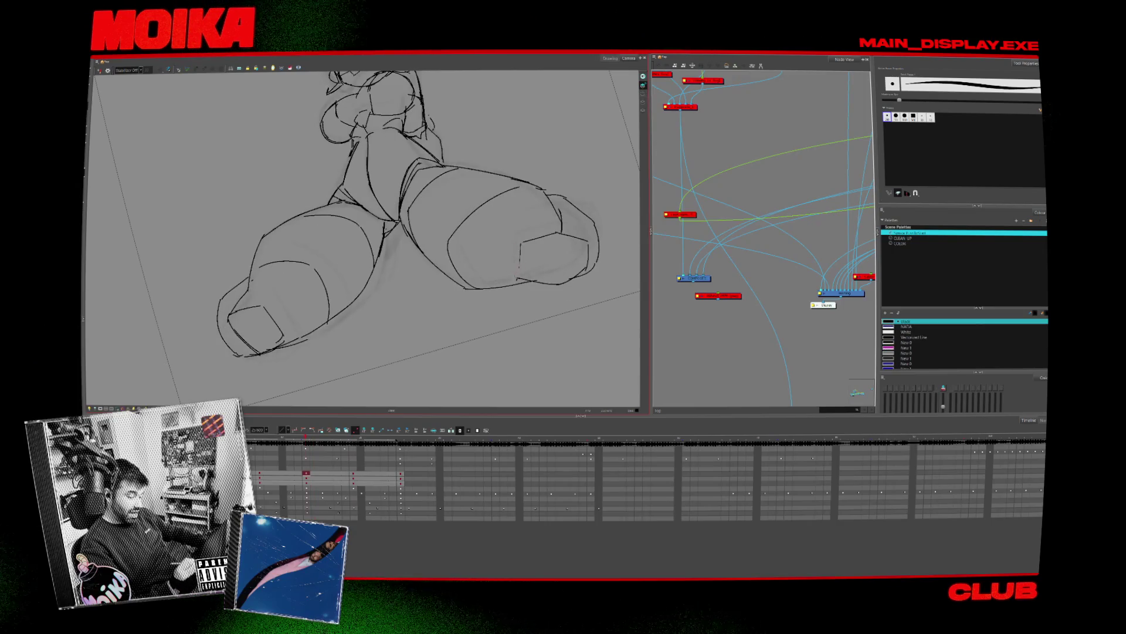
pyautogui.moveTo(446, 234); pyautogui.dragTo(411, 276)
pyautogui.scroll(3, 376, 246)
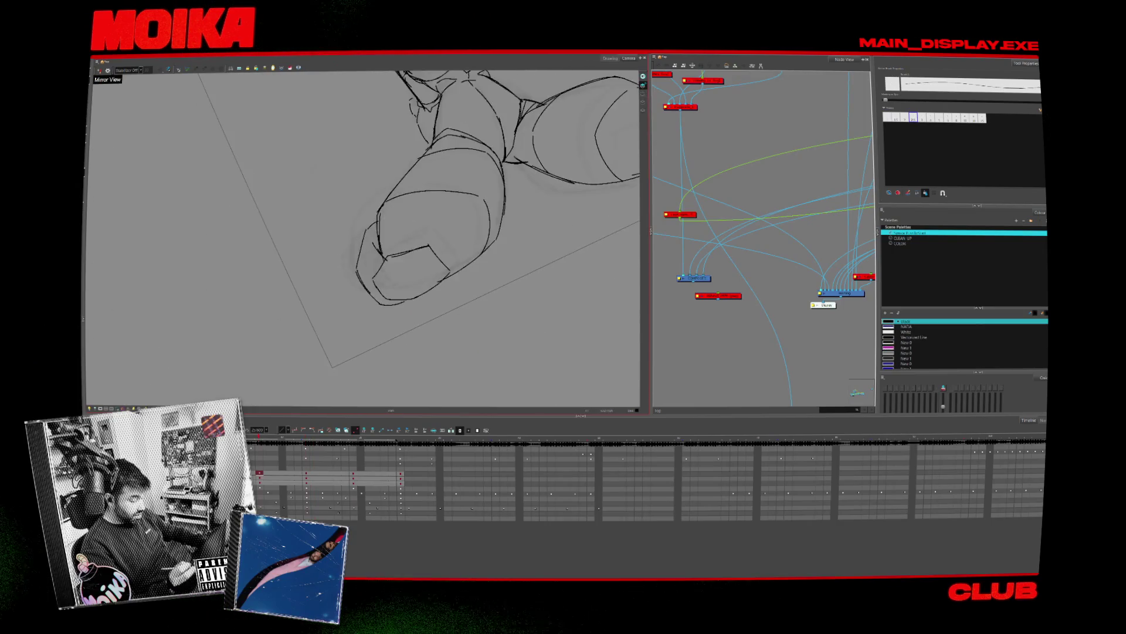
pyautogui.press('g')
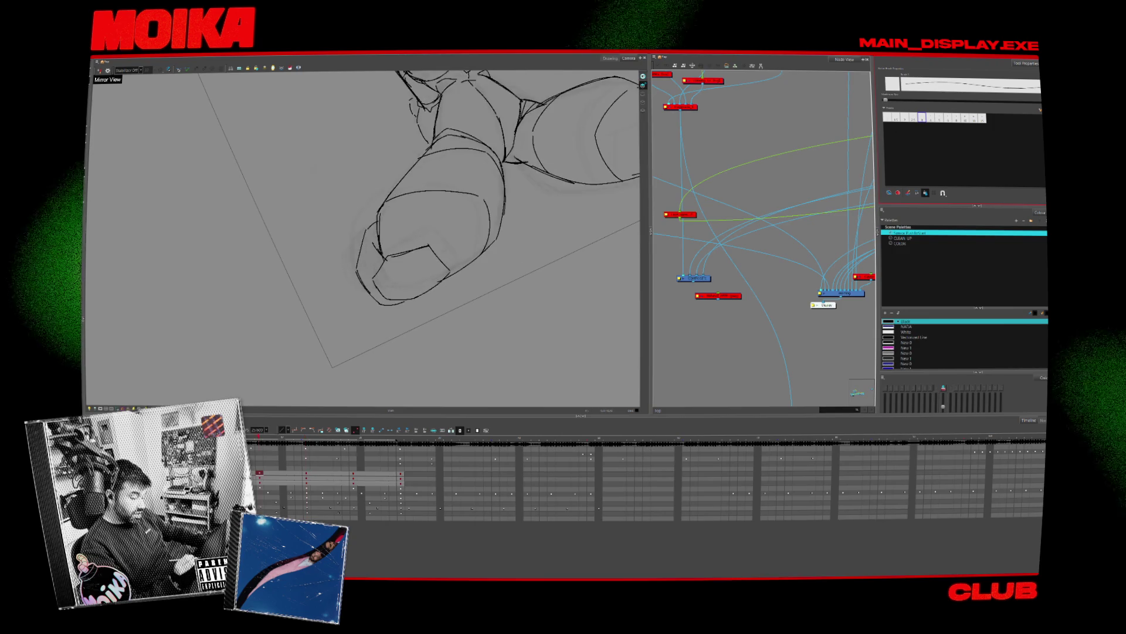
pyautogui.moveTo(352, 146)
pyautogui.mouseDown()
pyautogui.moveTo(322, 135)
pyautogui.moveTo(294, 176)
pyautogui.mouseUp()
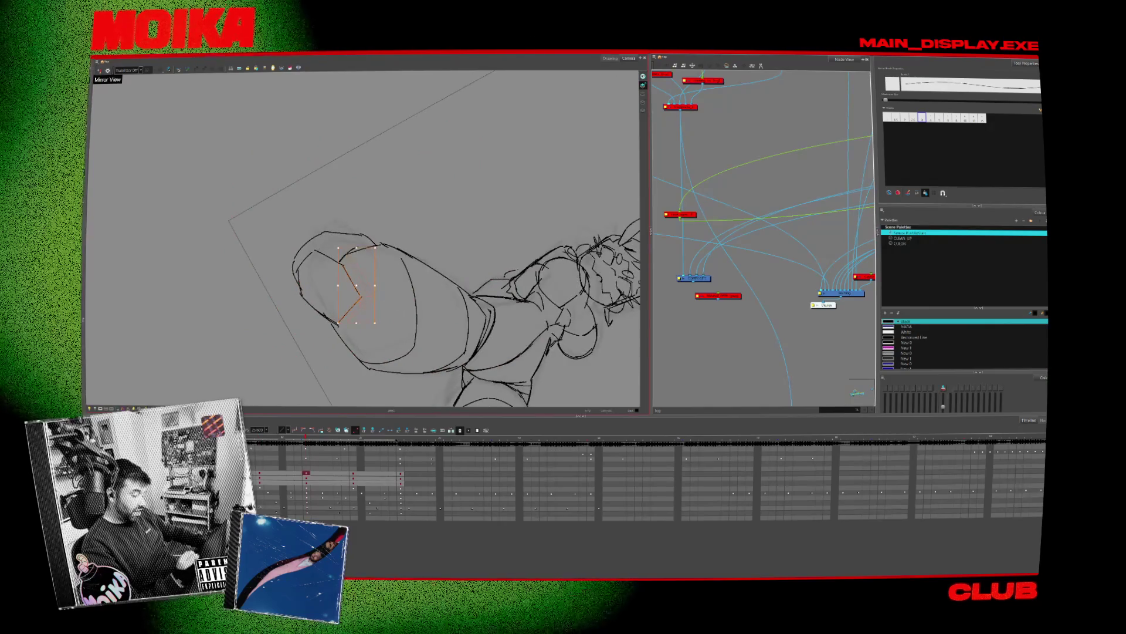
pyautogui.click(362, 275)
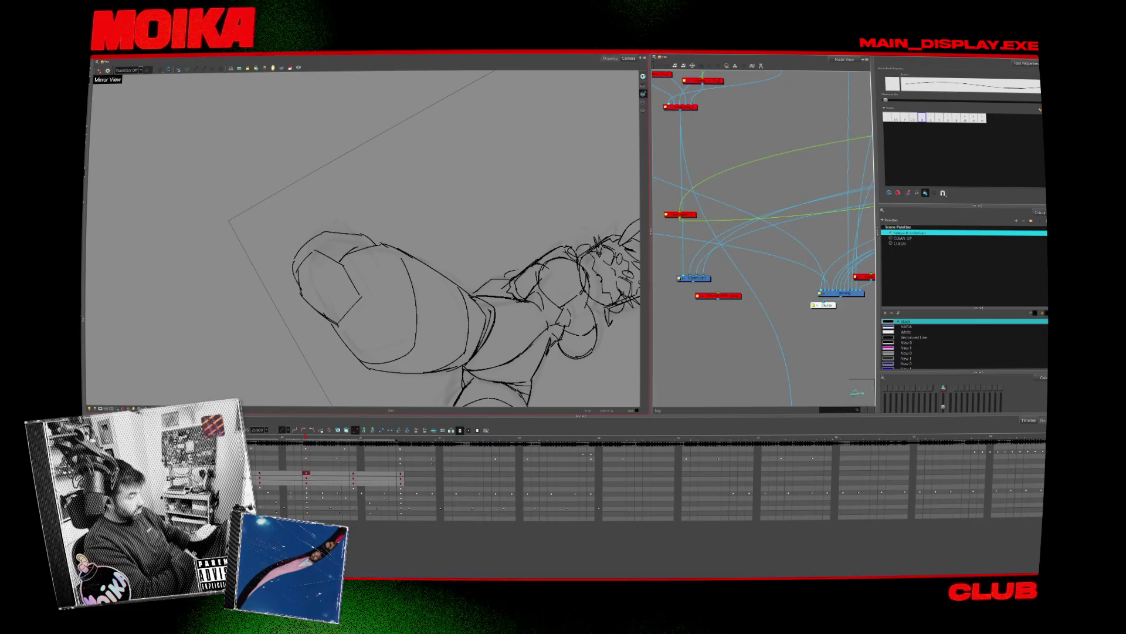
pyautogui.click(96, 69)
pyautogui.click(92, 65)
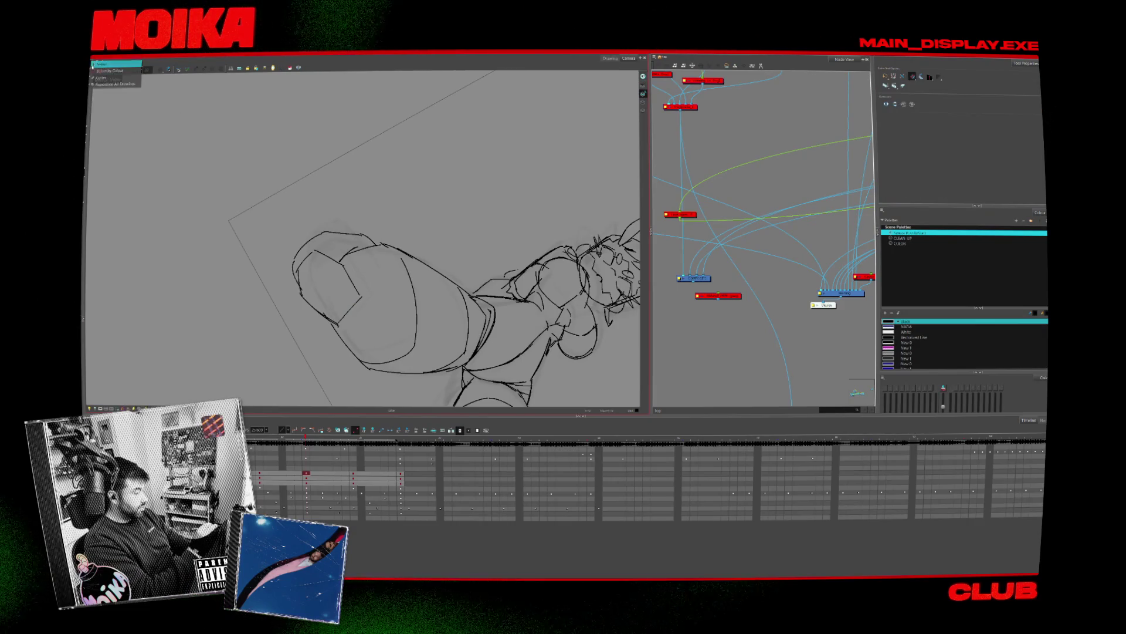
pyautogui.click(100, 63)
pyautogui.hotkey('shift', 'm')
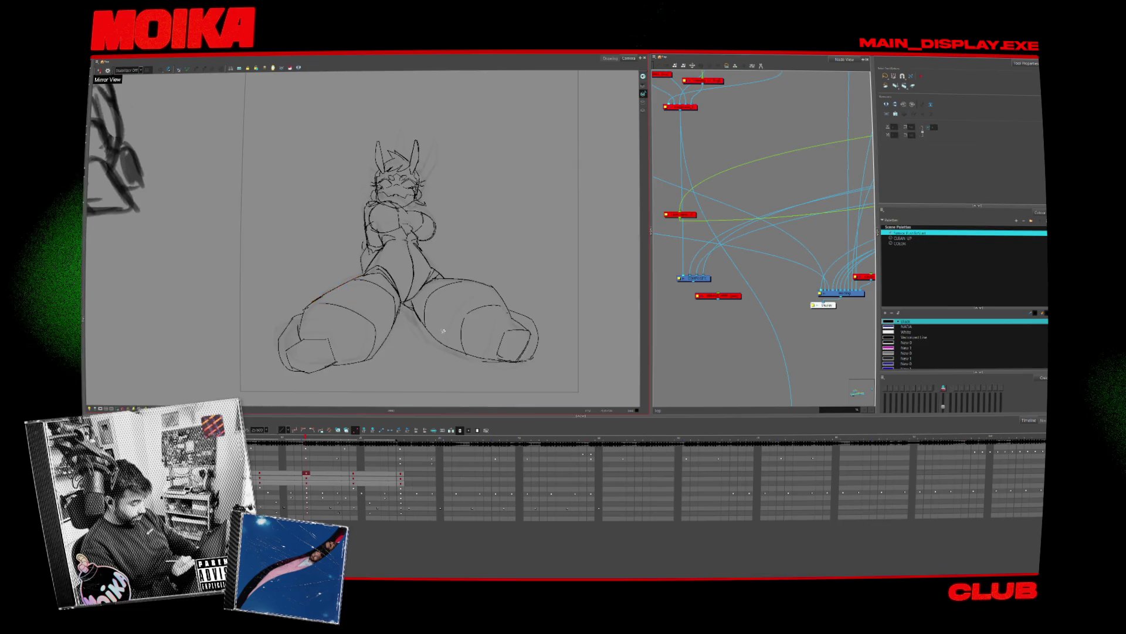
pyautogui.moveTo(410, 376); pyautogui.dragTo(336, 395)
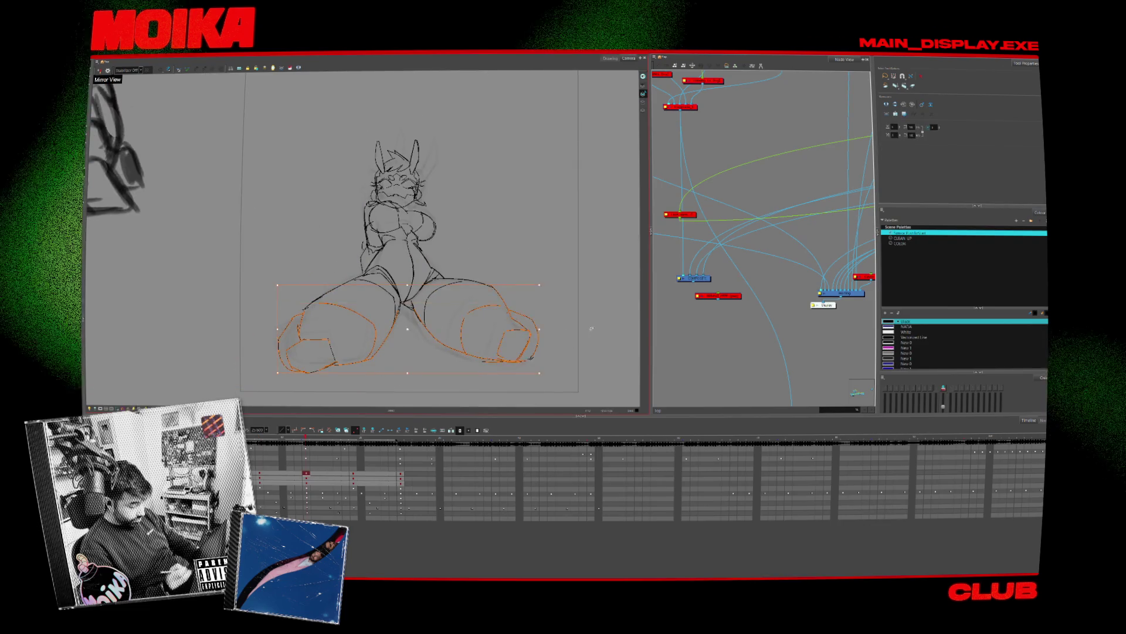
pyautogui.click(611, 161)
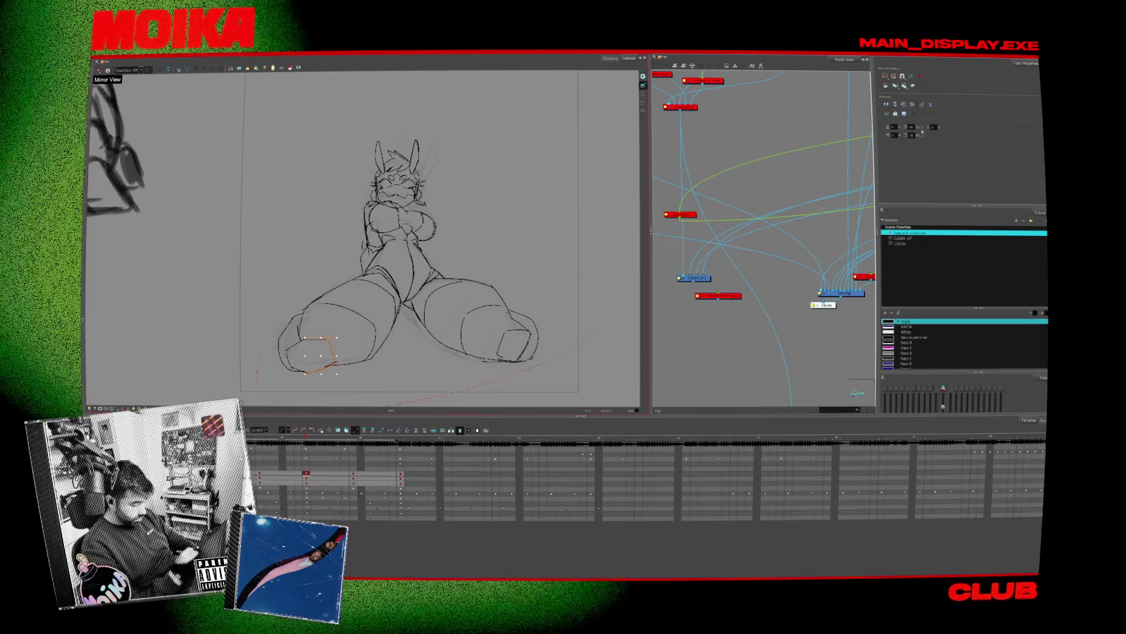
pyautogui.moveTo(328, 341); pyautogui.dragTo(335, 366)
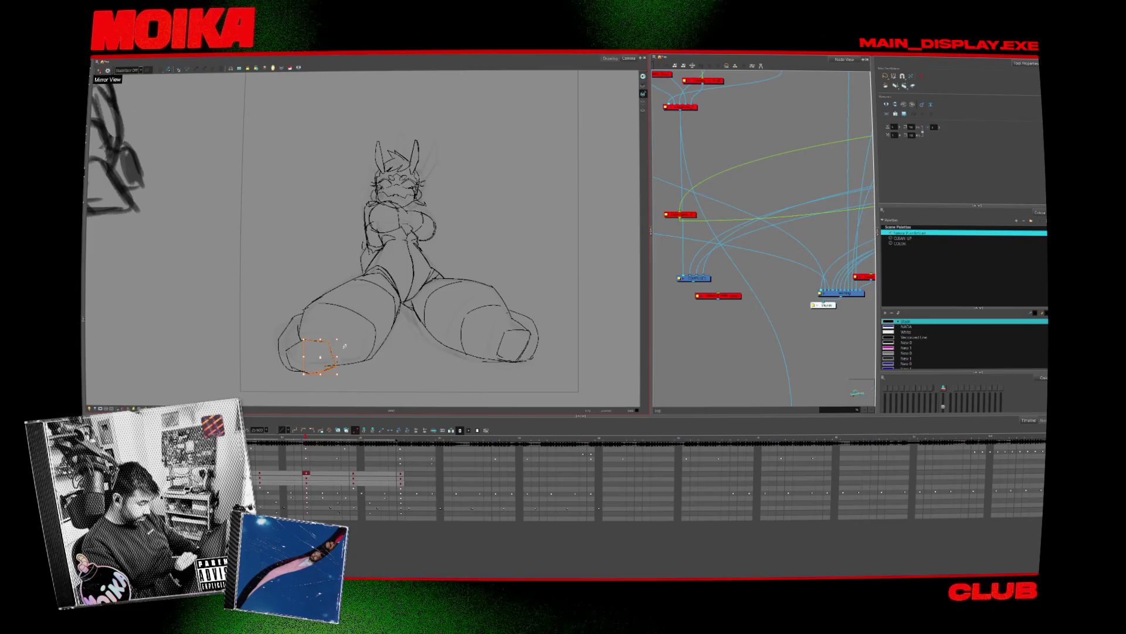
pyautogui.click(348, 362)
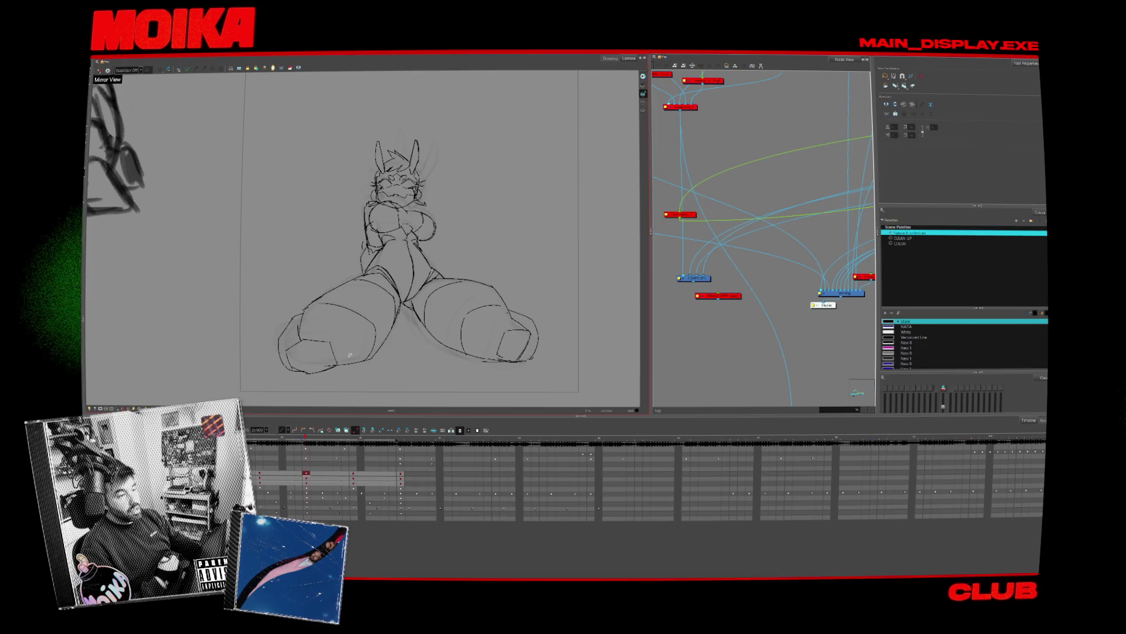
pyautogui.press('f')
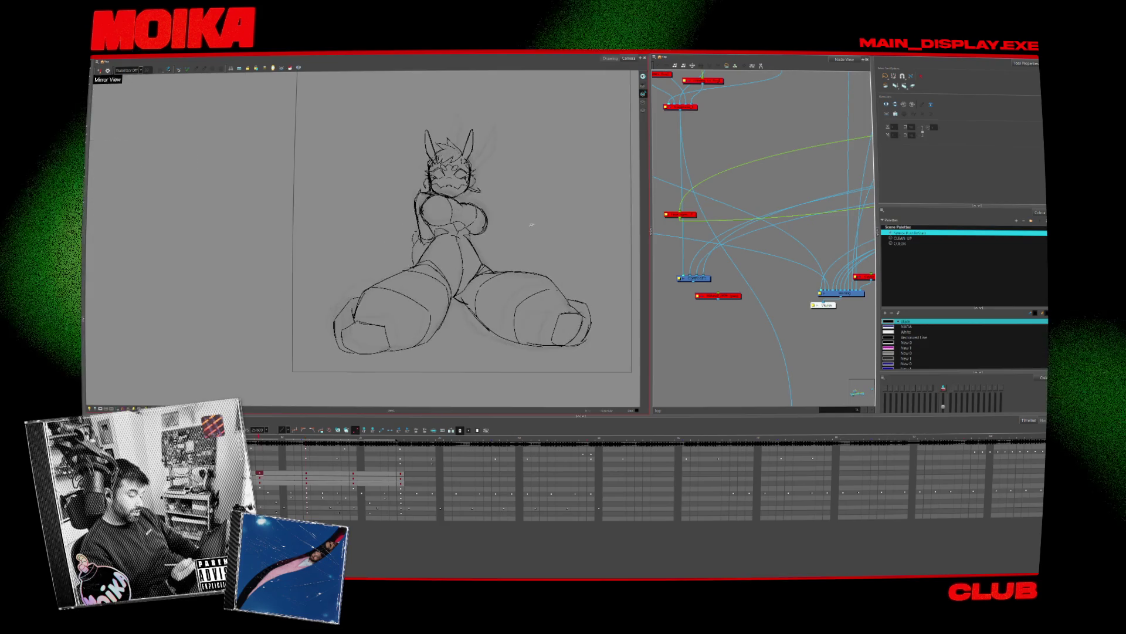
pyautogui.press('g')
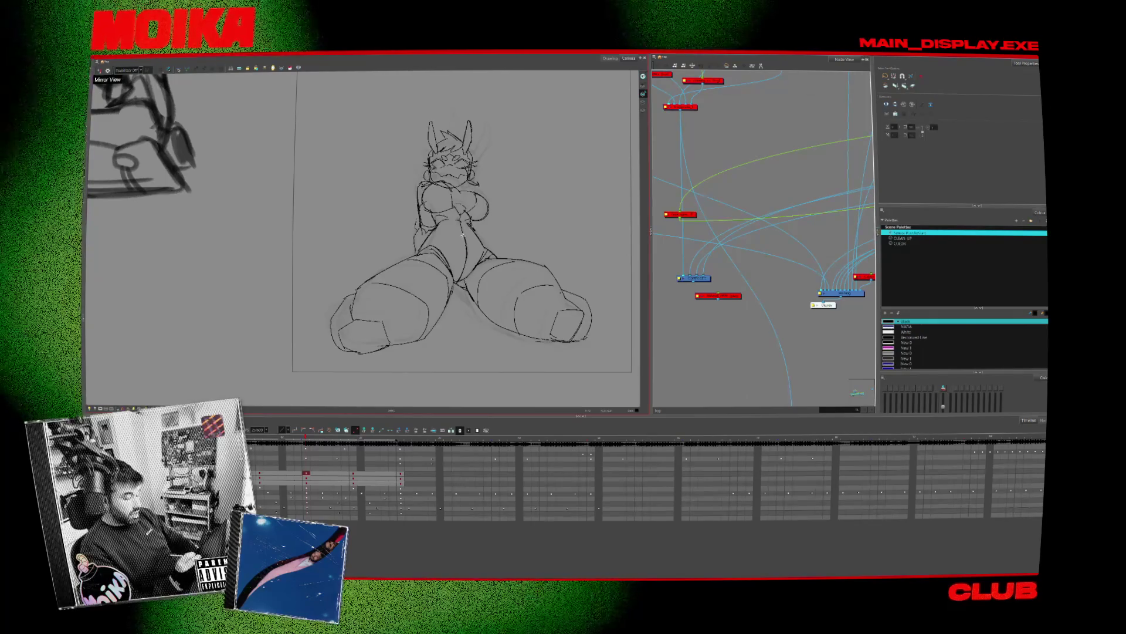
pyautogui.press('f')
pyautogui.press('g')
pyautogui.hotkey('alt', 'b')
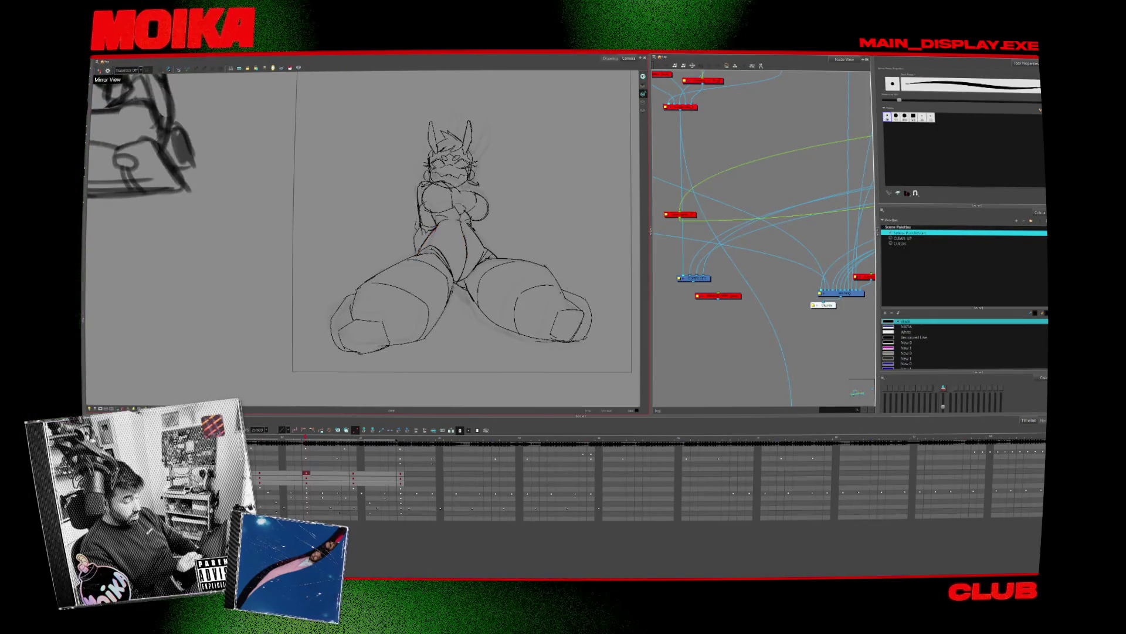
pyautogui.hotkey('alt', 's')
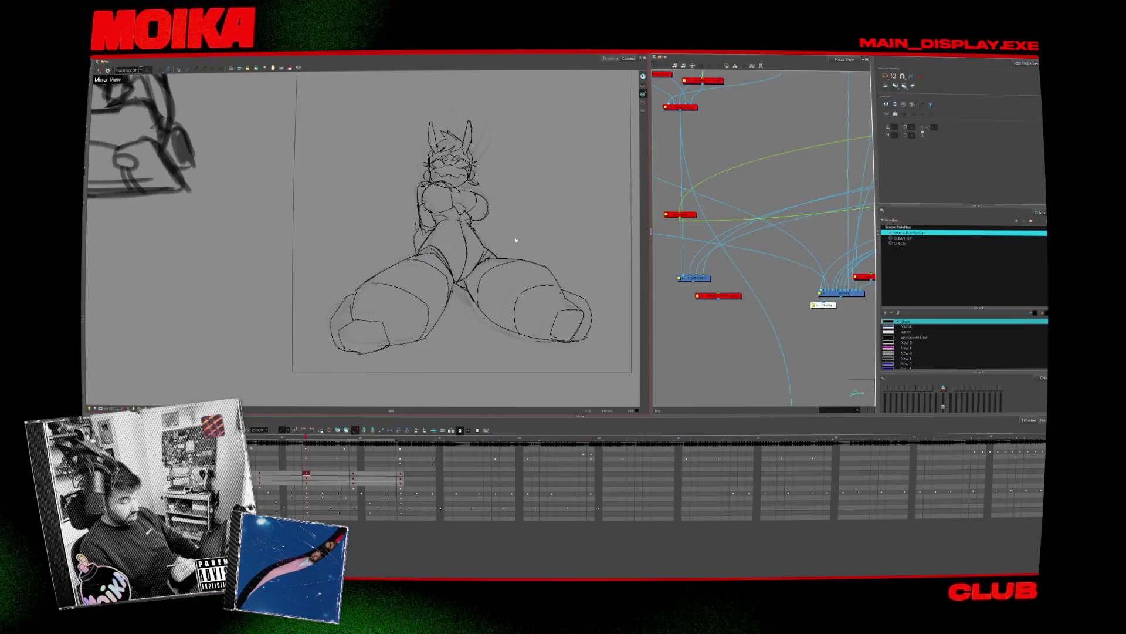
pyautogui.moveTo(516, 240); pyautogui.dragTo(537, 232)
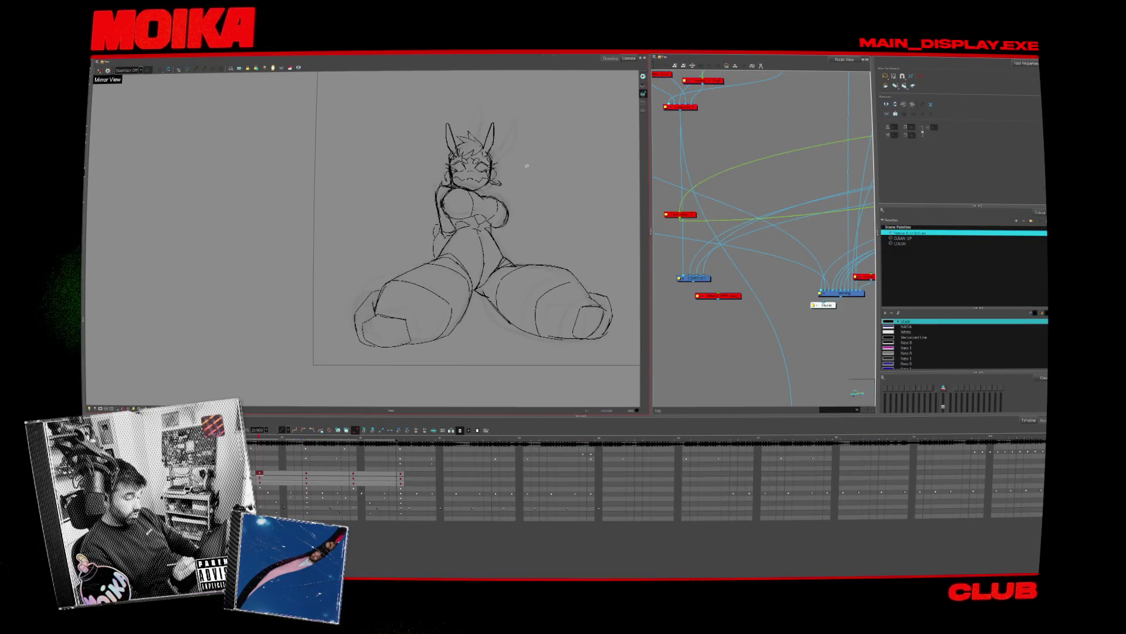
pyautogui.hotkey('alt', 'z')
# Zoom into the upper body and lasso strokes along the head's left side, comparing drawings
pyautogui.moveTo(528, 190); pyautogui.dragTo(371, 153)
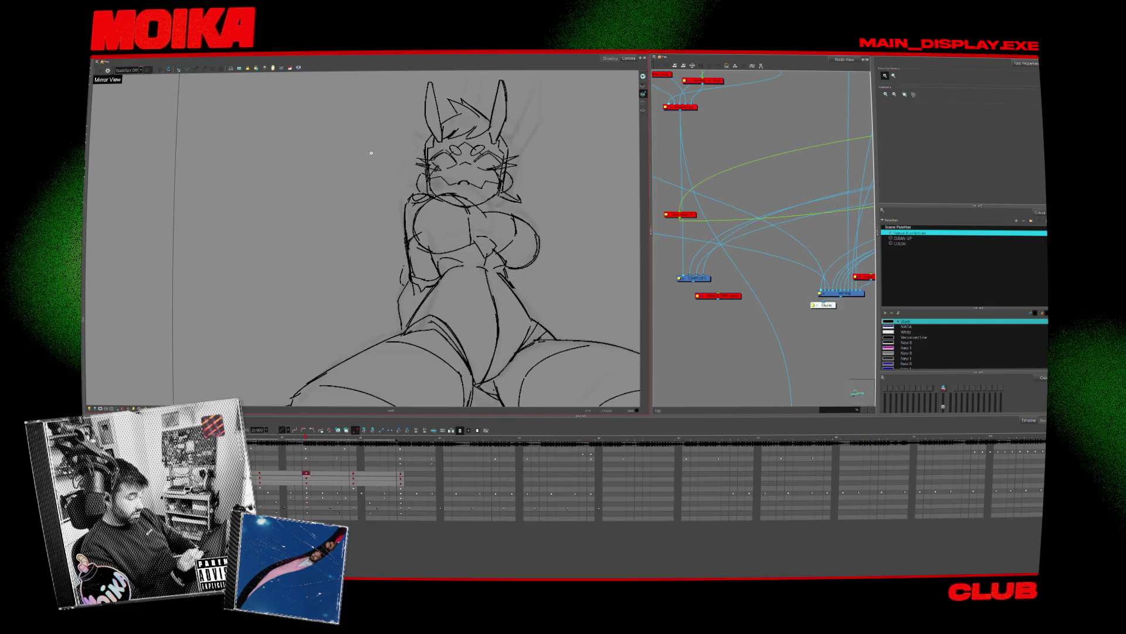
pyautogui.hotkey('alt', 's')
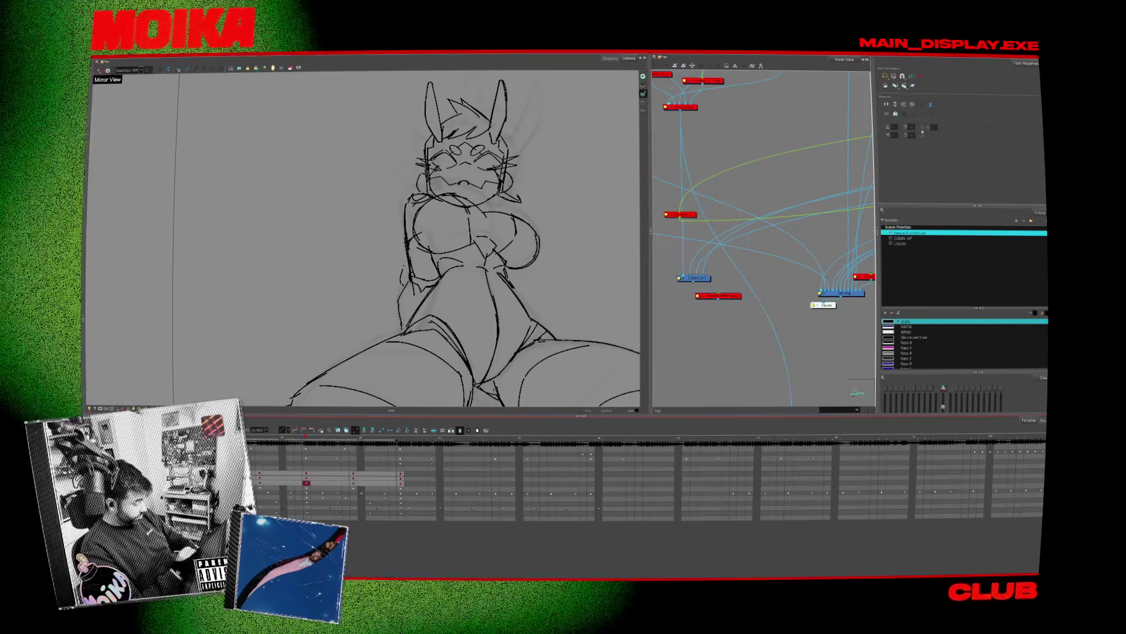
pyautogui.moveTo(464, 258); pyautogui.dragTo(456, 308)
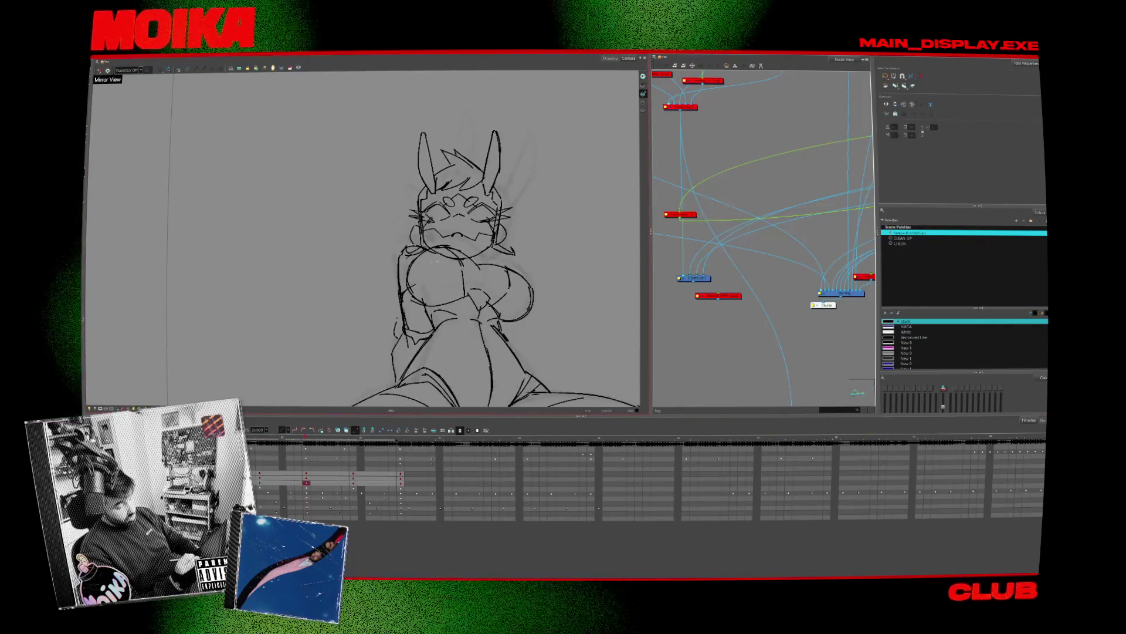
pyautogui.click(459, 258)
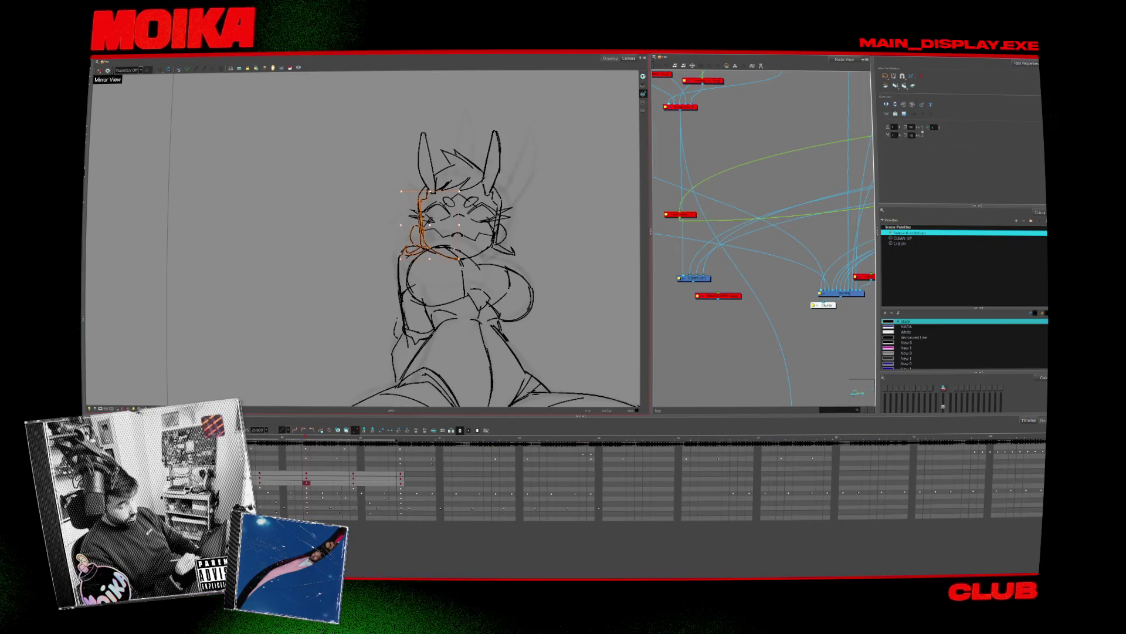
pyautogui.moveTo(398, 249); pyautogui.dragTo(413, 186)
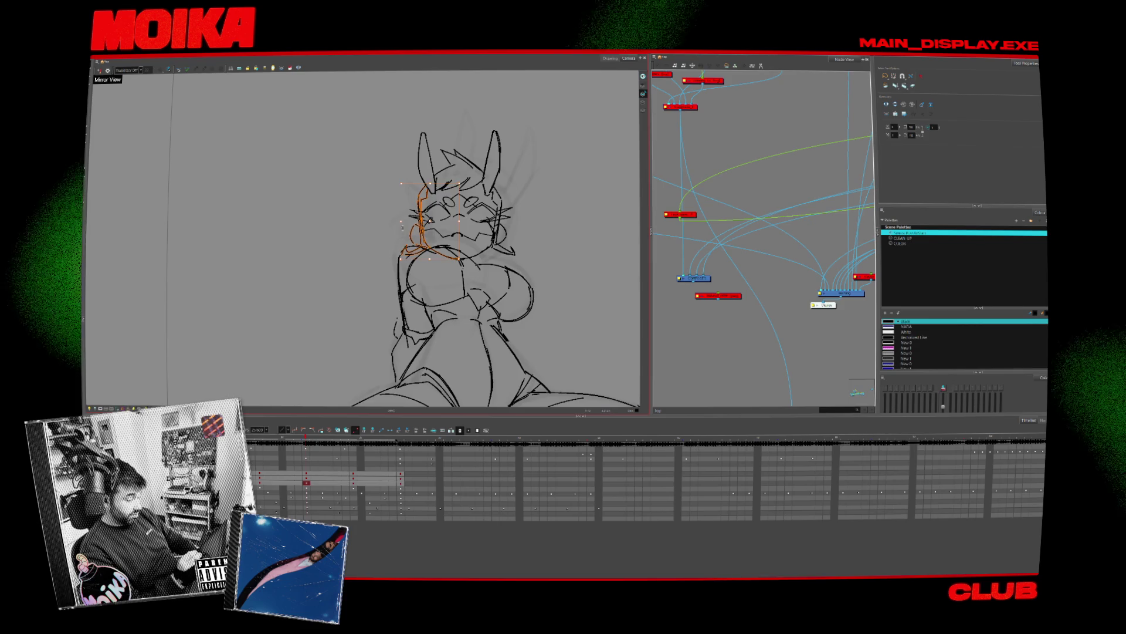
pyautogui.press(',')
pyautogui.press(',')
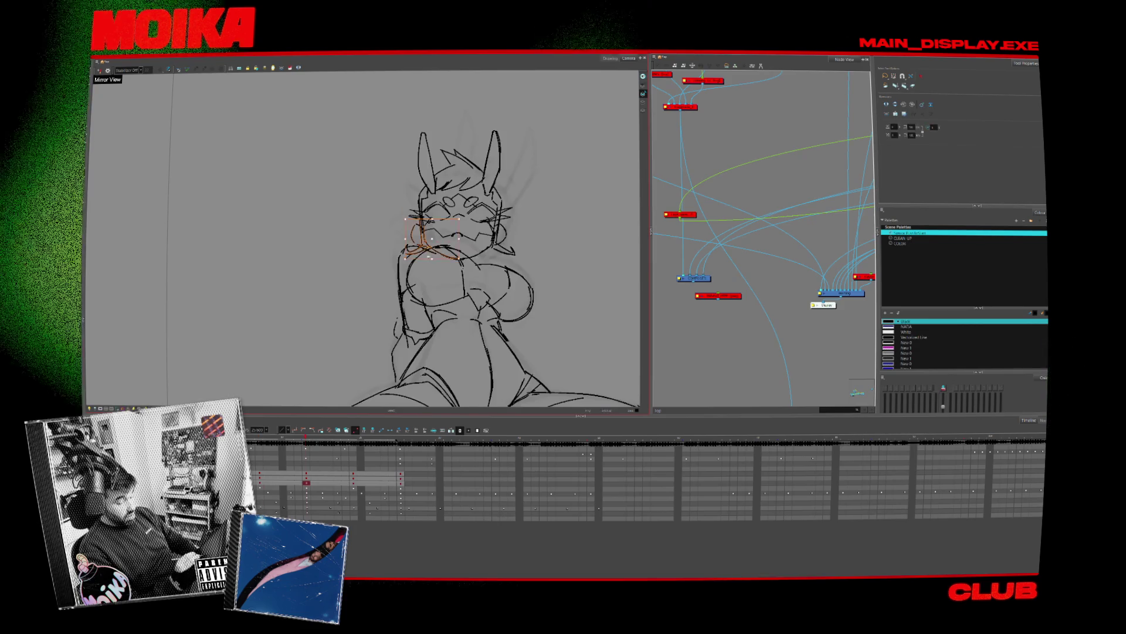
pyautogui.press(',')
pyautogui.press('.')
pyautogui.press(',')
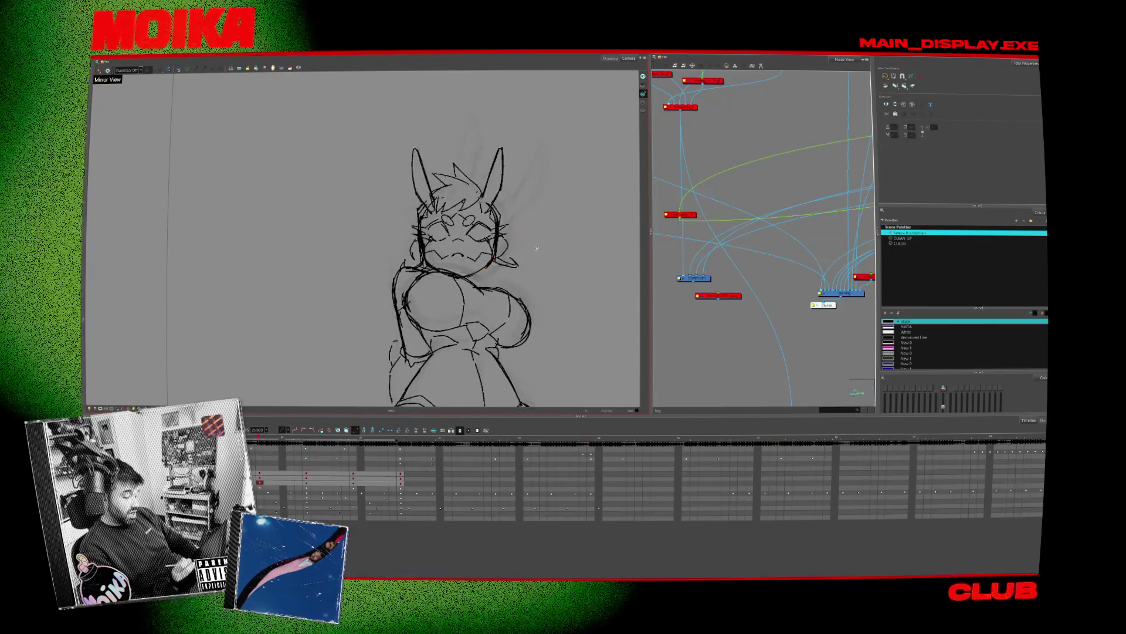
pyautogui.press('.')
# Clear the selection, select the cheek stroke on the face's right, and play back the animation
pyautogui.press('Escape')
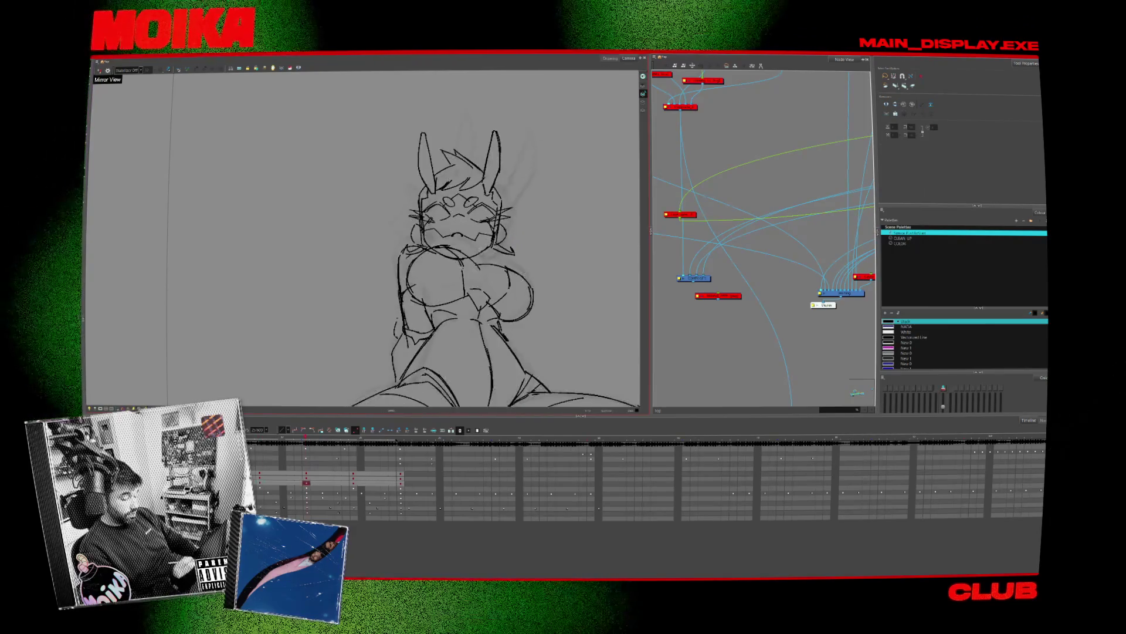
pyautogui.hotkey('alt', 'b')
pyautogui.hotkey('alt', 's')
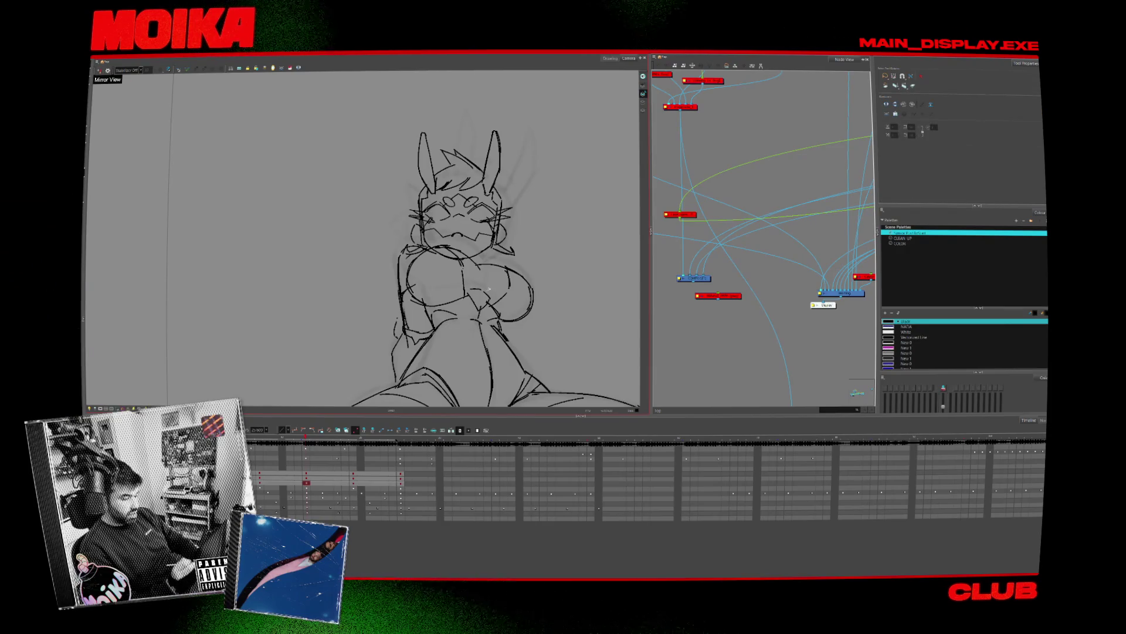
pyautogui.hotkey('alt', 'b')
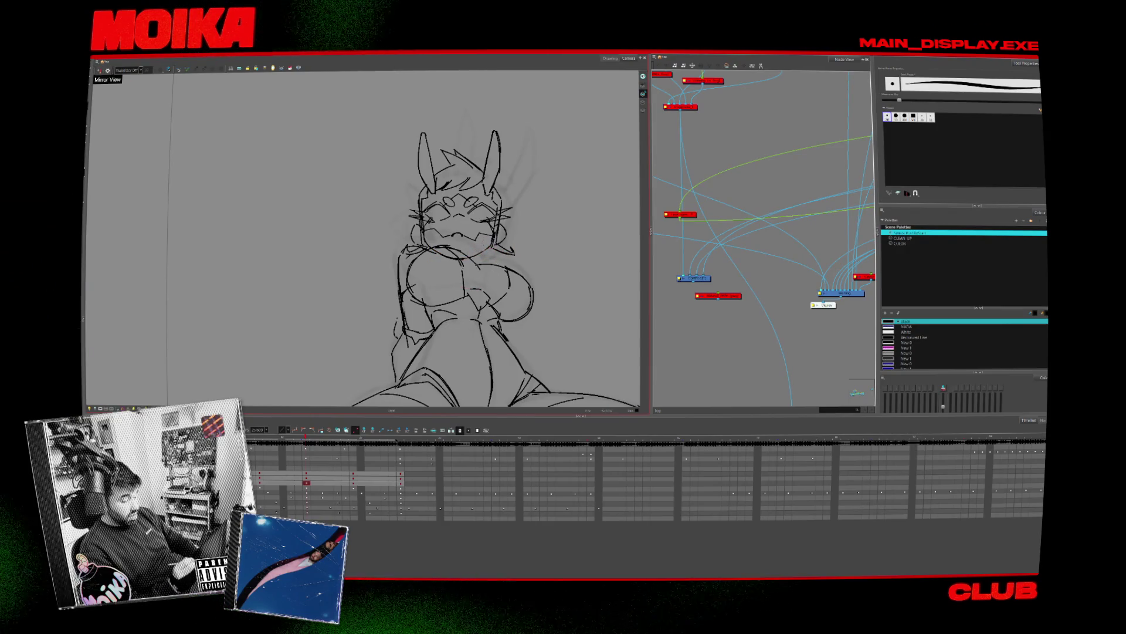
pyautogui.hotkey('alt', 's')
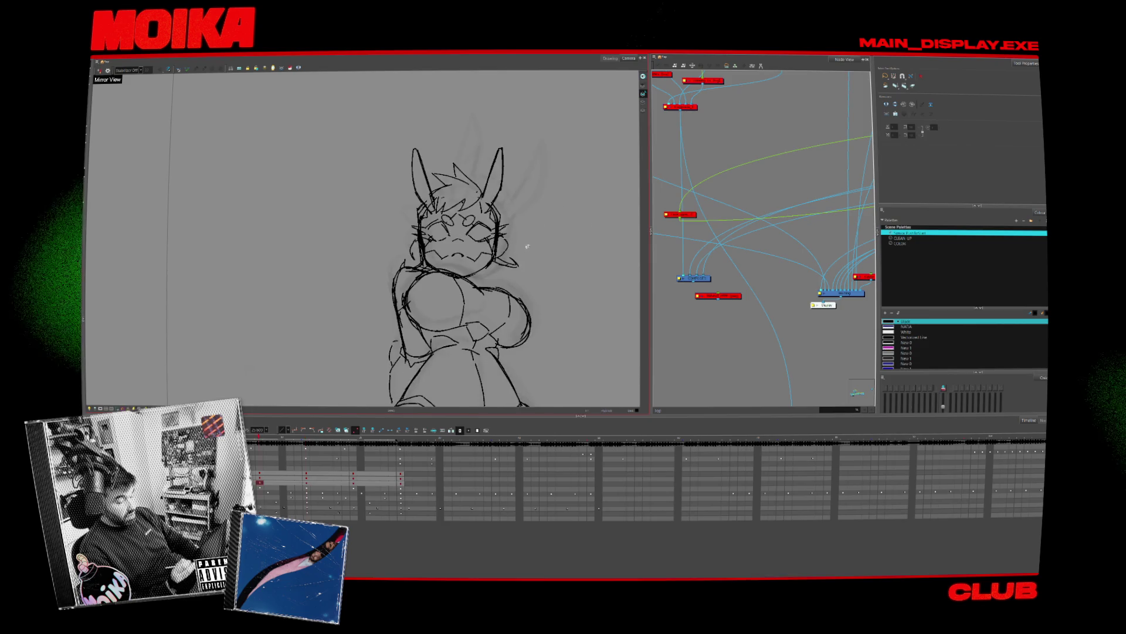
pyautogui.click(509, 199)
pyautogui.press('Return')
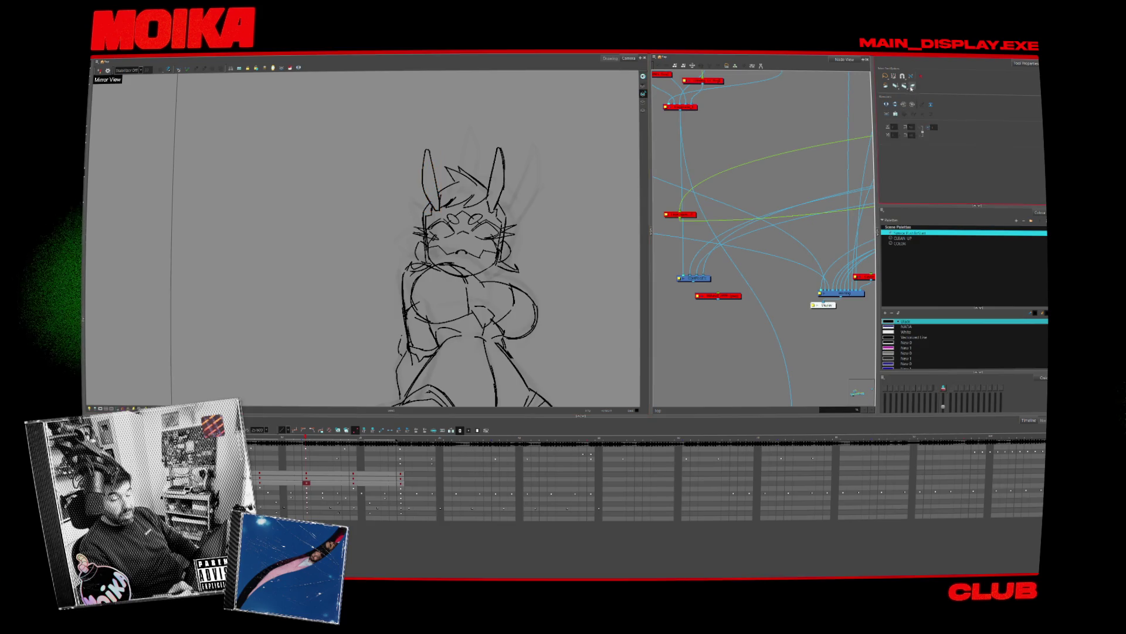
# Lasso the left ear stroke and copy-paste a duplicate of it
pyautogui.moveTo(404, 200); pyautogui.dragTo(428, 123)
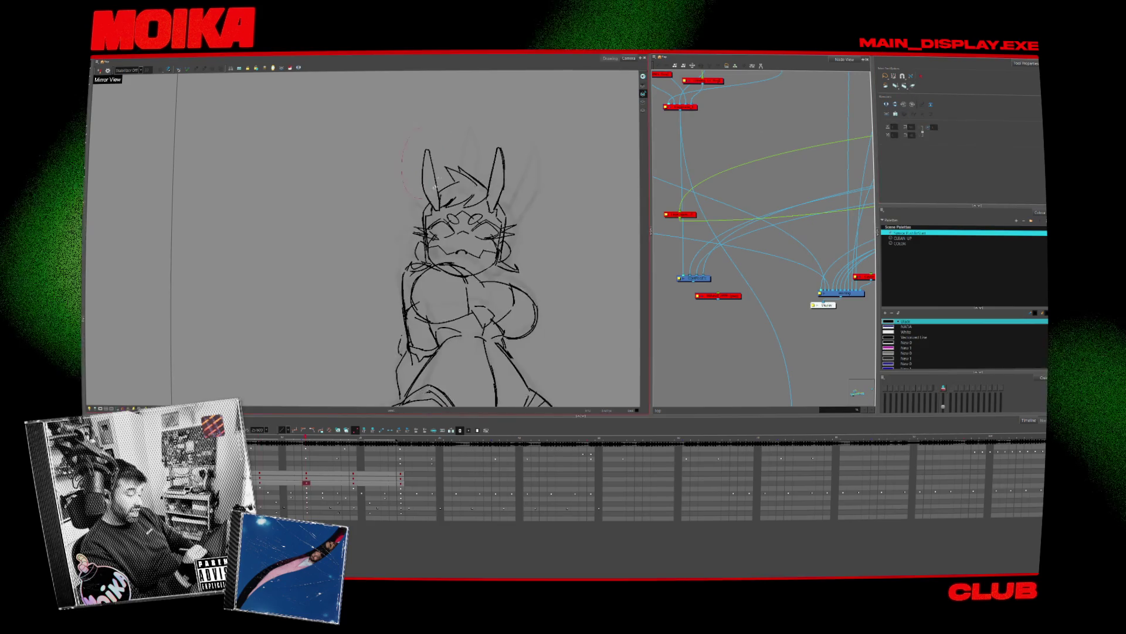
pyautogui.hotkey('ctrl', 'c')
pyautogui.hotkey('ctrl', 'v')
# Flip the duplicated ear, drag it over the girl's right ear, and deselect it
pyautogui.press('4')
pyautogui.moveTo(431, 176); pyautogui.dragTo(496, 175)
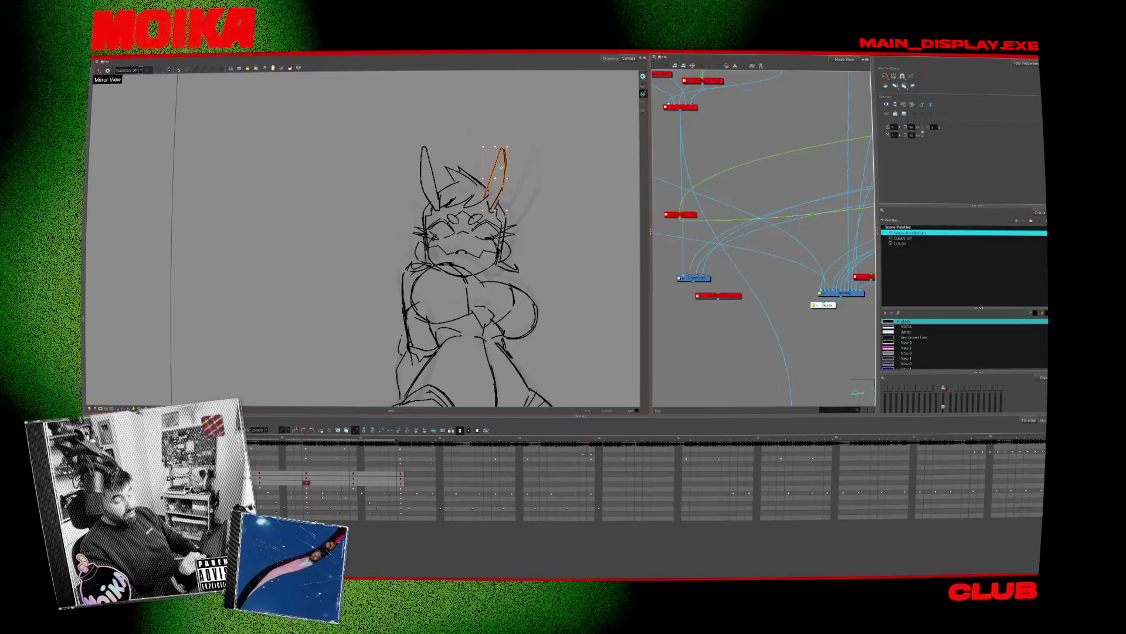
pyautogui.click(527, 224)
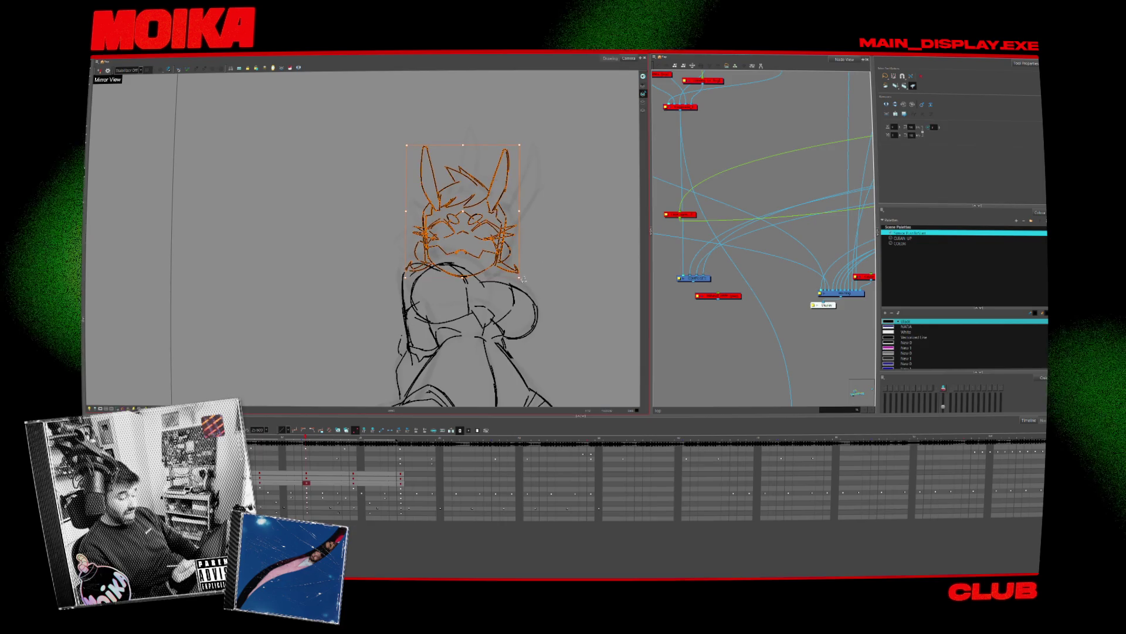
pyautogui.hotkey('ctrl', 'z')
pyautogui.hotkey('ctrl', 'z')
pyautogui.hotkey('ctrl', 'z')
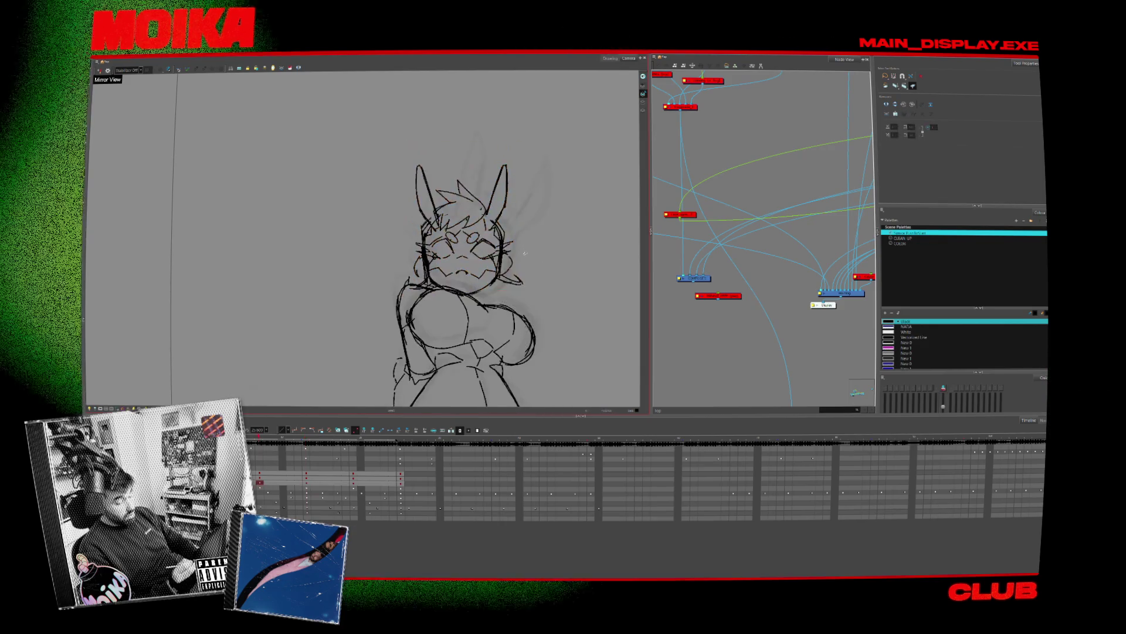
pyautogui.hotkey('ctrl', 'shift', 'z')
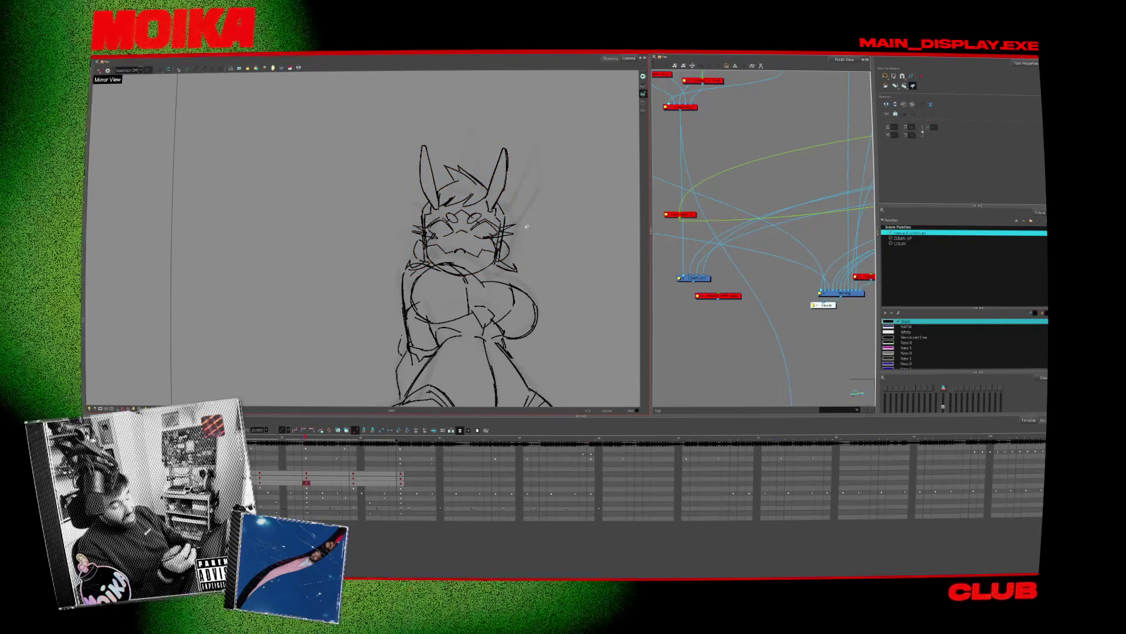
# Switch to the standard Select tool and step forward through the next three drawings
pyautogui.click(97, 65)
pyautogui.click(99, 62)
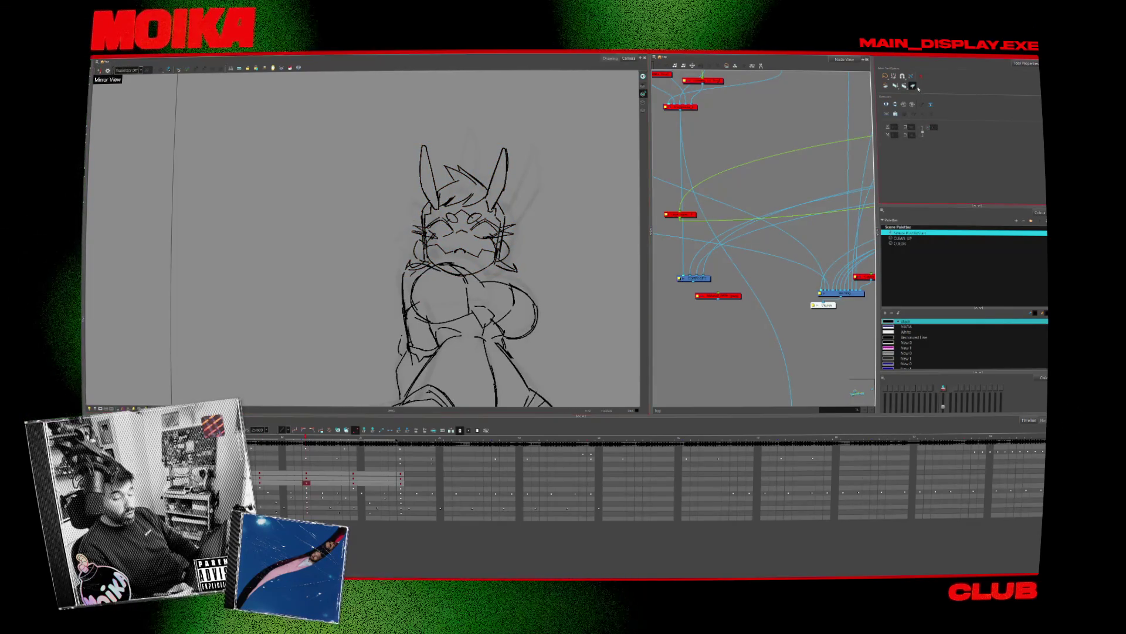
pyautogui.press('.')
pyautogui.press('.')
pyautogui.press('.')
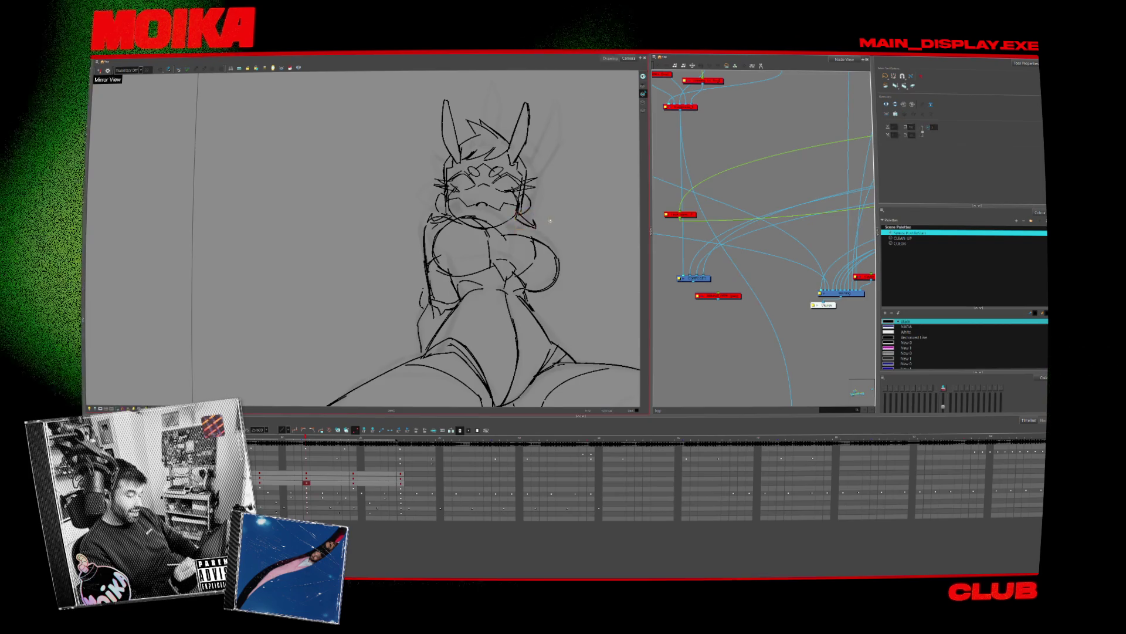
pyautogui.press('.')
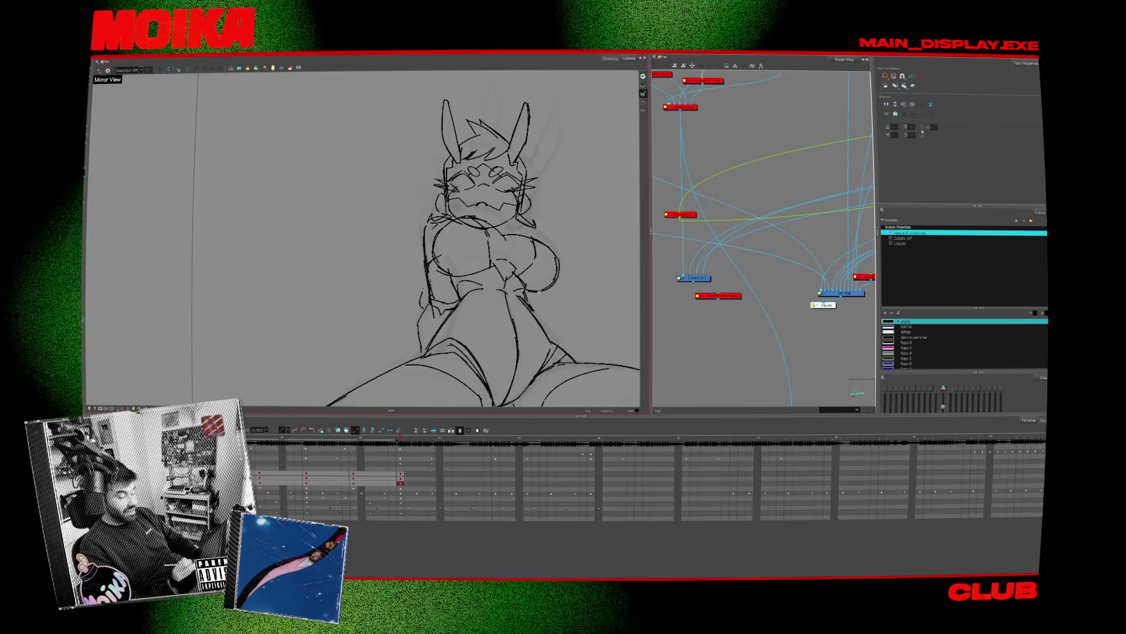
pyautogui.press('.')
# Zoom out and play the drawing sequence to review the motion, then stop it
pyautogui.scroll(-3, 531, 248)
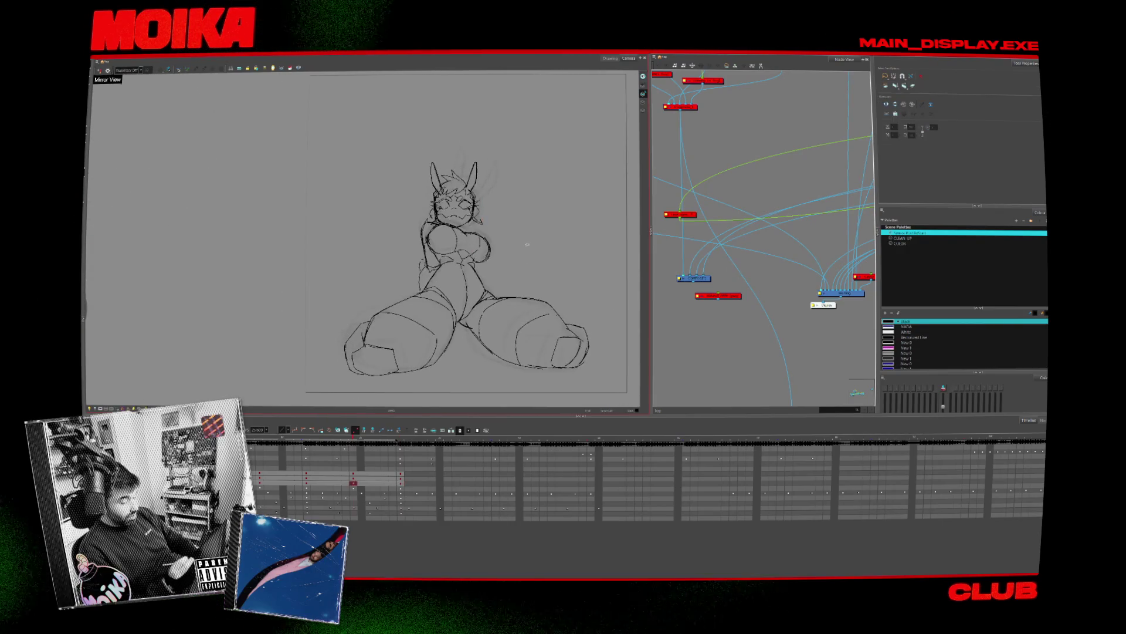
pyautogui.press(',')
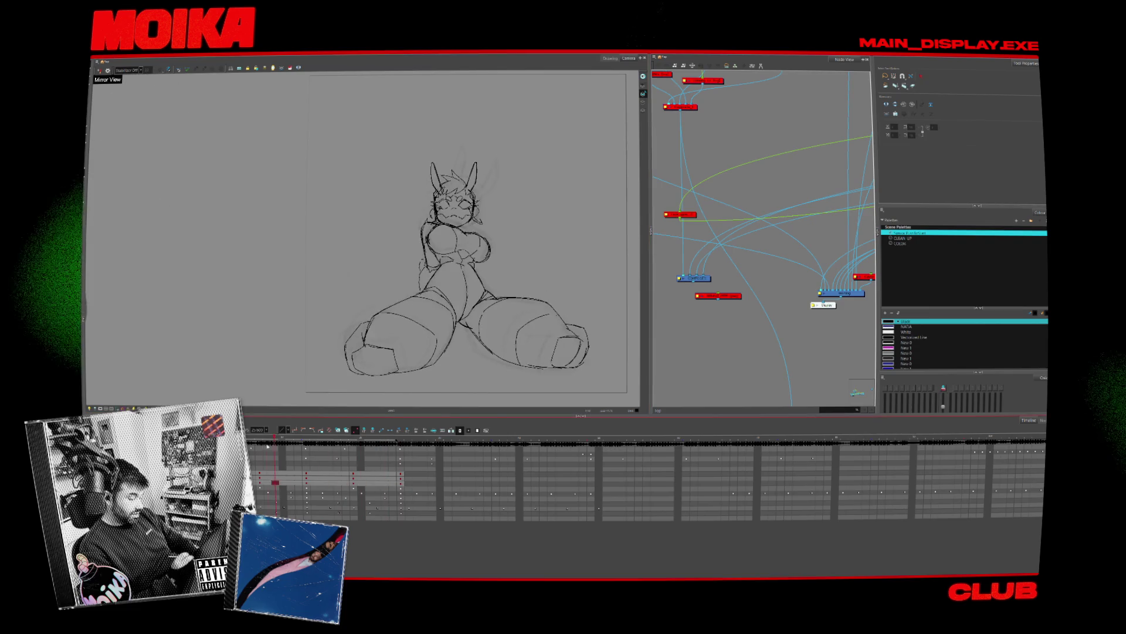
pyautogui.press('.')
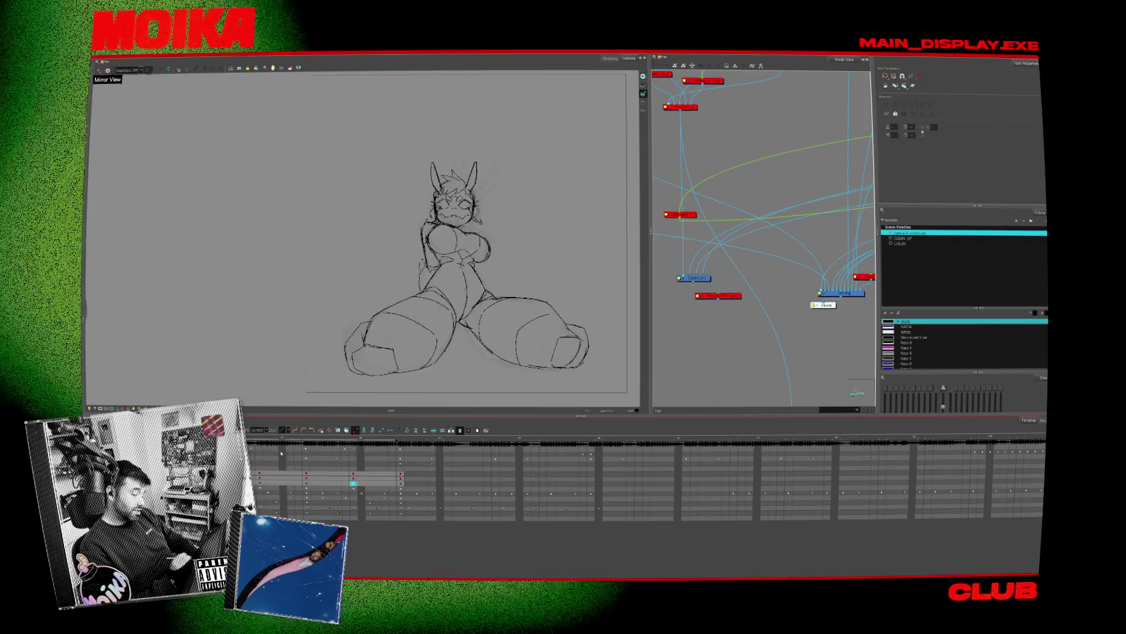
pyautogui.click(542, 225)
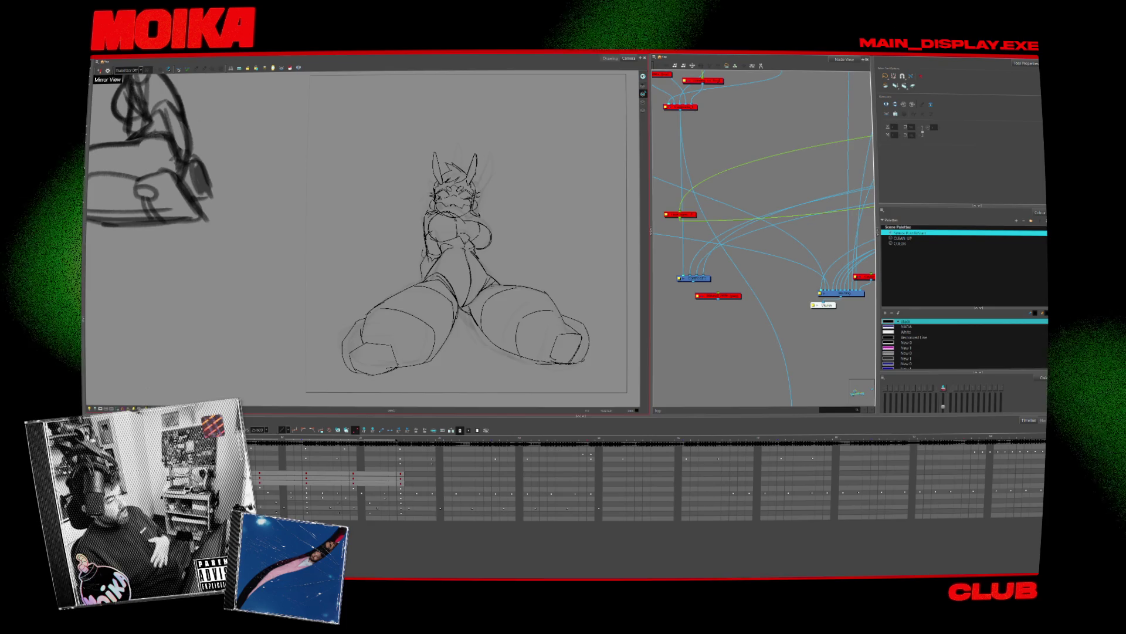
# Pick the standard Select tool, recentre the character and zoom back in
pyautogui.click(98, 70)
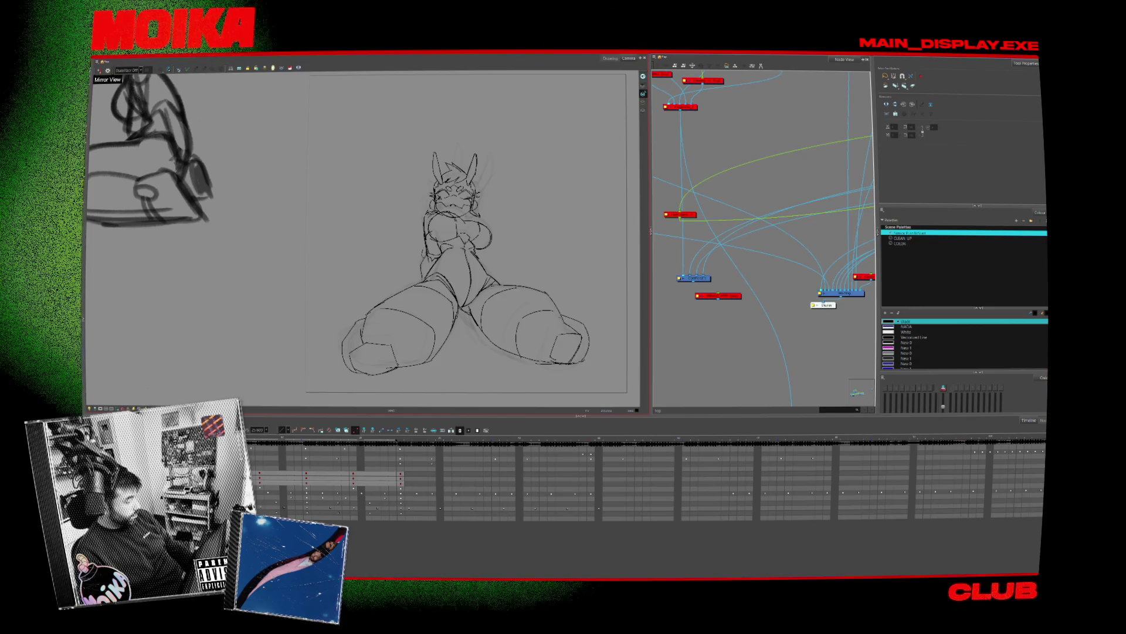
pyautogui.click(101, 64)
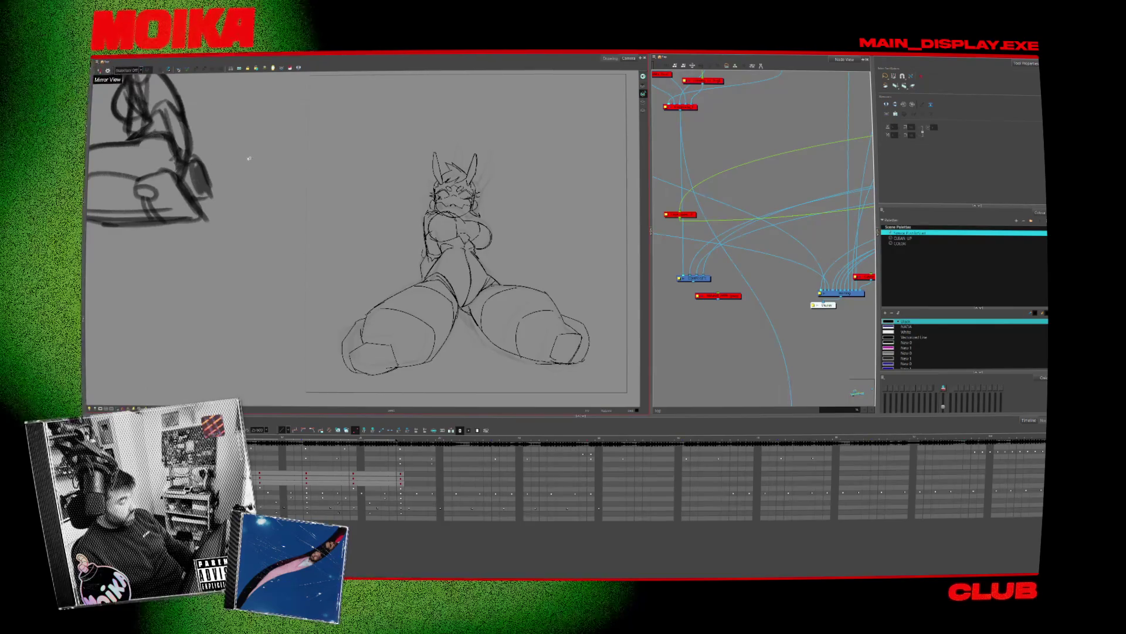
pyautogui.moveTo(317, 208); pyautogui.dragTo(305, 209)
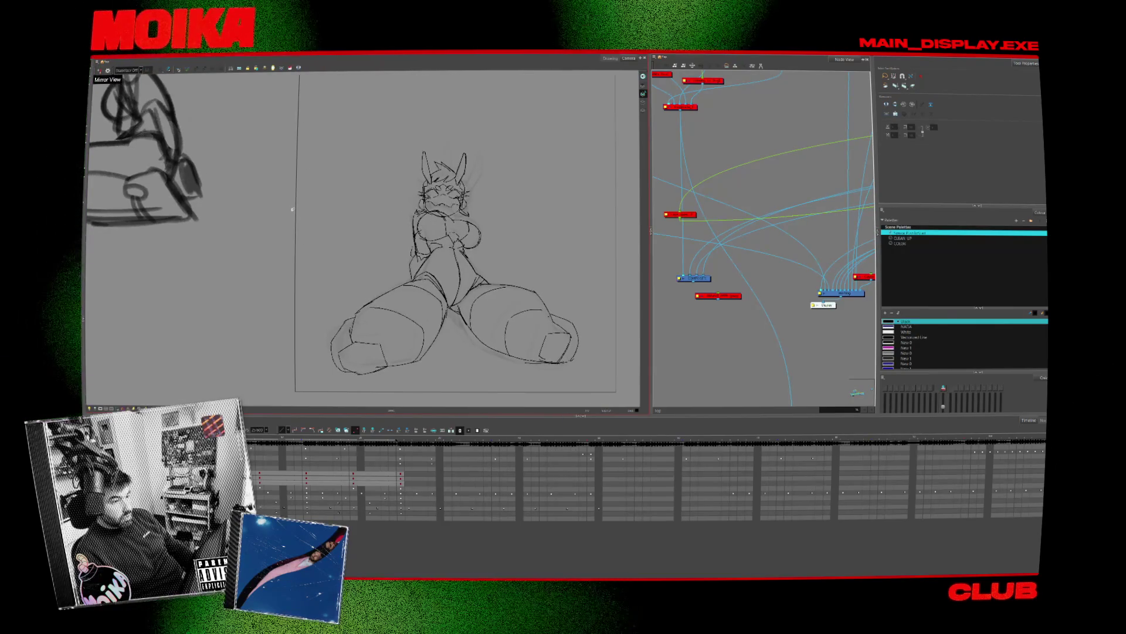
pyautogui.scroll(4, 463, 168)
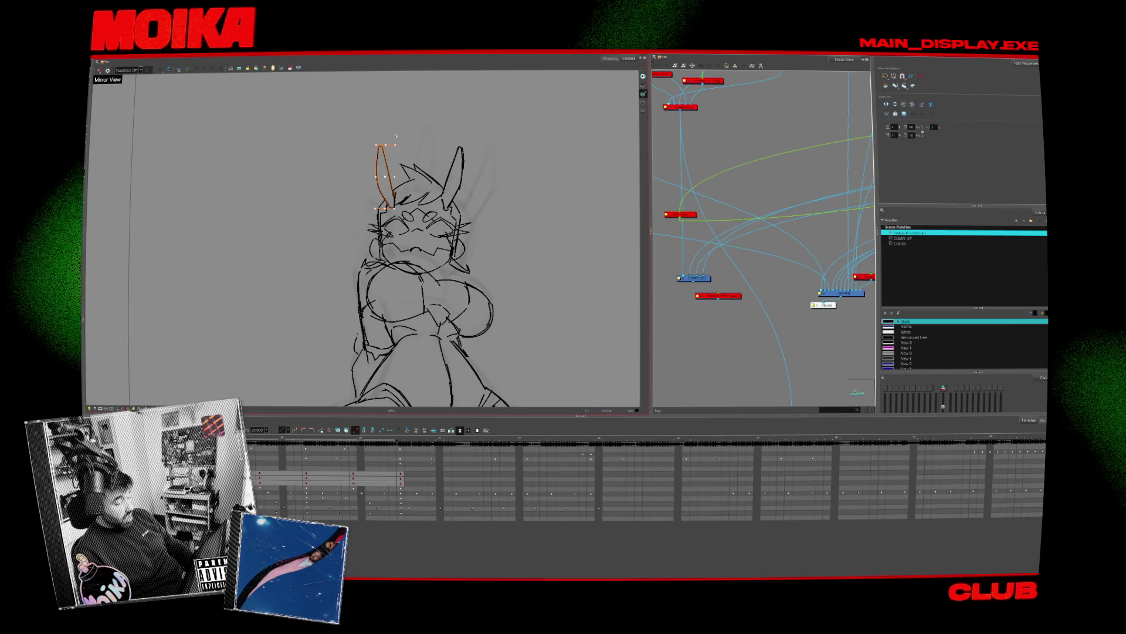
# Select the head strokes and compare them against the neighbouring drawings
pyautogui.press(',')
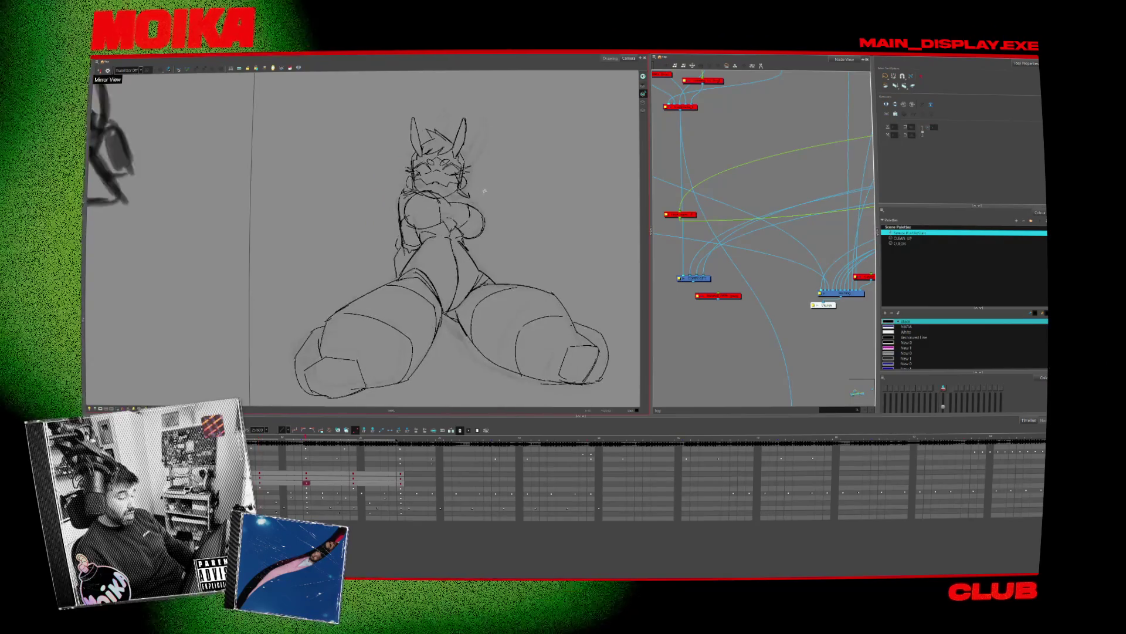
pyautogui.click(912, 86)
pyautogui.moveTo(503, 183); pyautogui.dragTo(487, 201)
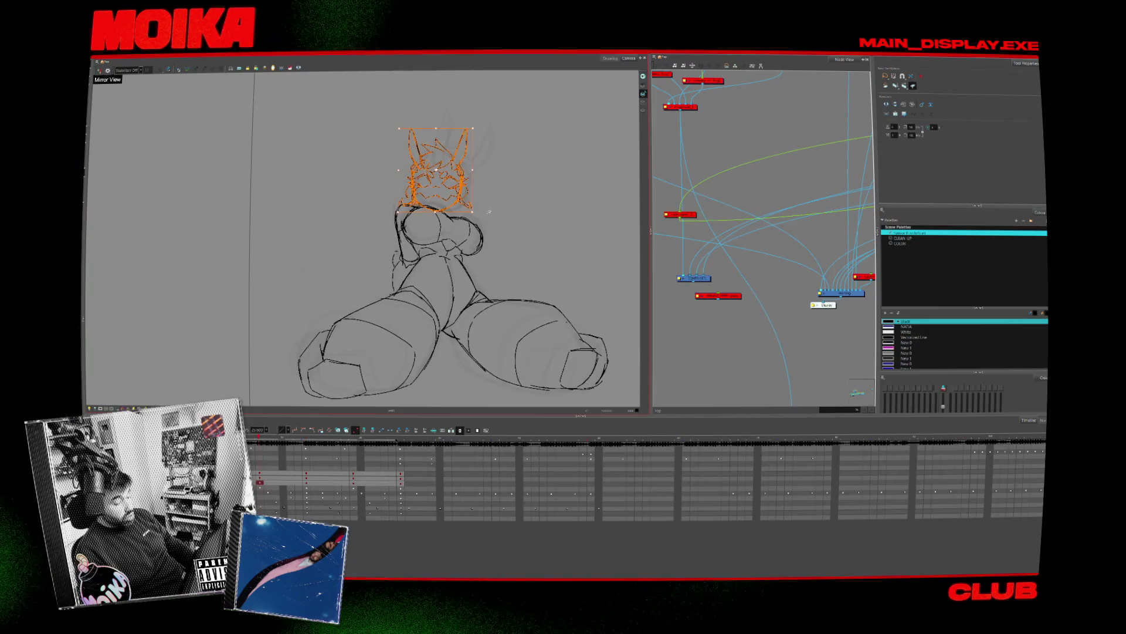
pyautogui.press('g')
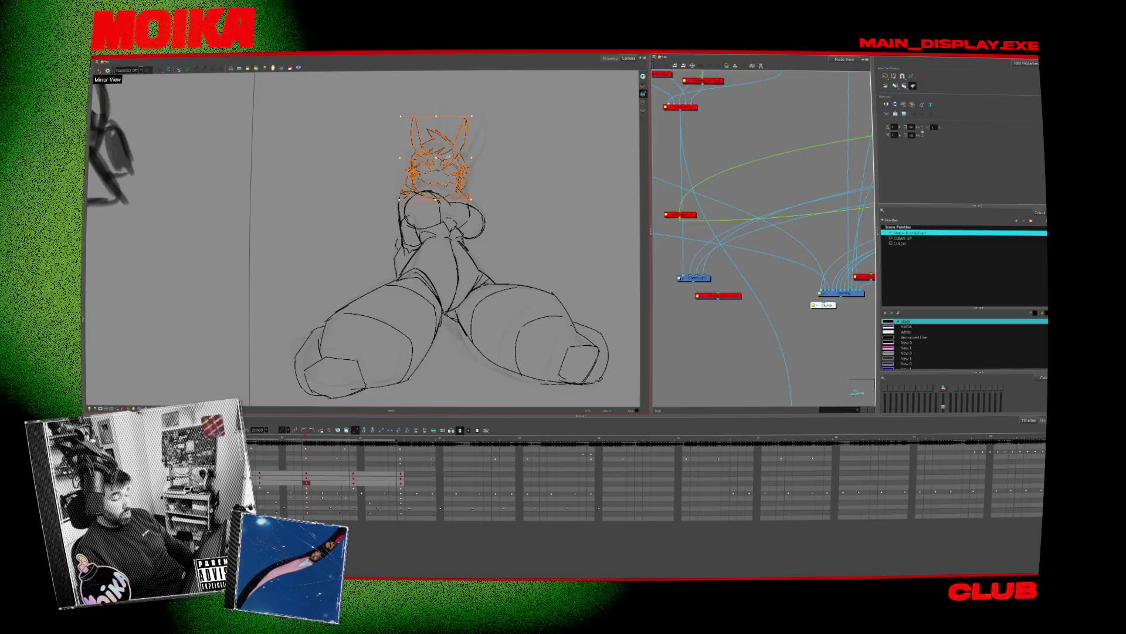
pyautogui.click(444, 162)
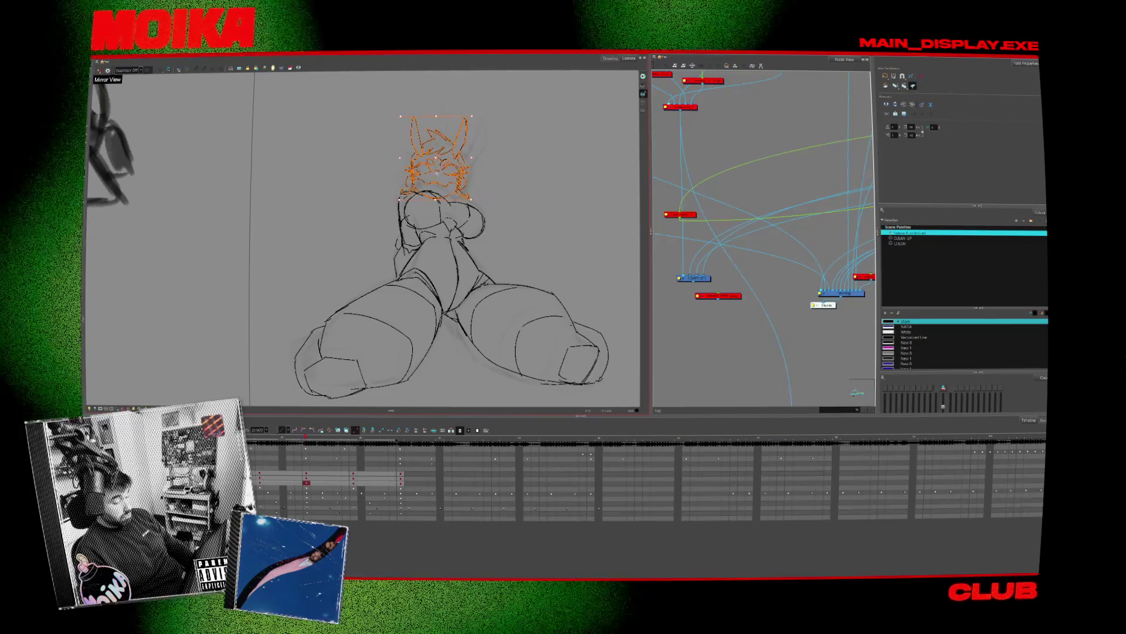
pyautogui.hotkey('ctrl', 'z')
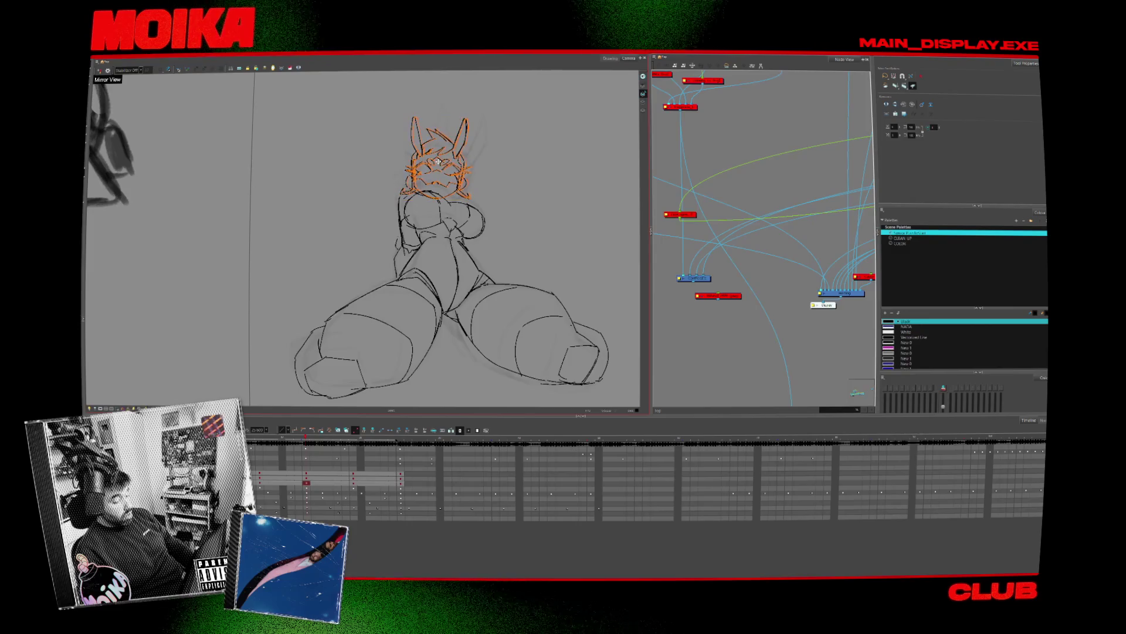
pyautogui.press('f')
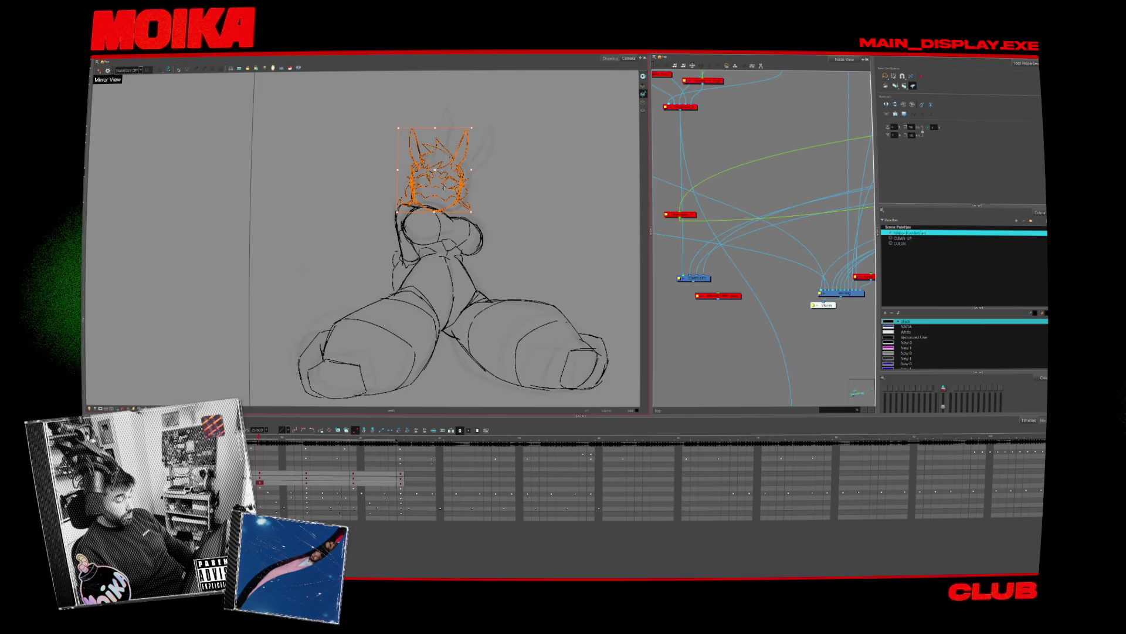
pyautogui.press('Escape')
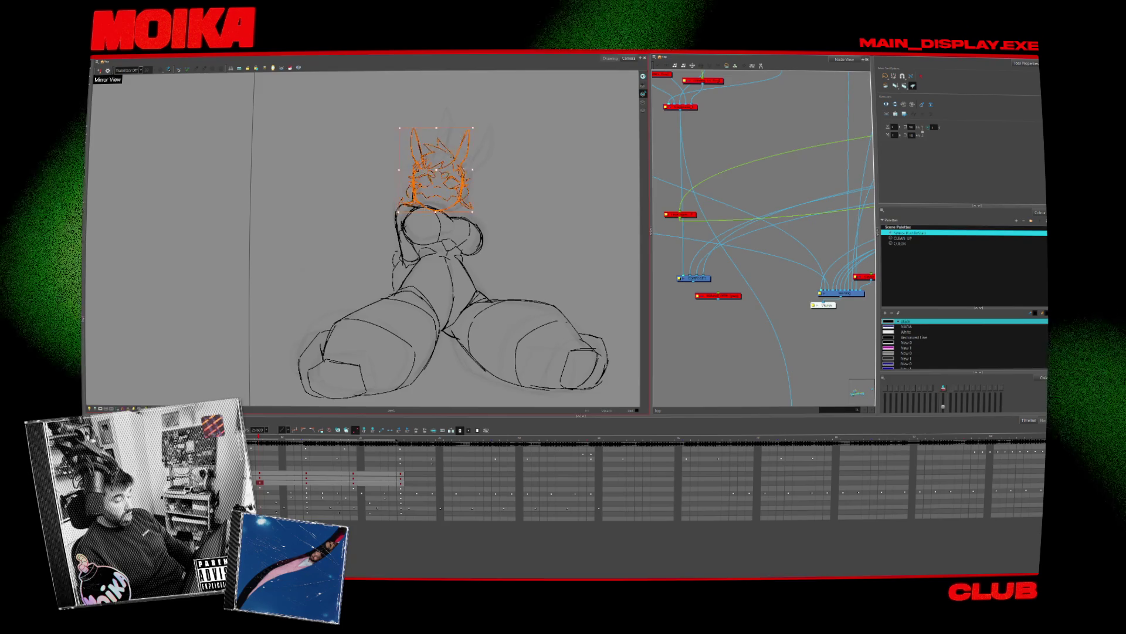
# On the next drawing, select the head strokes and rotate the head slightly to match
pyautogui.press('g')
pyautogui.press('2')
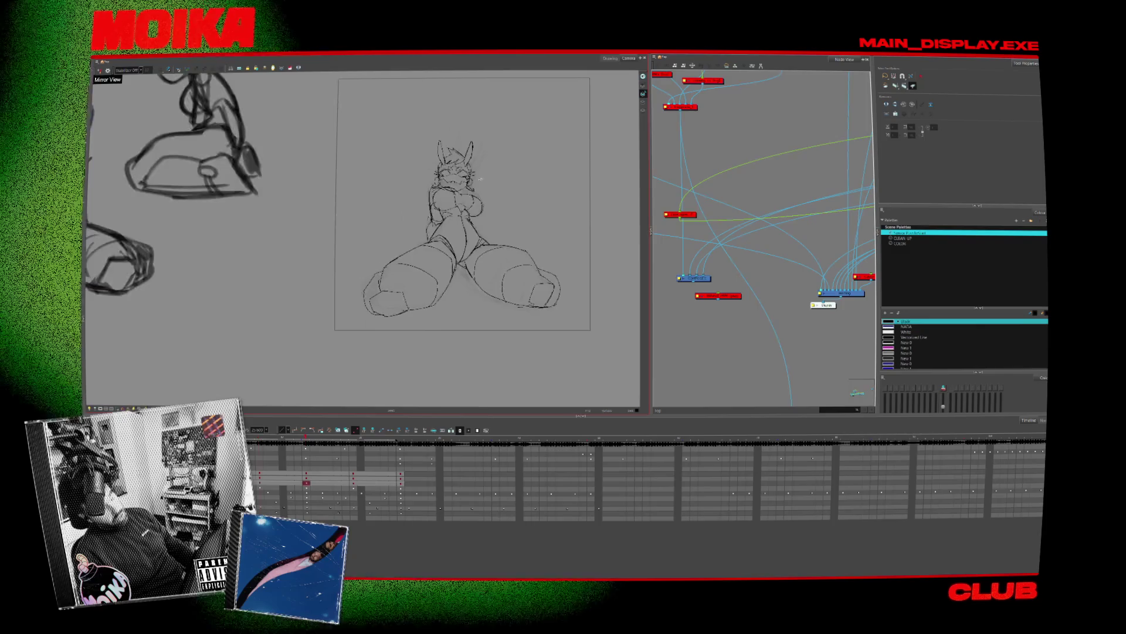
pyautogui.scroll(3, 480, 178)
pyautogui.hotkey('ctrl', 'a')
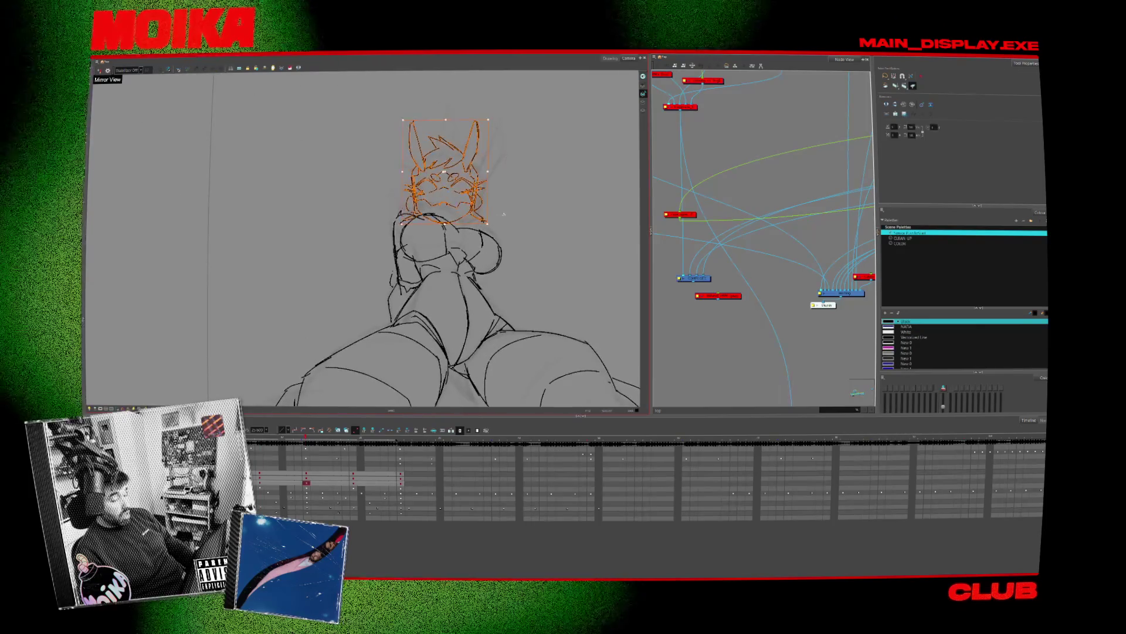
pyautogui.moveTo(504, 215); pyautogui.dragTo(319, 213)
pyautogui.moveTo(513, 94); pyautogui.dragTo(517, 118)
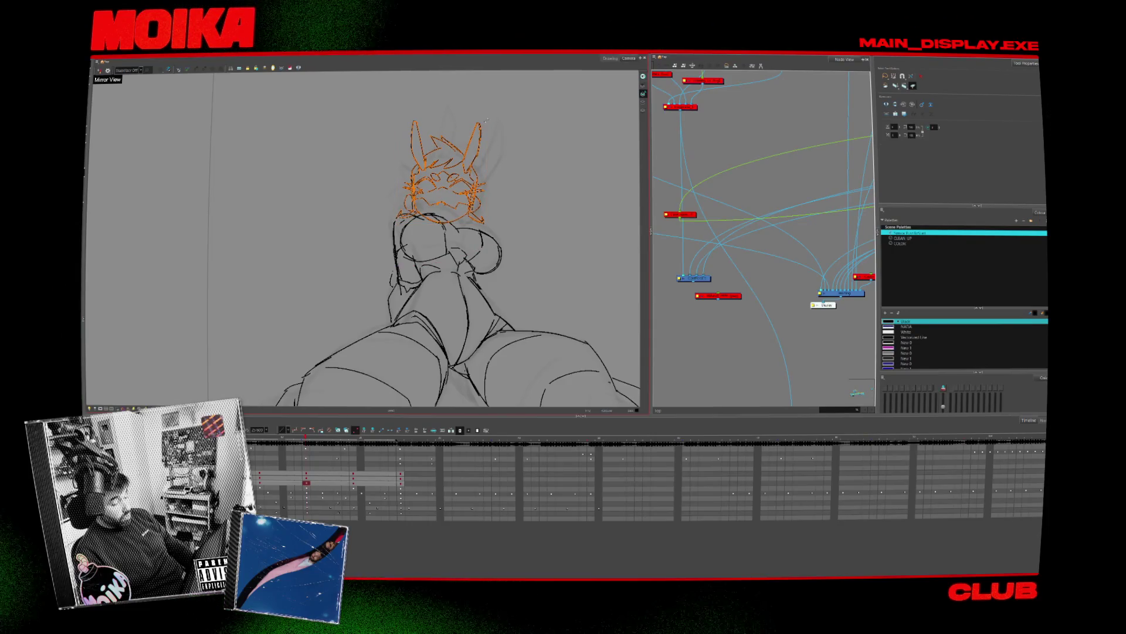
pyautogui.scroll(-3, 515, 116)
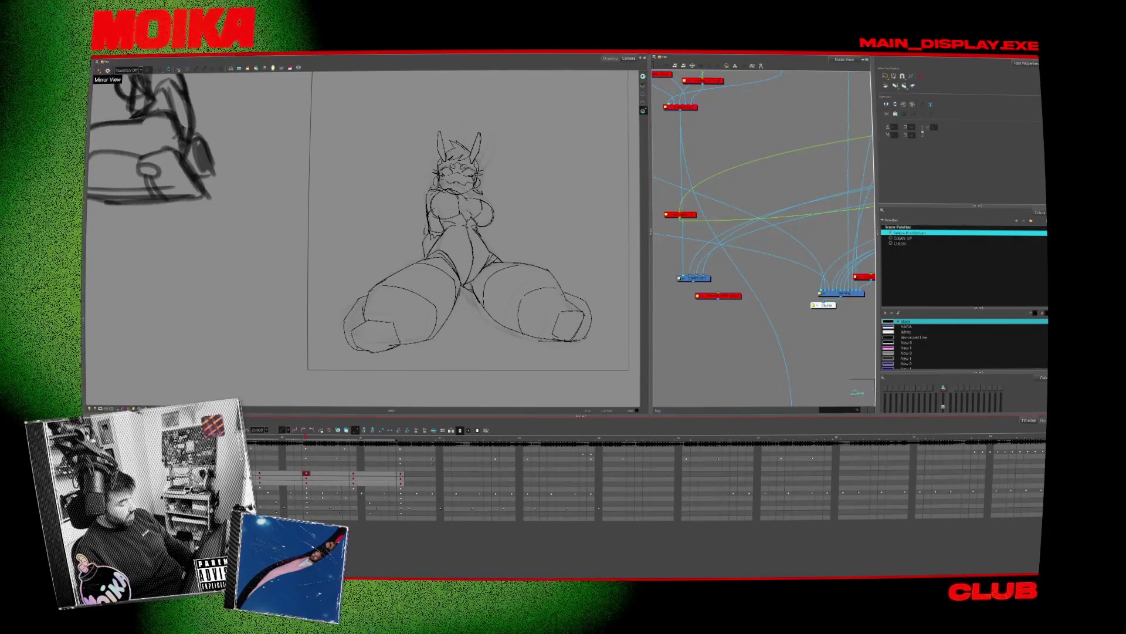
# Choose another palette colour, jump to the next key drawing, and loop playback to review poses
pyautogui.click(306, 482)
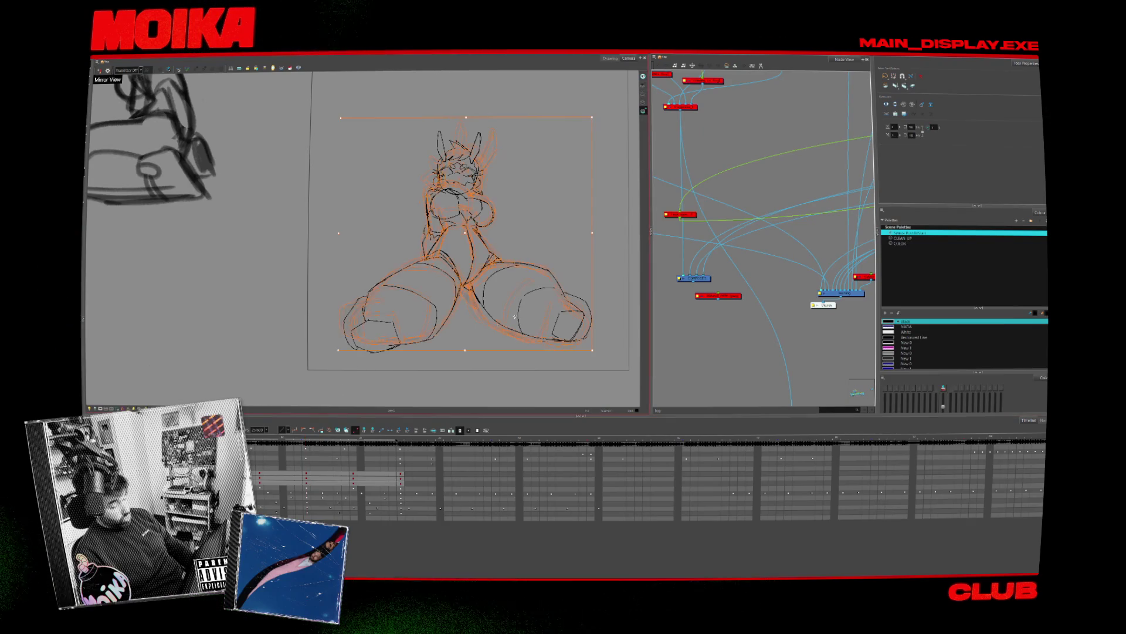
pyautogui.click(915, 326)
pyautogui.press('.')
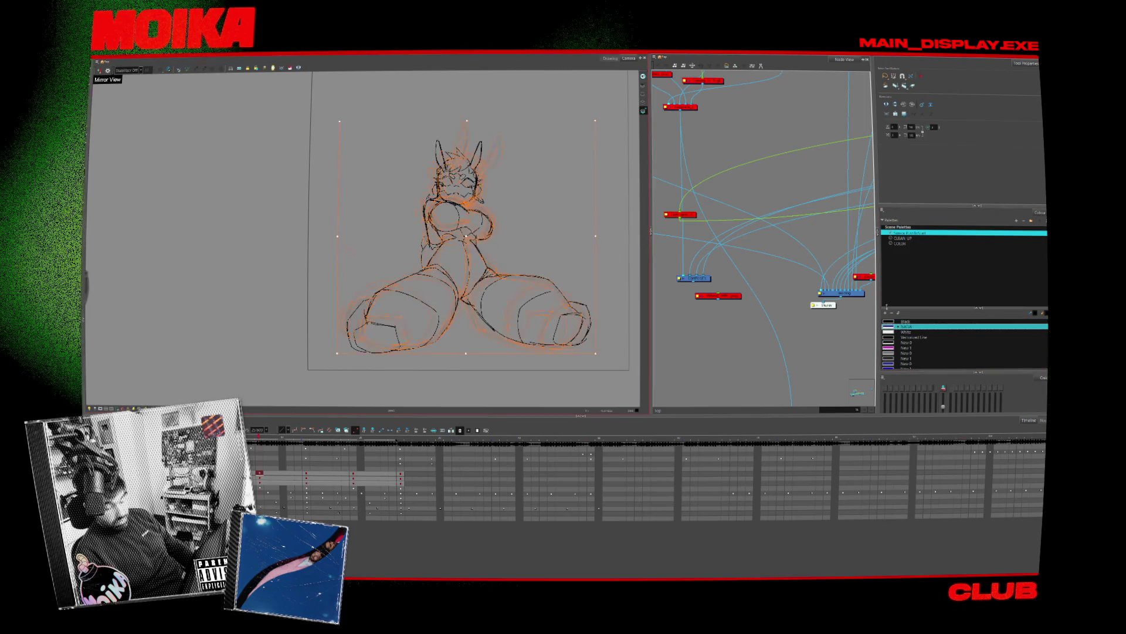
pyautogui.press('g')
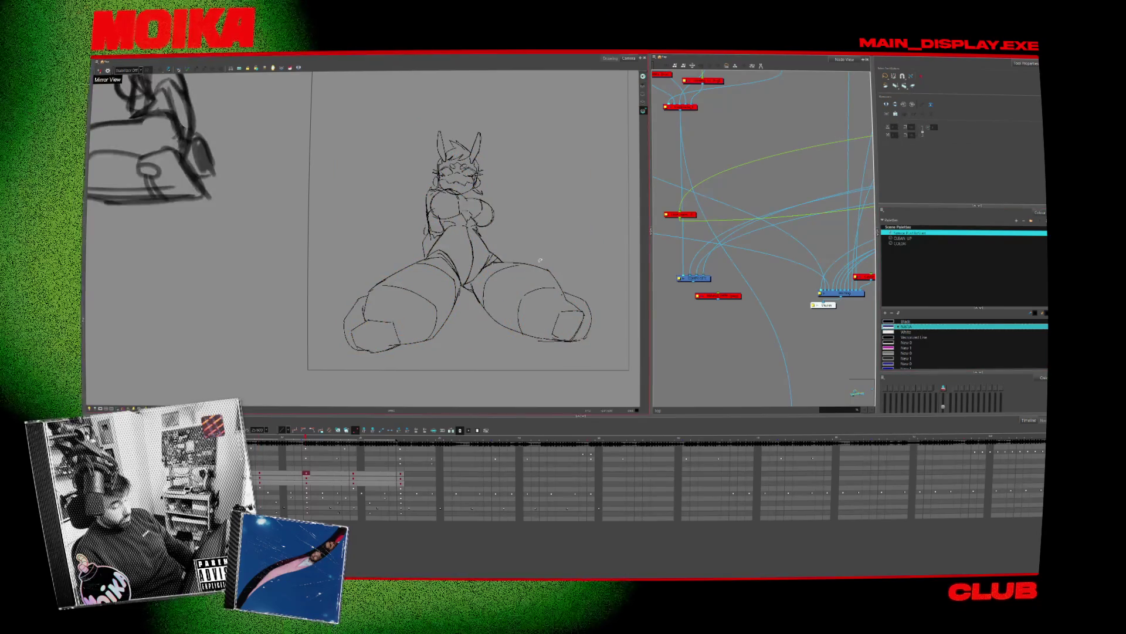
pyautogui.press('Return')
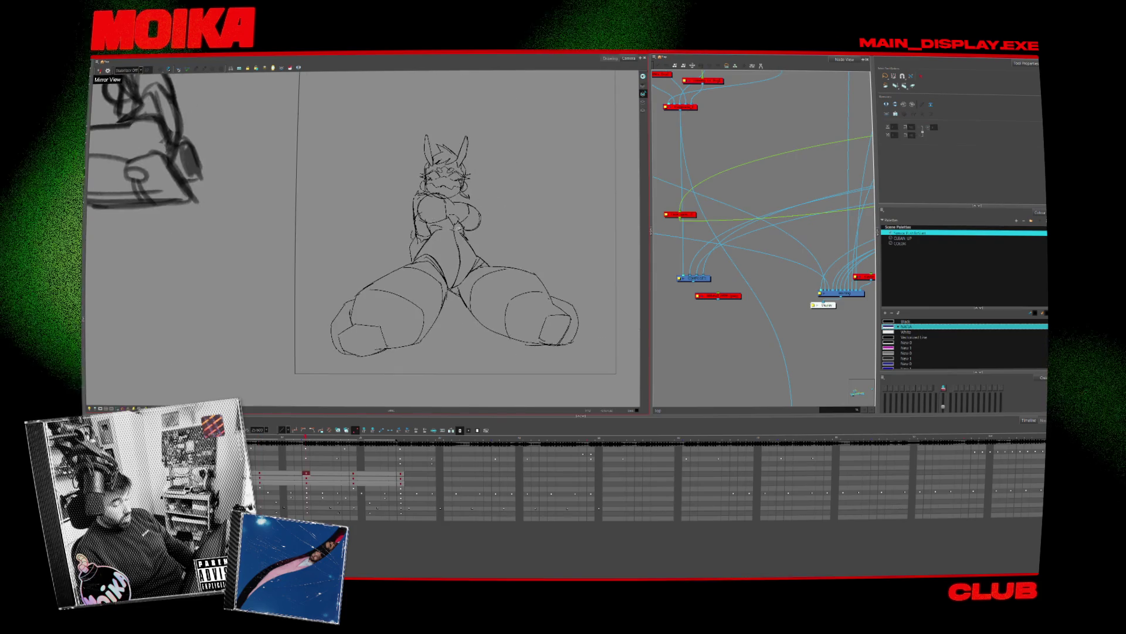
pyautogui.scroll(4, 451, 213)
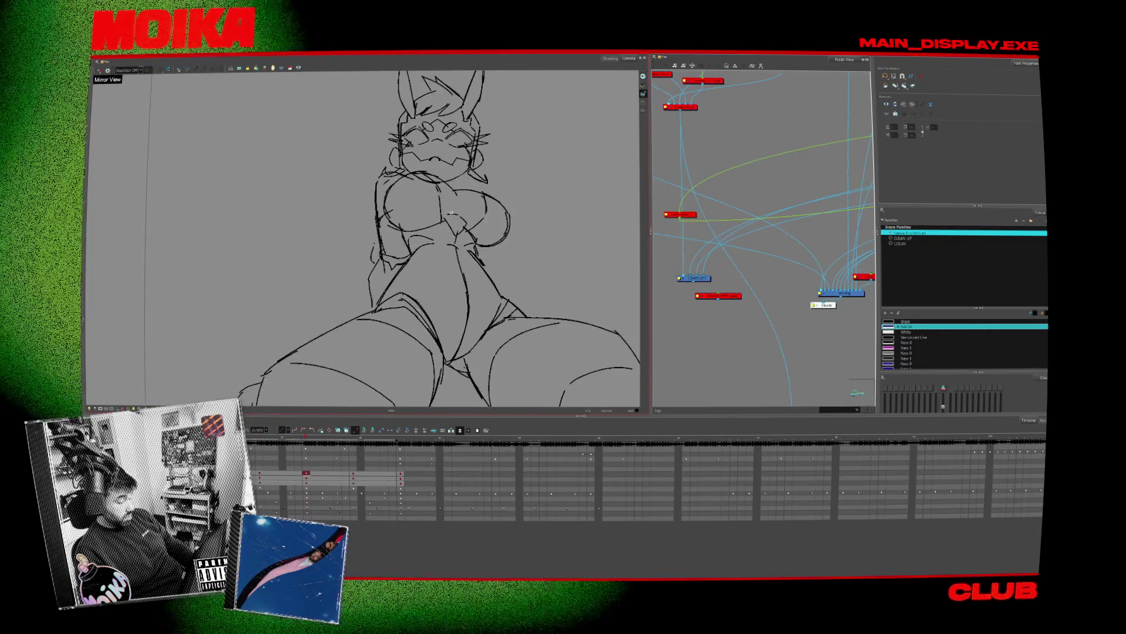
pyautogui.scroll(3, 449, 213)
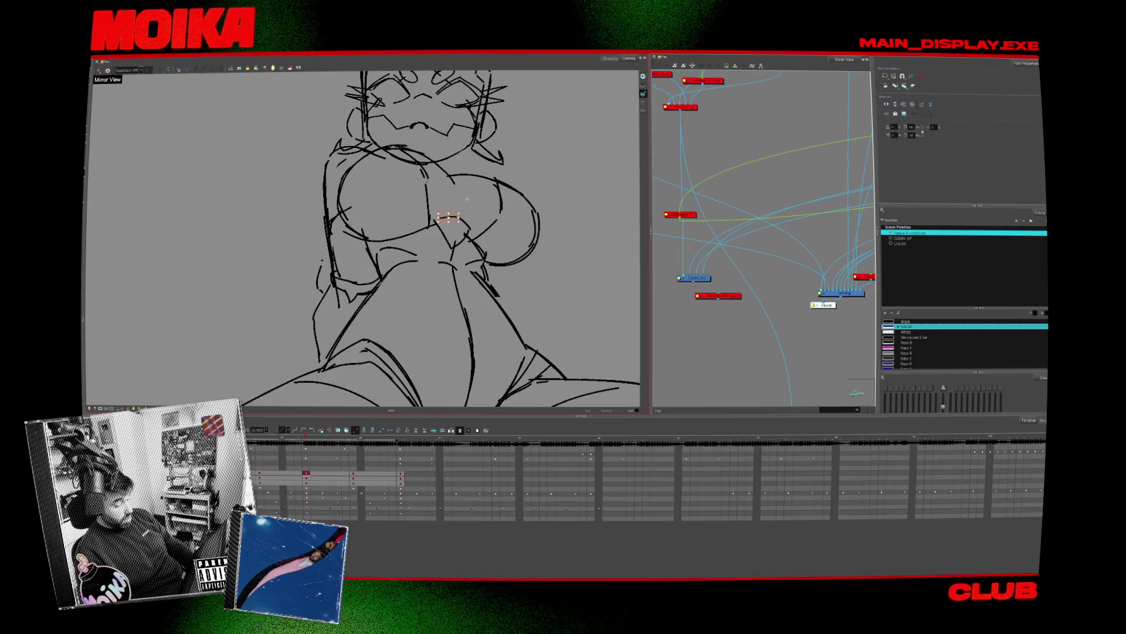
pyautogui.scroll(-5, 462, 207)
pyautogui.scroll(-2, 480, 198)
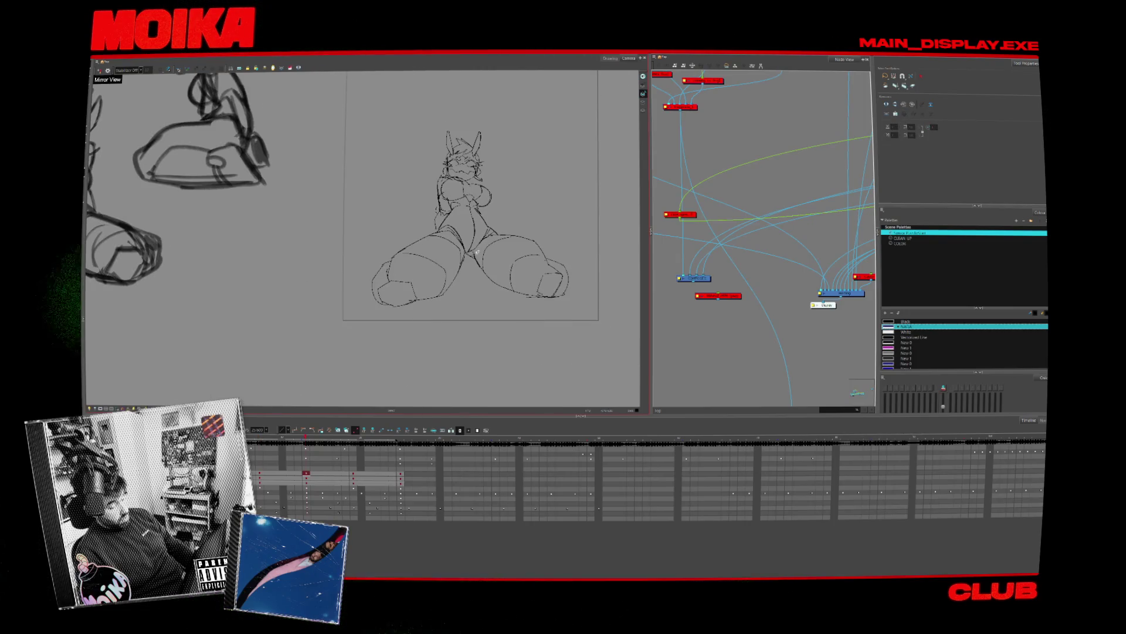
pyautogui.scroll(-2, 376, 334)
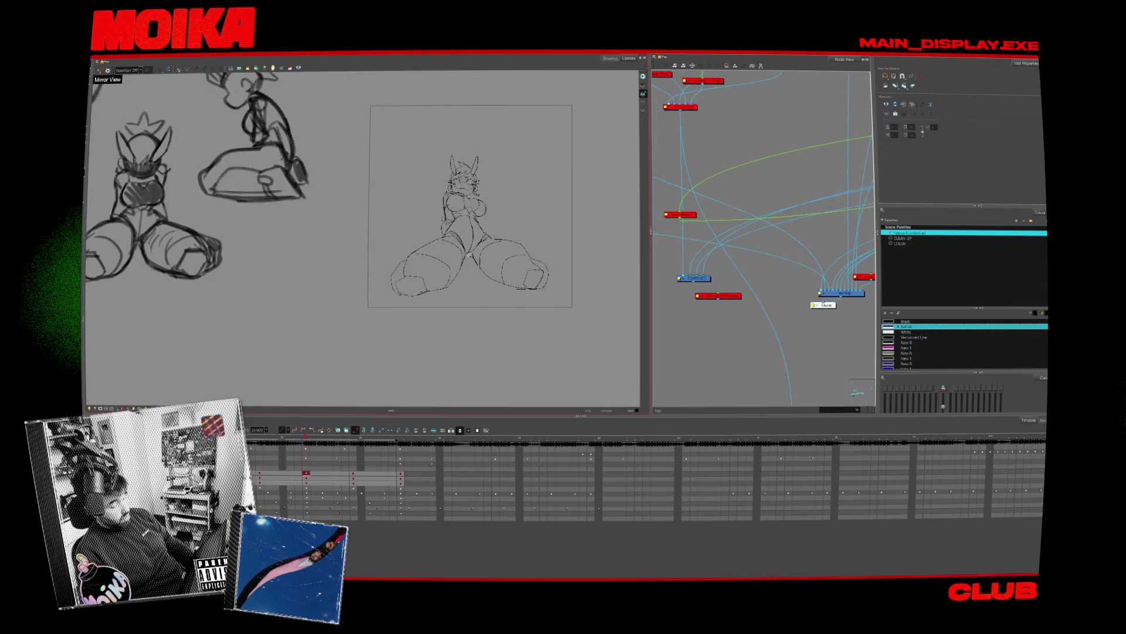
pyautogui.scroll(5, 309, 337)
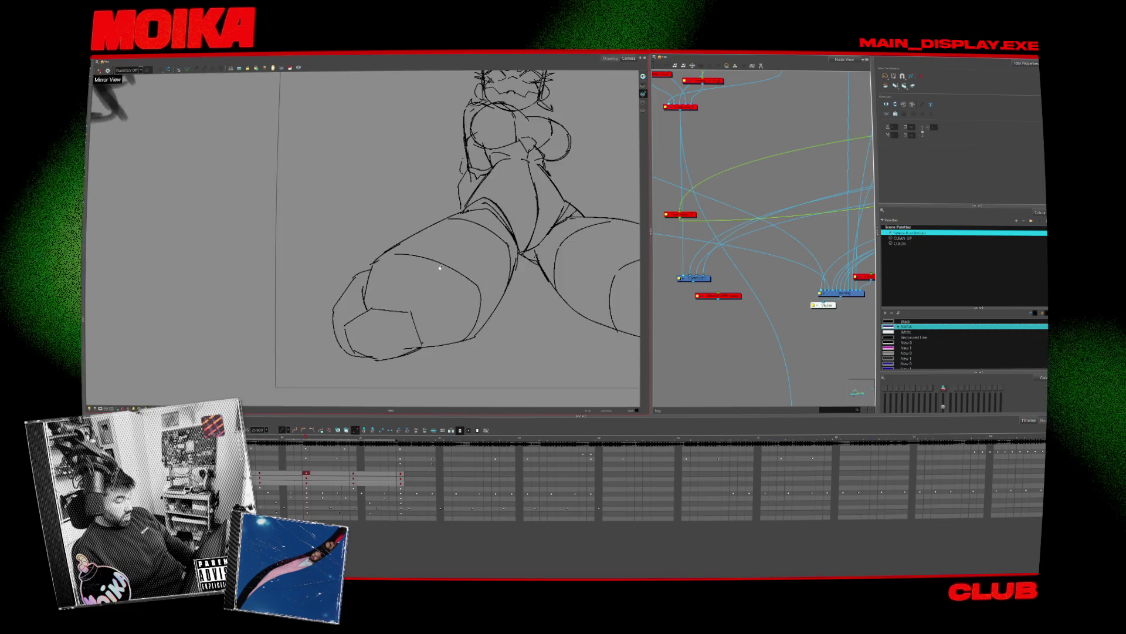
pyautogui.scroll(-2, 349, 295)
pyautogui.scroll(-1, 349, 295)
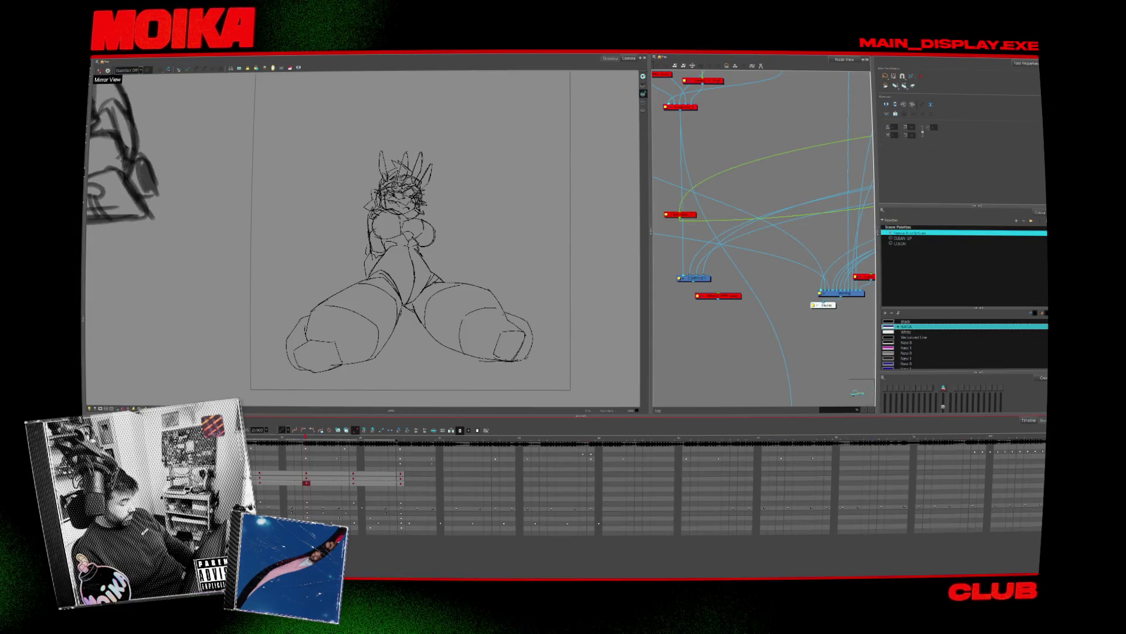
pyautogui.scroll(1, 374, 310)
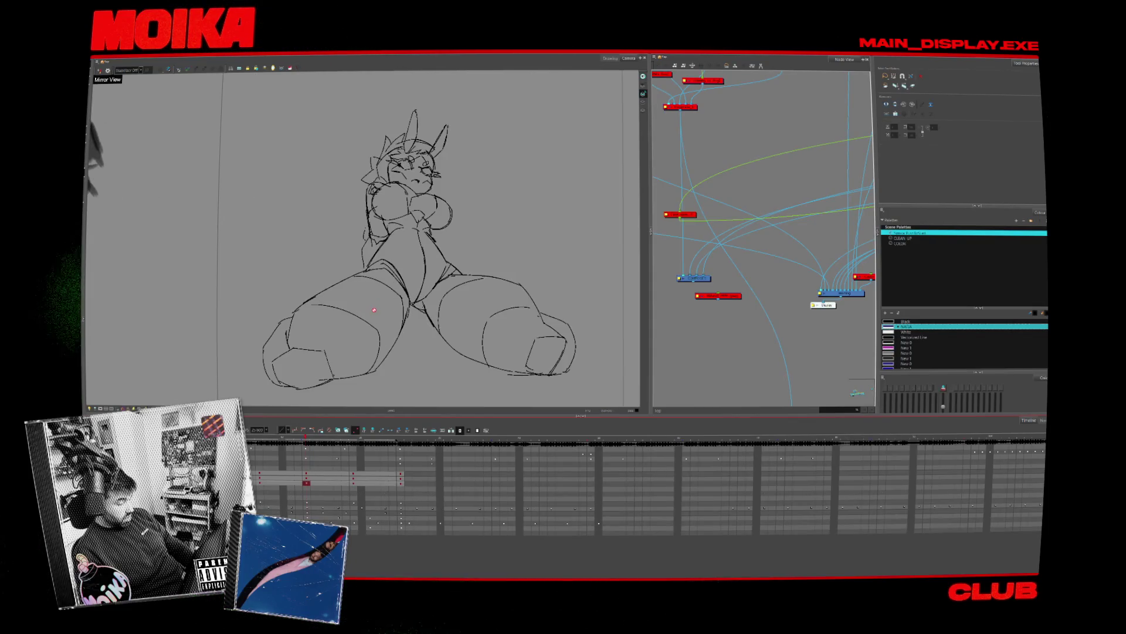
pyautogui.moveTo(284, 441)
pyautogui.mouseDown()
pyautogui.moveTo(326, 447)
pyautogui.moveTo(265, 438)
pyautogui.mouseUp()
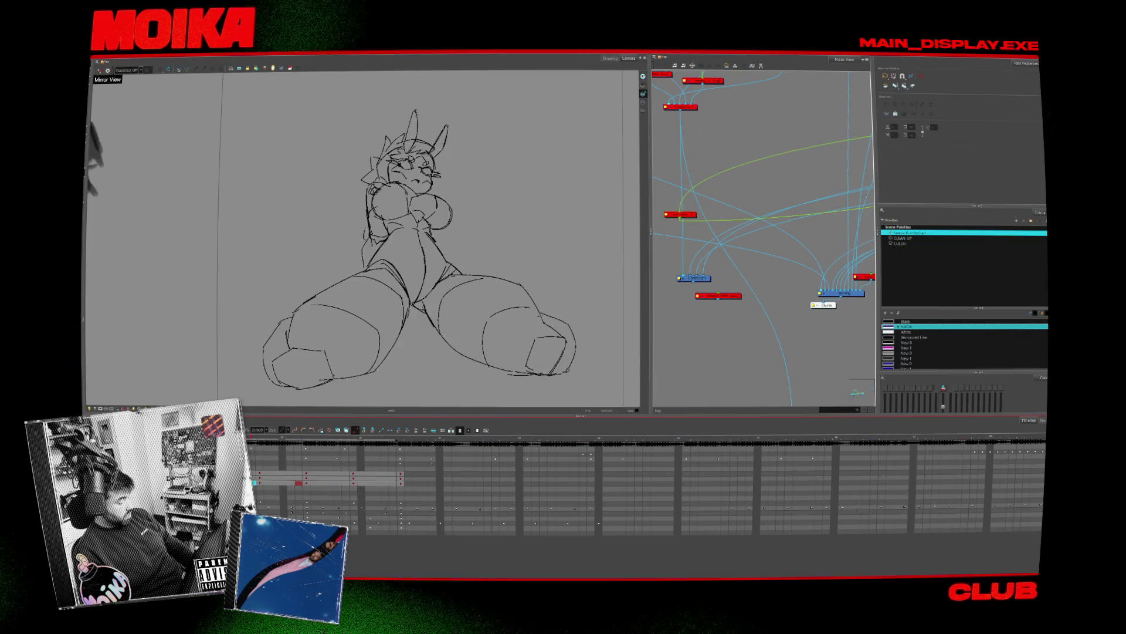
pyautogui.scroll(-2, 337, 352)
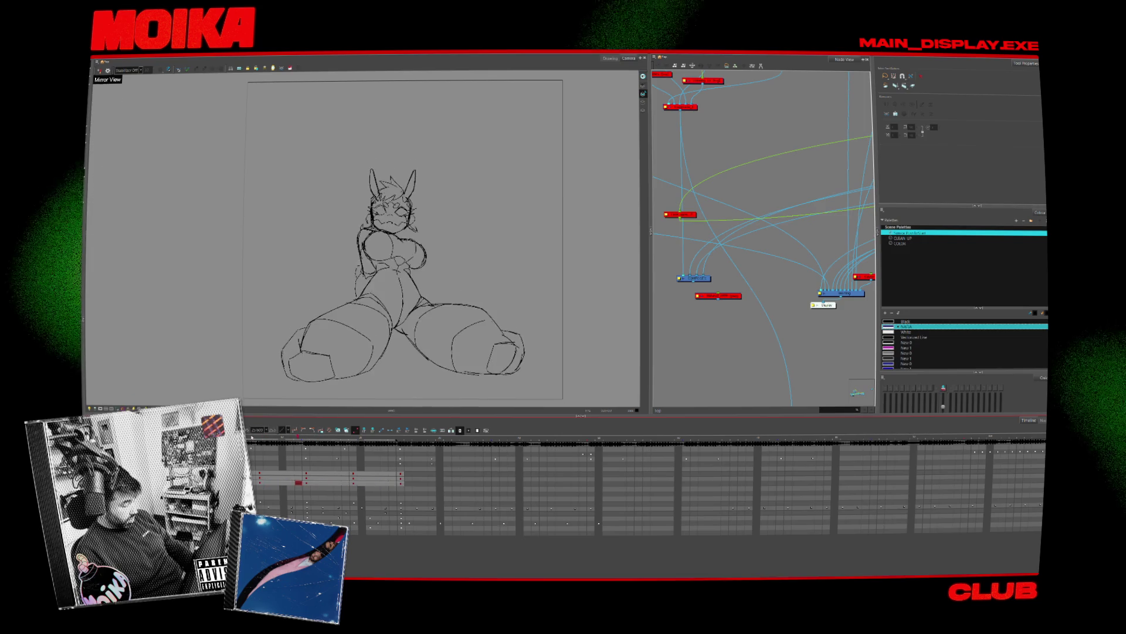
pyautogui.moveTo(390, 350); pyautogui.dragTo(423, 345)
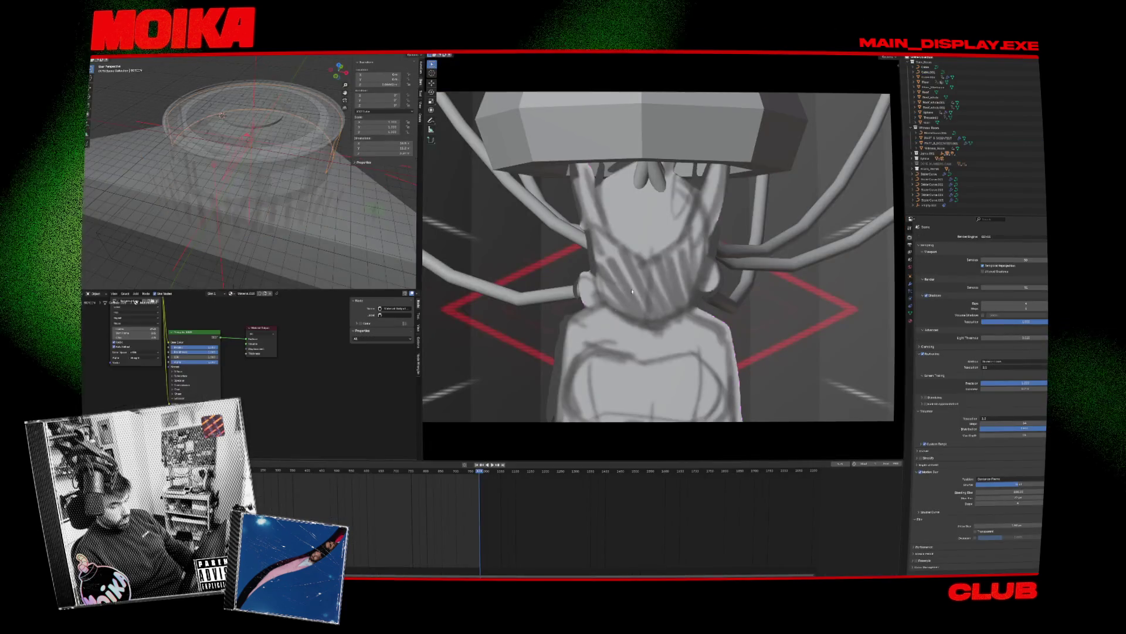
# Load a different .blend scene from File > Open Recent and play its animation
pyautogui.press('space')
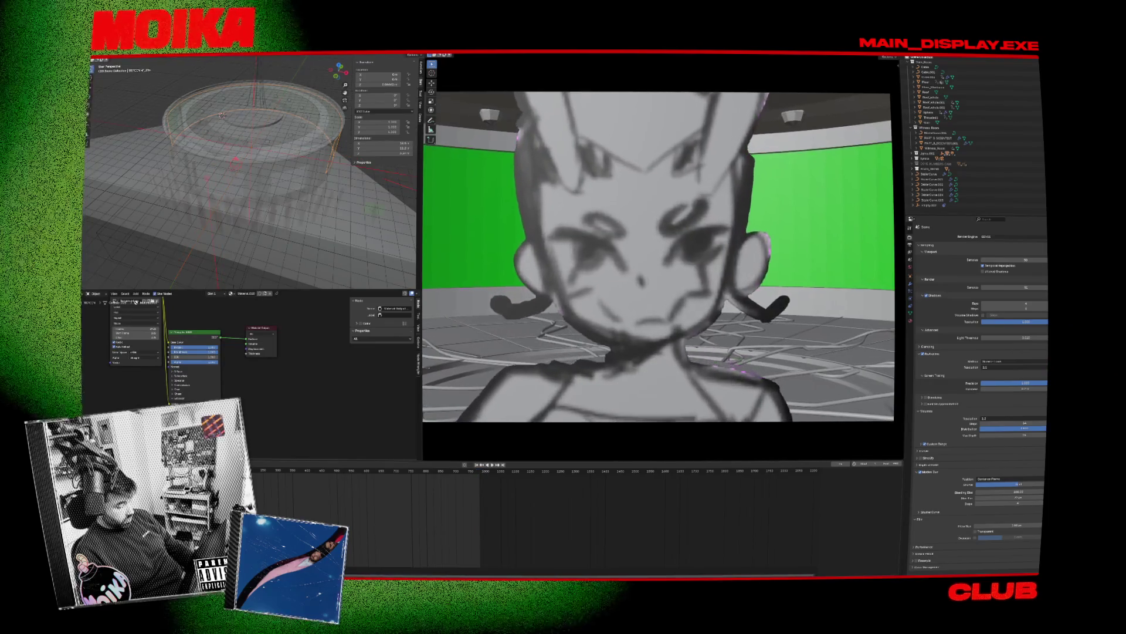
pyautogui.click(96, 60)
pyautogui.moveTo(107, 62)
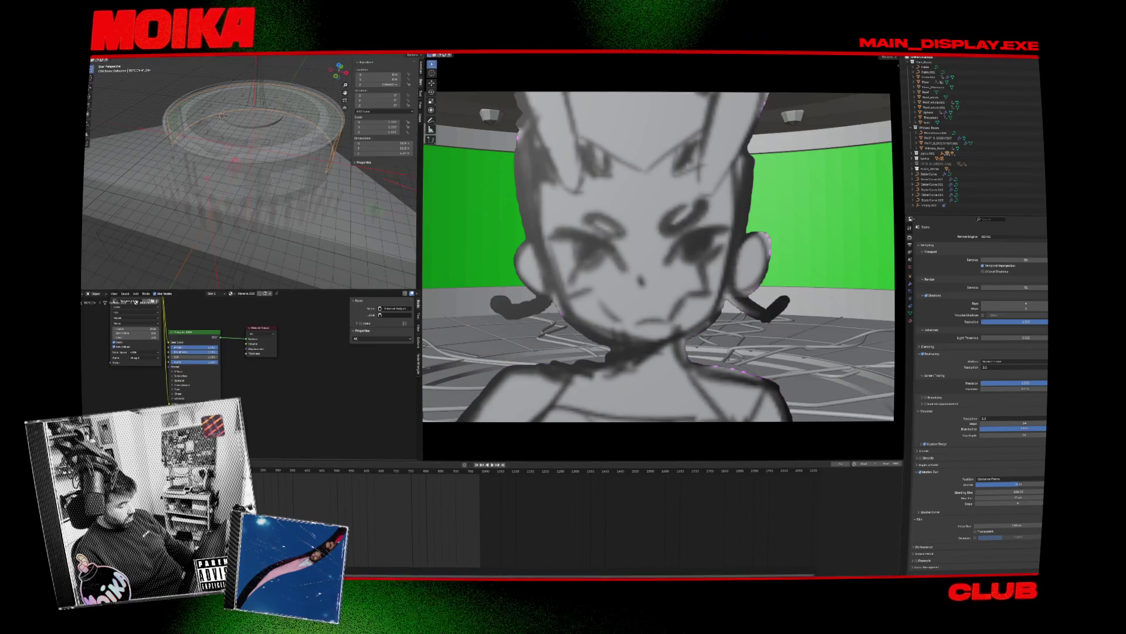
pyautogui.click(285, 471)
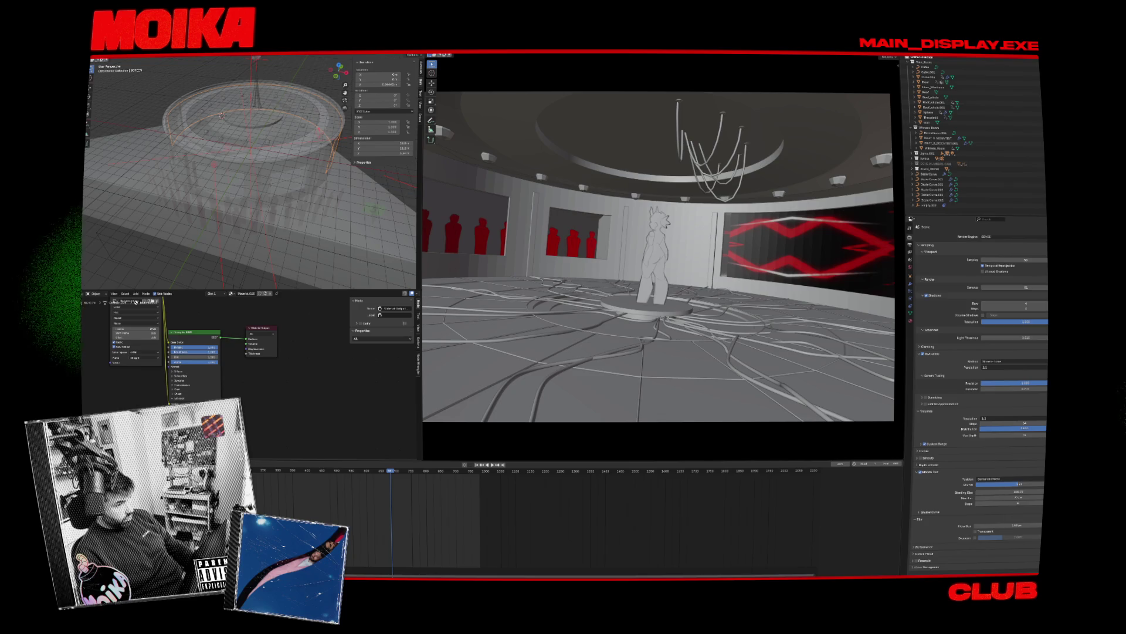
pyautogui.click(96, 59)
pyautogui.moveTo(105, 62)
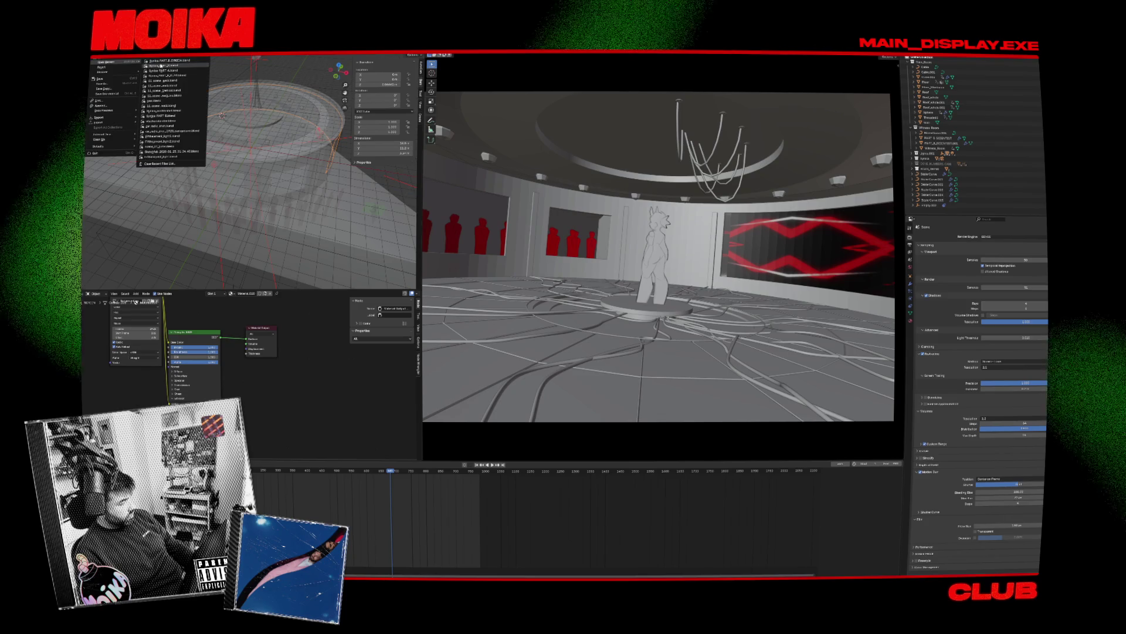
pyautogui.click(161, 66)
pyautogui.click(577, 322)
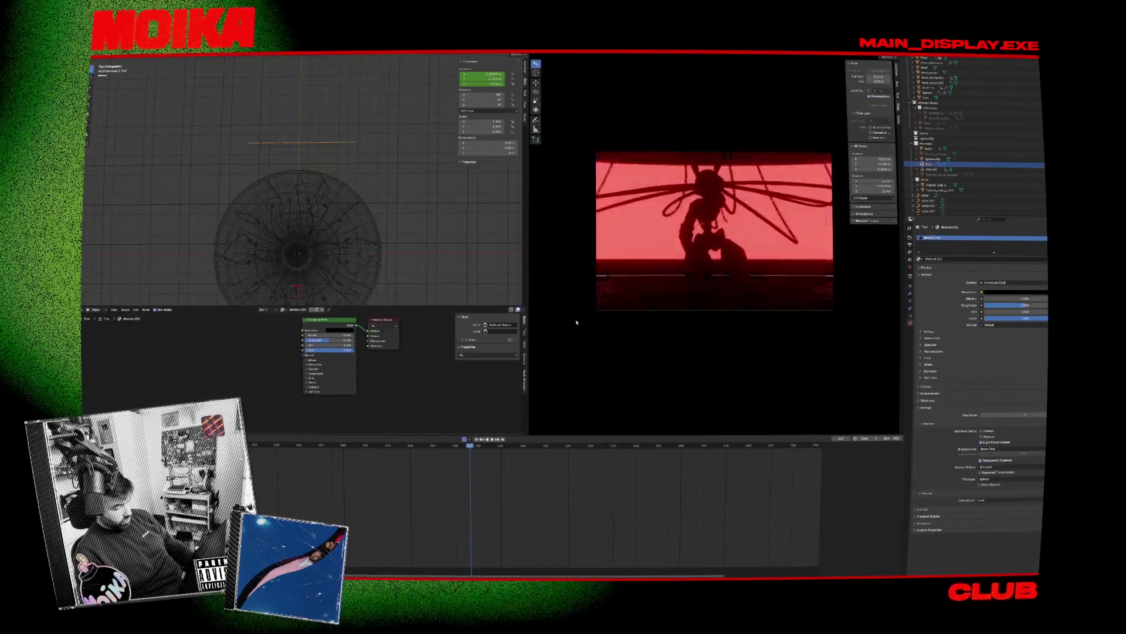
pyautogui.press('space')
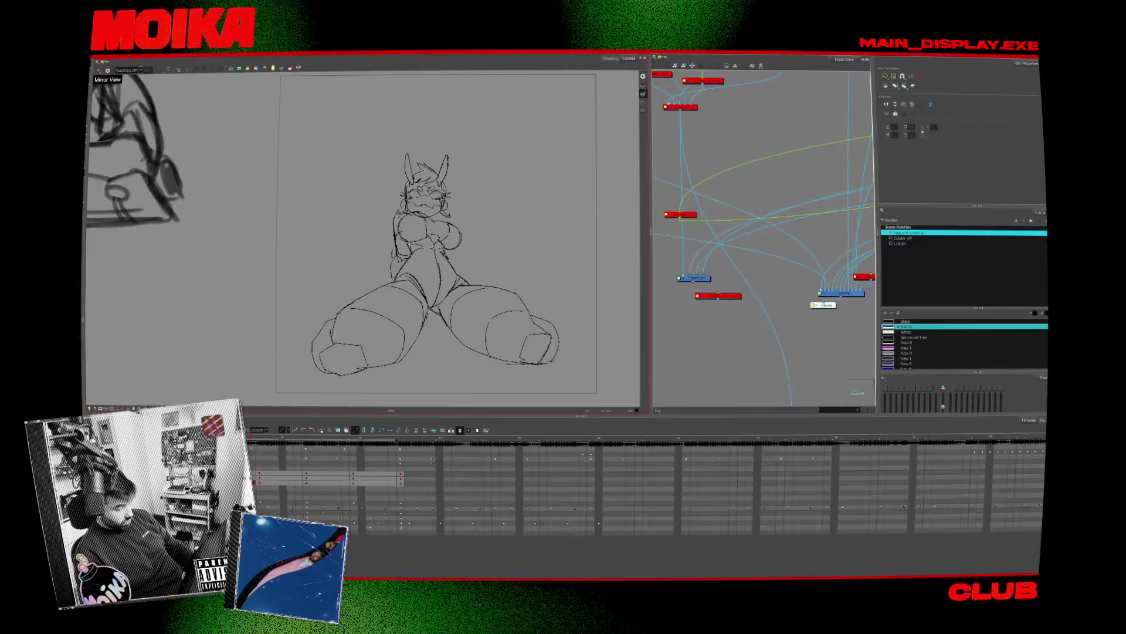
# Rotate and zoom the Camera view onto the head, pick White, and take the Brush tool
pyautogui.moveTo(535, 257); pyautogui.dragTo(524, 250)
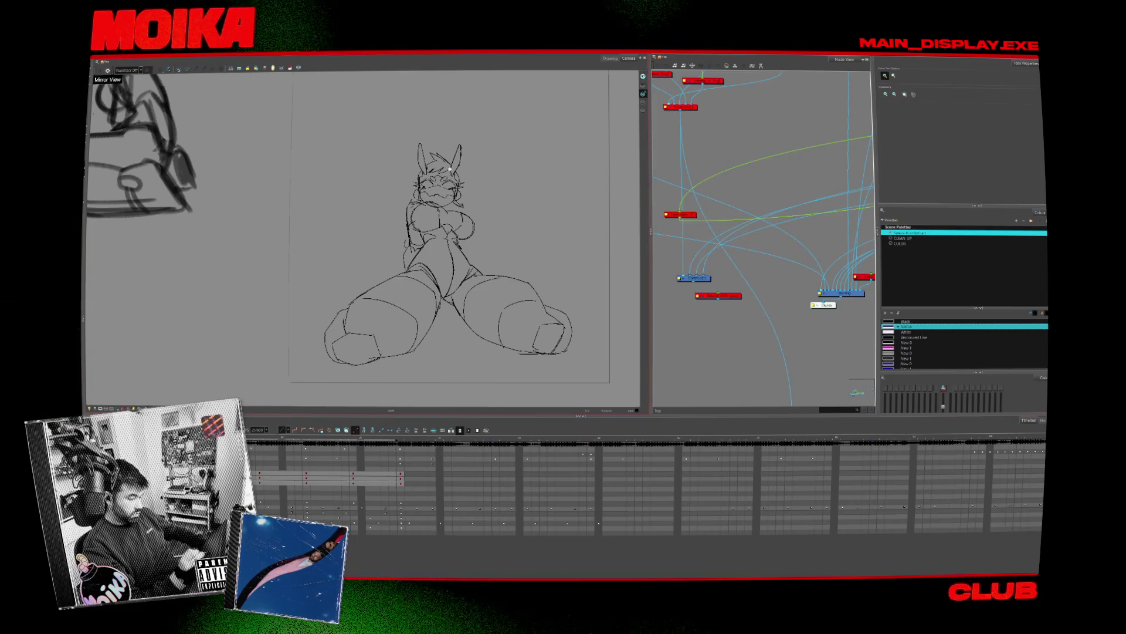
pyautogui.scroll(2, 450, 169)
pyautogui.click(895, 332)
pyautogui.hotkey('alt', 'b')
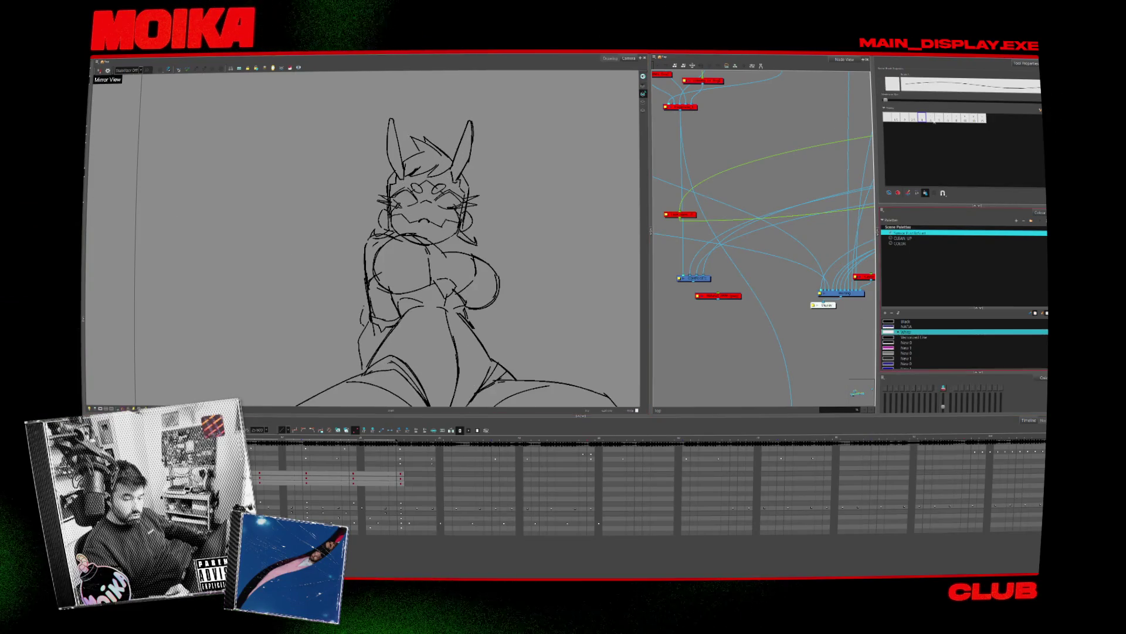
# With a new brush preset, stroke the left face edge, left ear and ear-hair gap
pyautogui.click(930, 117)
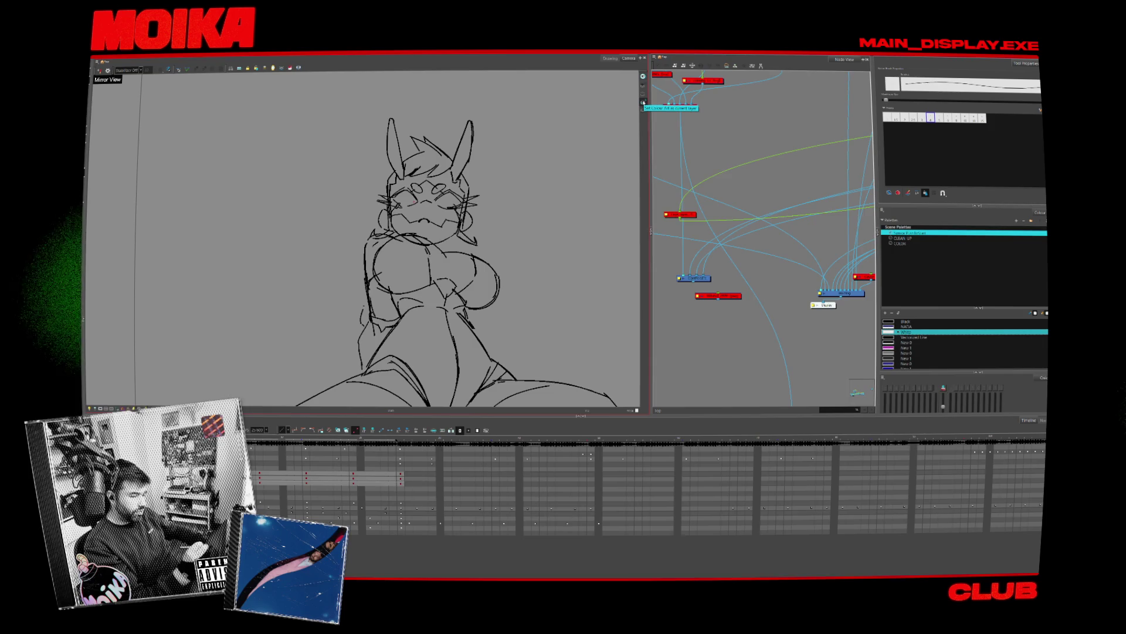
pyautogui.moveTo(395, 171); pyautogui.dragTo(389, 228)
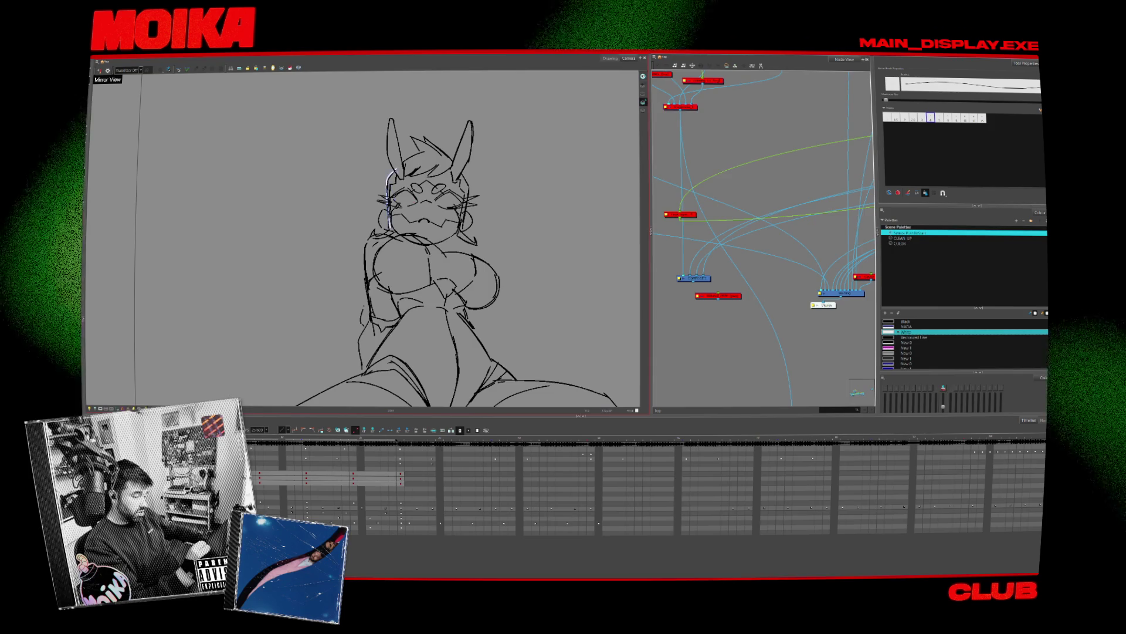
pyautogui.moveTo(401, 173); pyautogui.dragTo(390, 123)
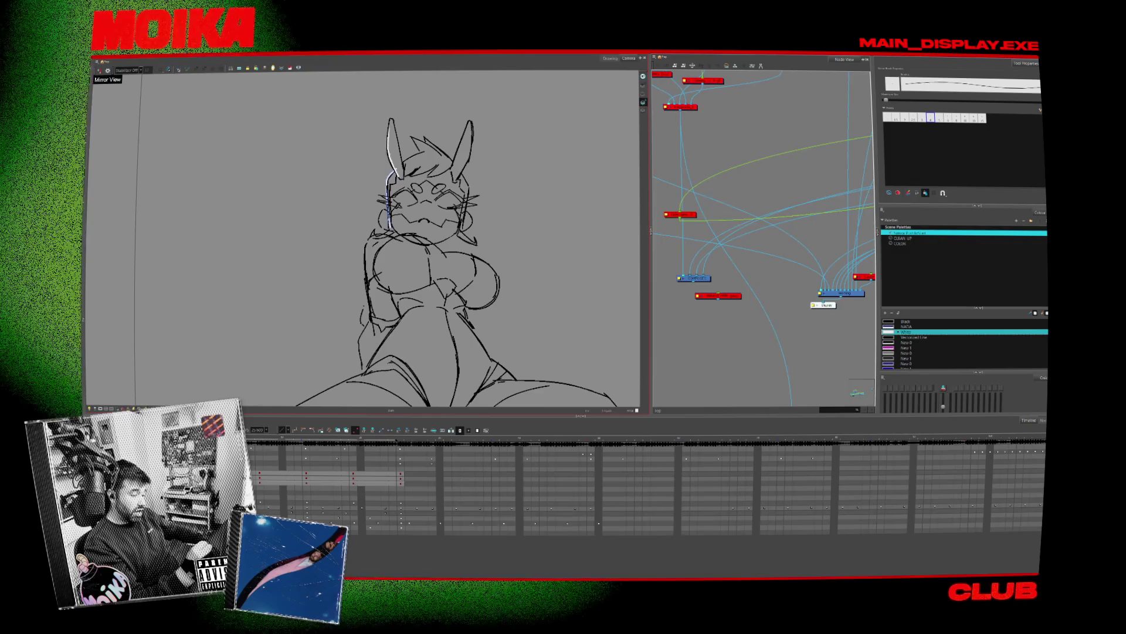
pyautogui.moveTo(403, 166); pyautogui.dragTo(421, 151)
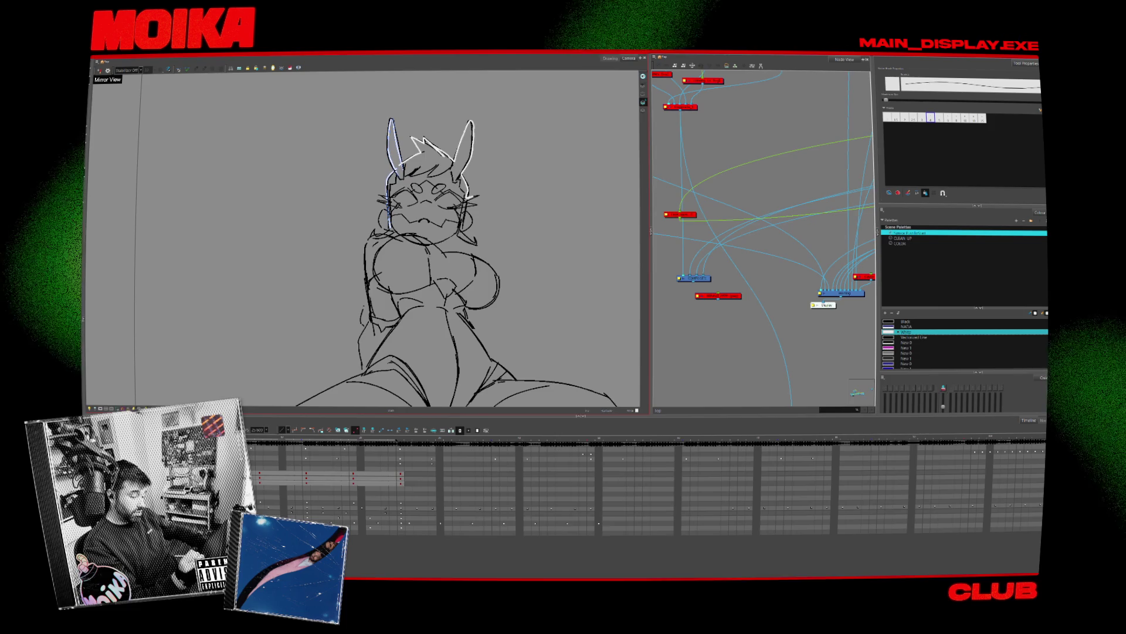
pyautogui.moveTo(465, 216)
pyautogui.mouseDown()
pyautogui.moveTo(477, 242)
pyautogui.moveTo(463, 235)
pyautogui.mouseUp()
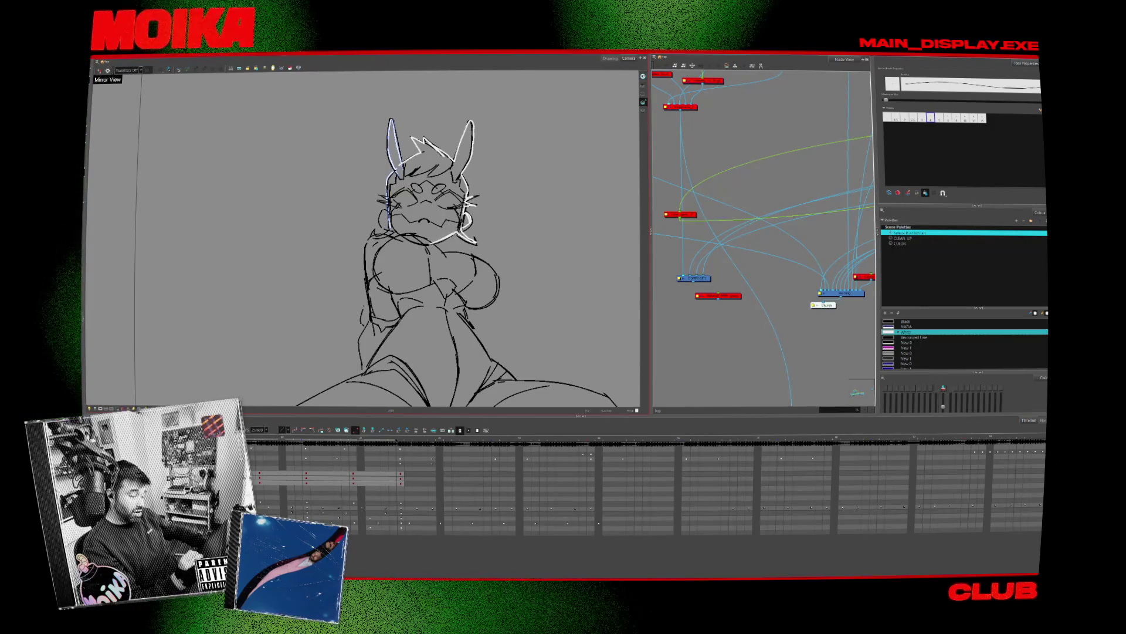
# Replay the animation from frame one, then close the chin and left cheek outlines
pyautogui.click(258, 450)
pyautogui.press('Return')
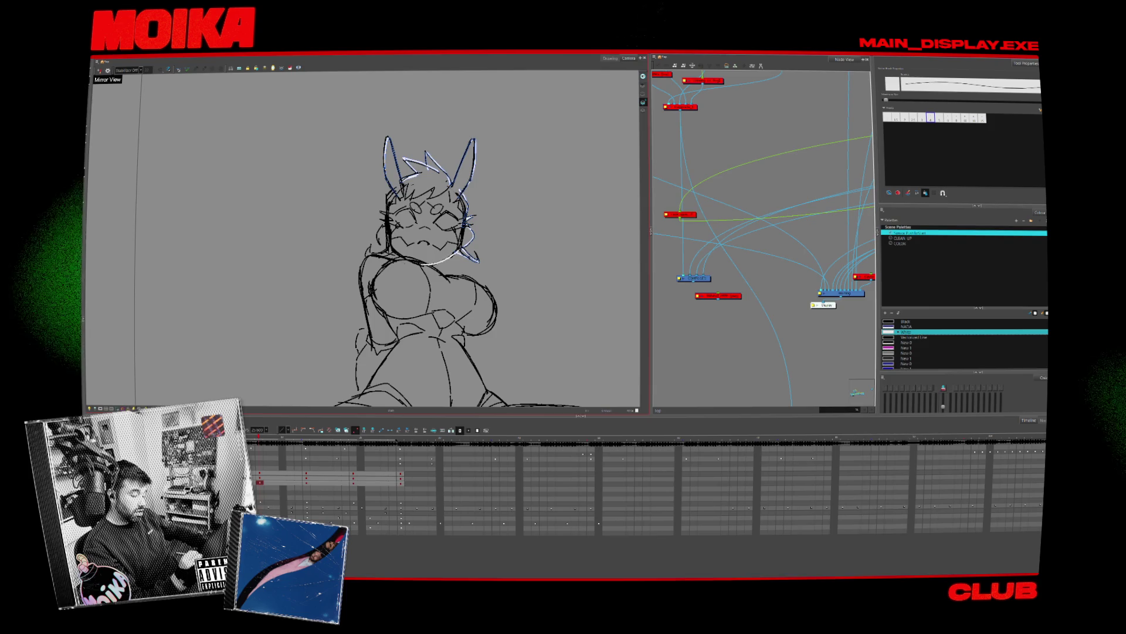
pyautogui.moveTo(384, 252); pyautogui.dragTo(464, 258)
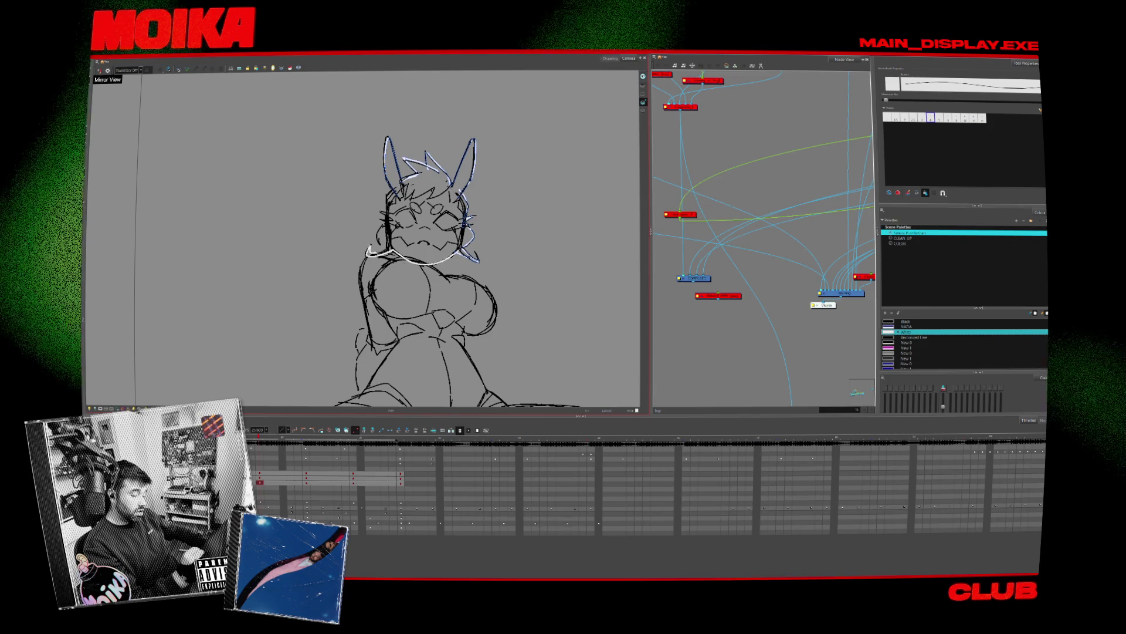
pyautogui.moveTo(387, 226); pyautogui.dragTo(376, 247)
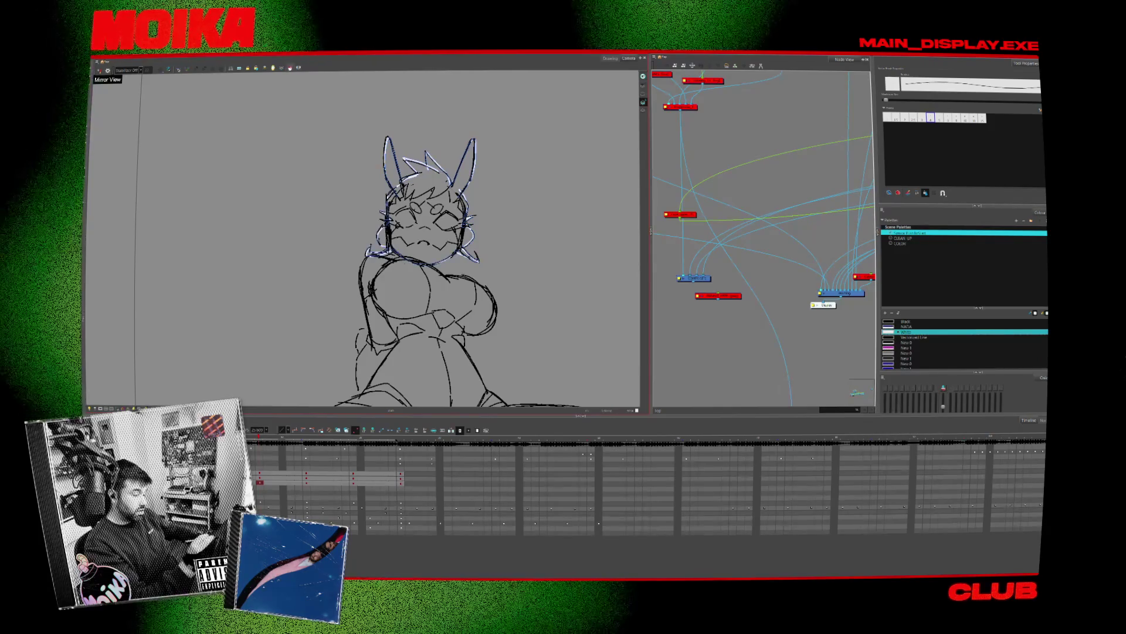
# Fill the head, ears and hair with white using the Paint tool
pyautogui.hotkey('alt', 'i')
pyautogui.click(425, 232)
pyautogui.press('.')
pyautogui.hotkey('alt', 'b')
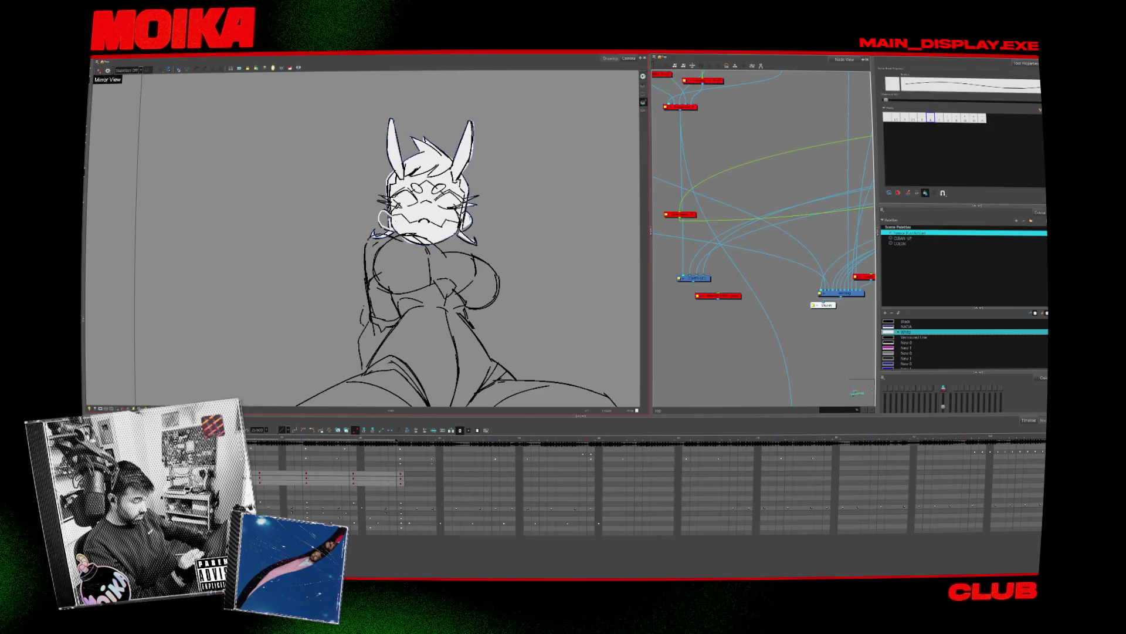
pyautogui.click(290, 68)
# Trace the left thigh and right lower-leg outlines, tilting the view for tracing
pyautogui.hotkey('alt', 'b')
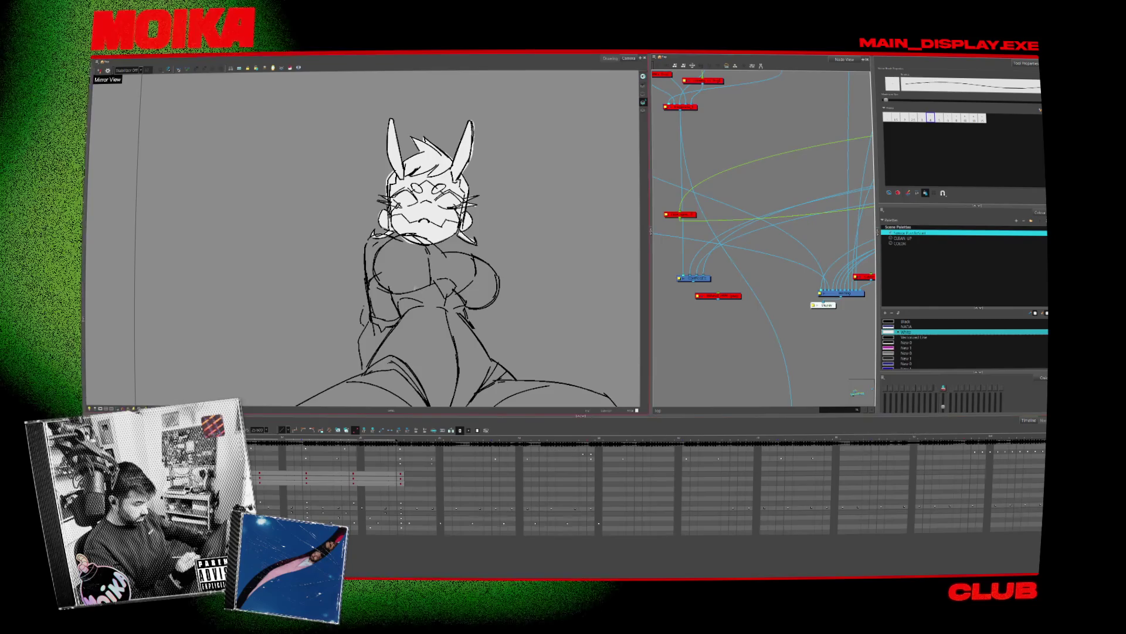
pyautogui.press('.')
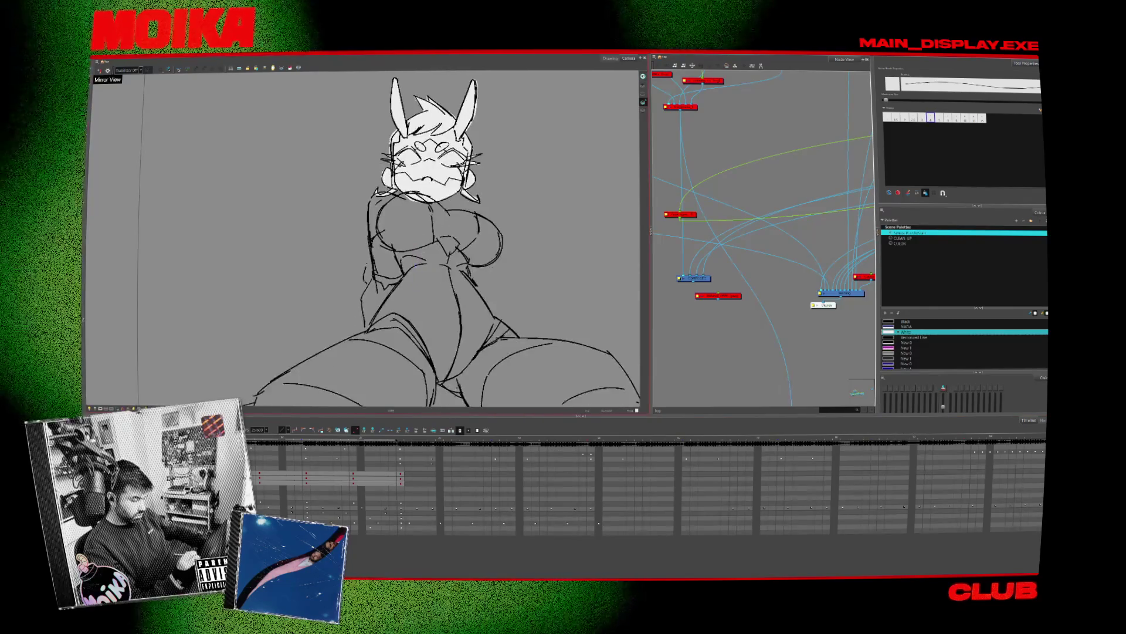
pyautogui.scroll(-5, 364, 234)
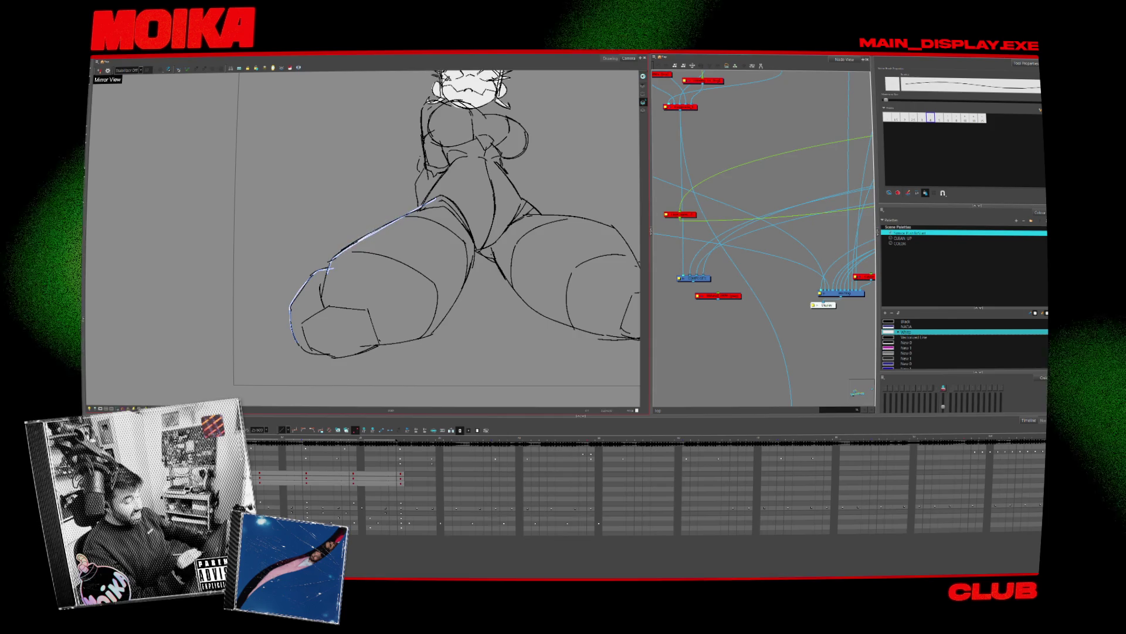
pyautogui.scroll(2, 437, 234)
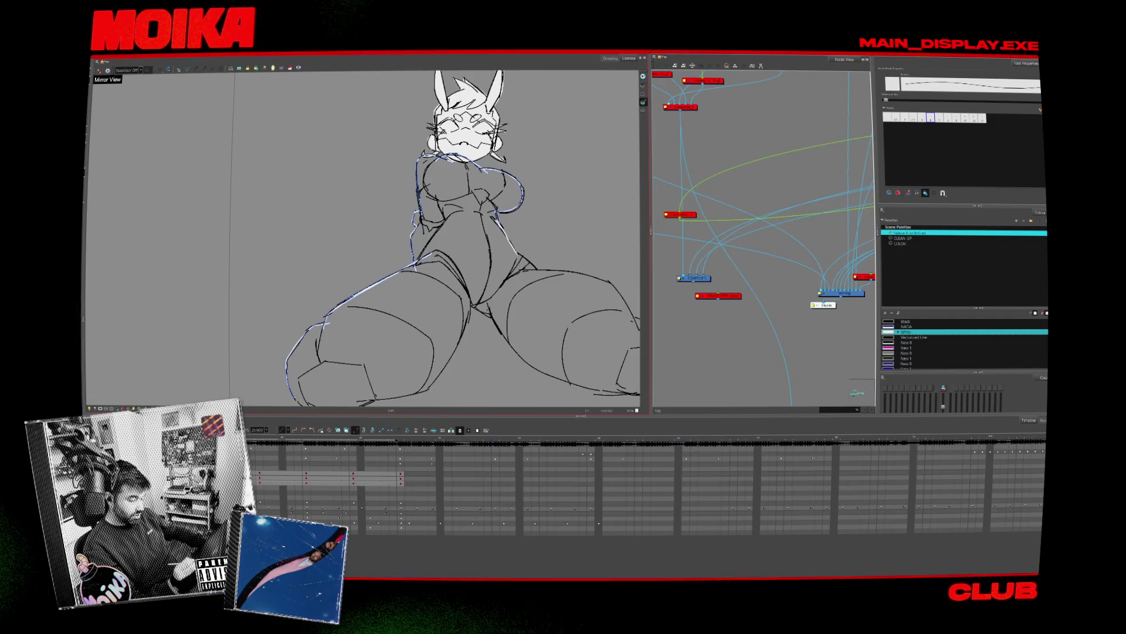
pyautogui.scroll(-2, 364, 234)
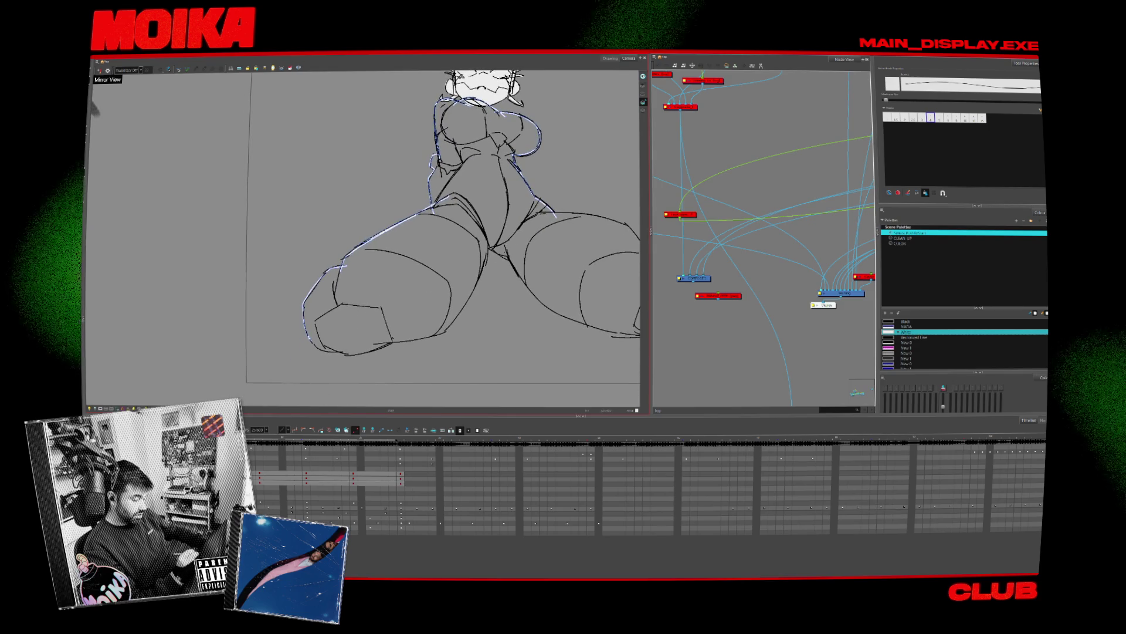
pyautogui.moveTo(485, 245); pyautogui.dragTo(352, 354)
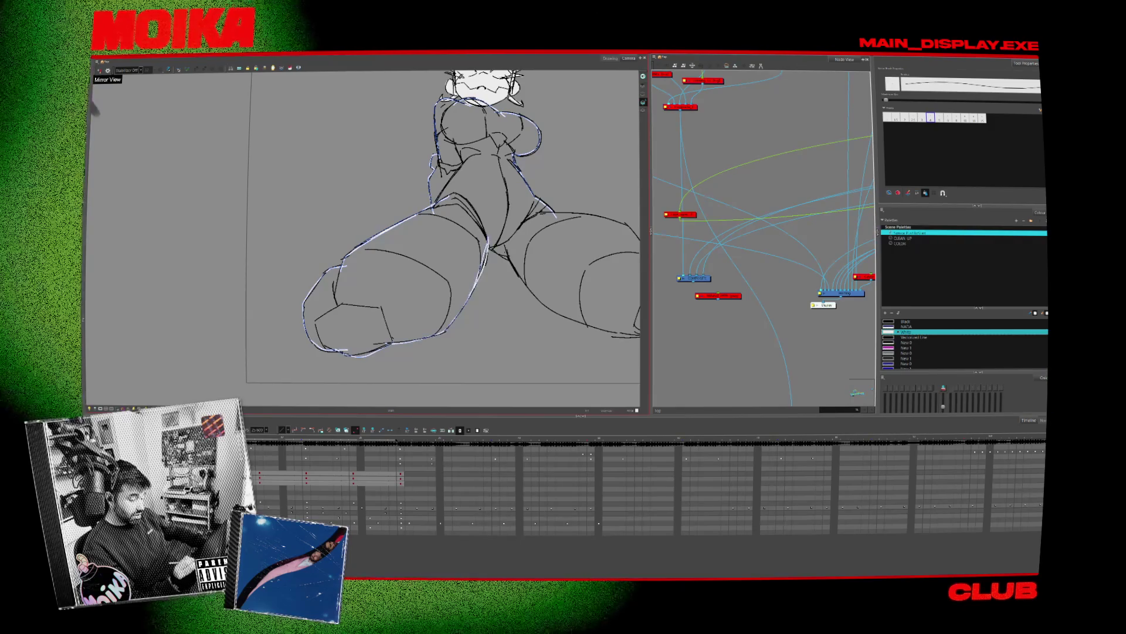
pyautogui.hscroll(2, 455, 304)
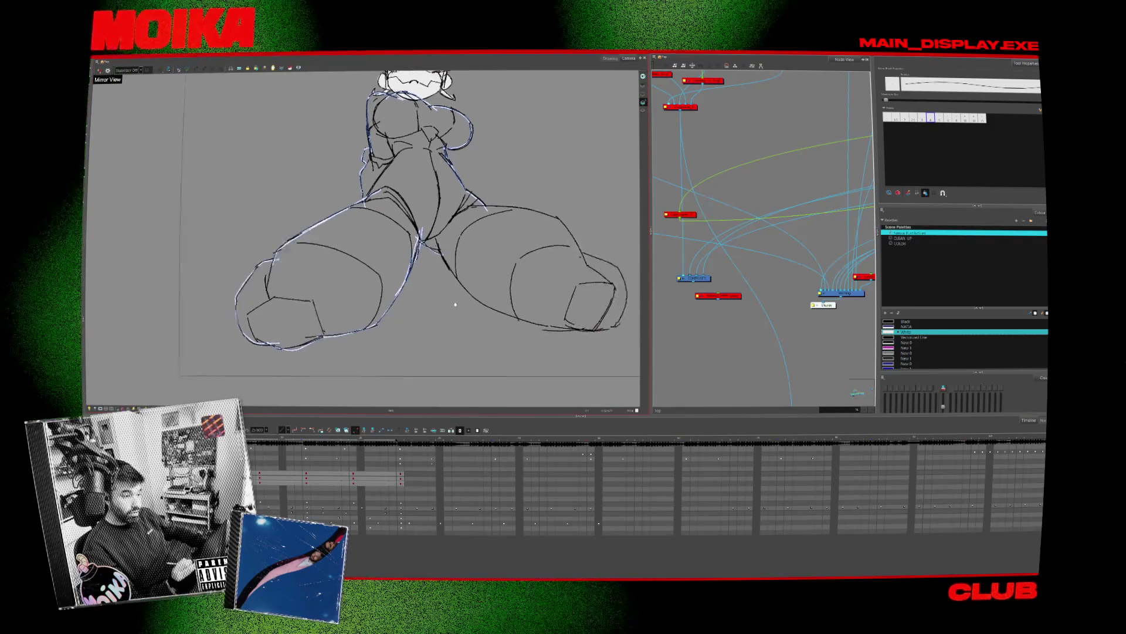
pyautogui.moveTo(455, 304); pyautogui.dragTo(381, 246)
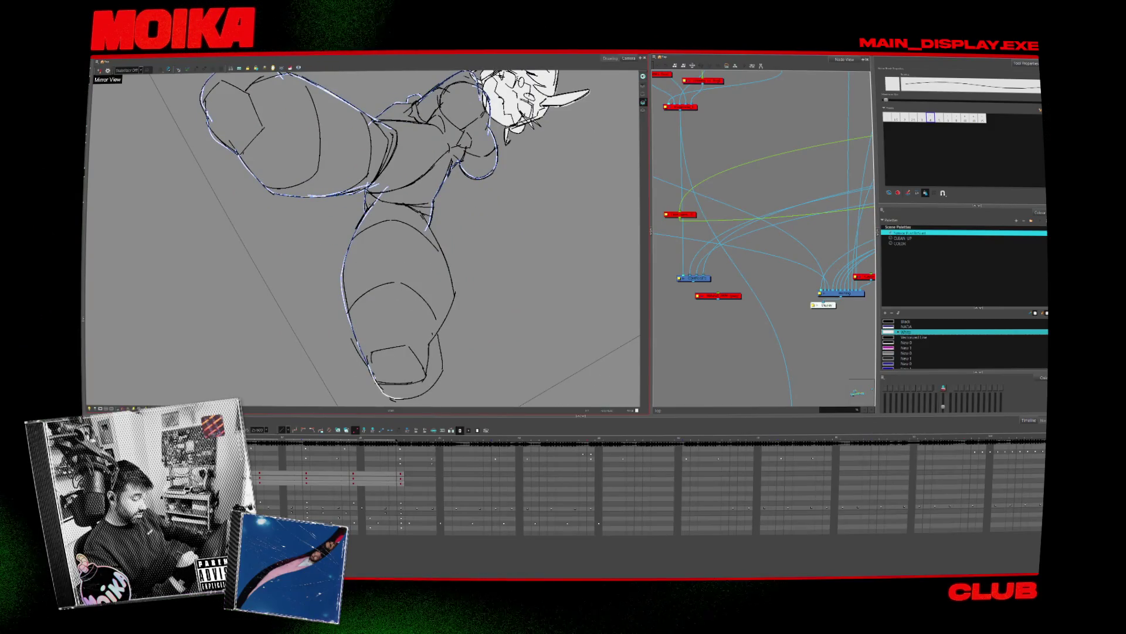
pyautogui.scroll(-2, 364, 237)
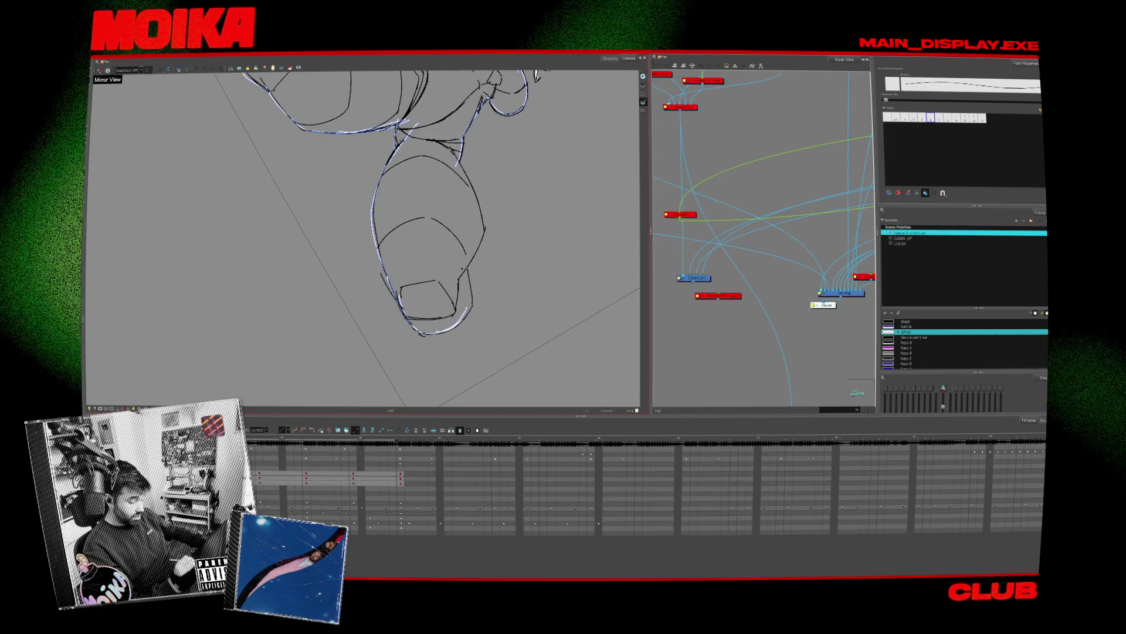
pyautogui.scroll(2, 364, 238)
pyautogui.moveTo(470, 265); pyautogui.dragTo(474, 294)
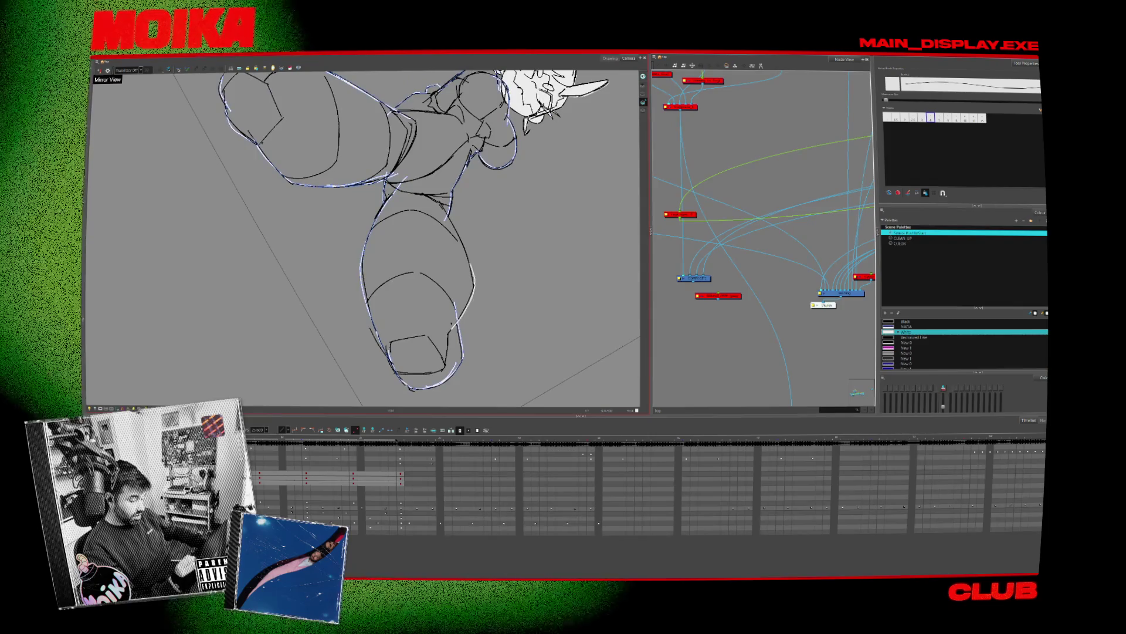
# Trace the left torso edge from neck to waist and the right knee contour
pyautogui.press(',')
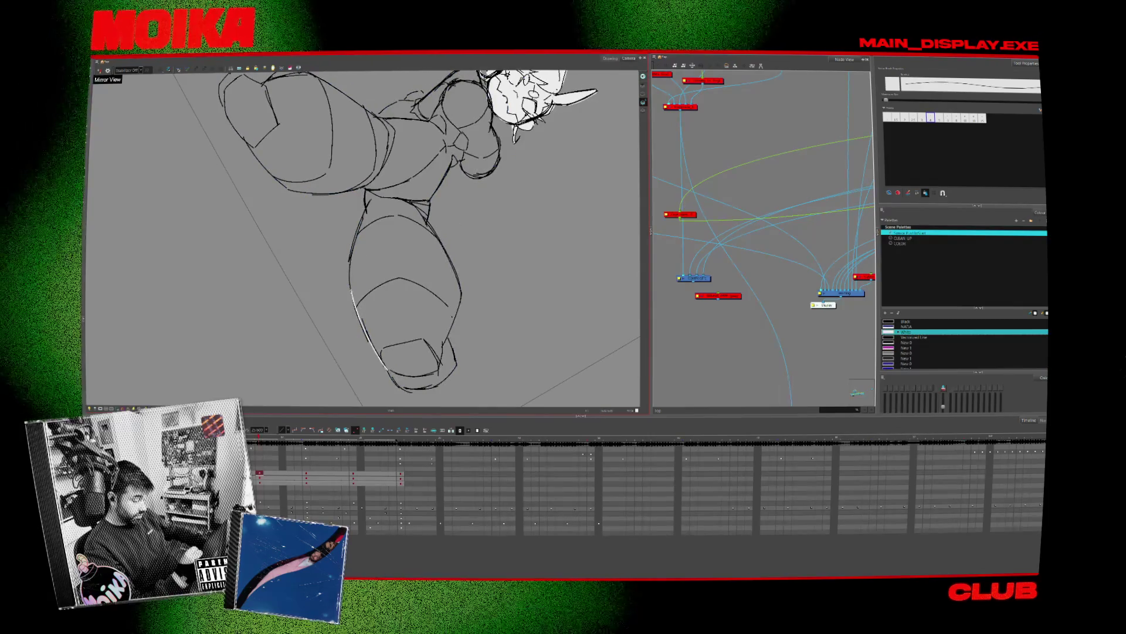
pyautogui.moveTo(411, 328)
pyautogui.mouseDown()
pyautogui.moveTo(364, 352)
pyautogui.moveTo(440, 344)
pyautogui.mouseUp()
pyautogui.moveTo(505, 271); pyautogui.dragTo(352, 329)
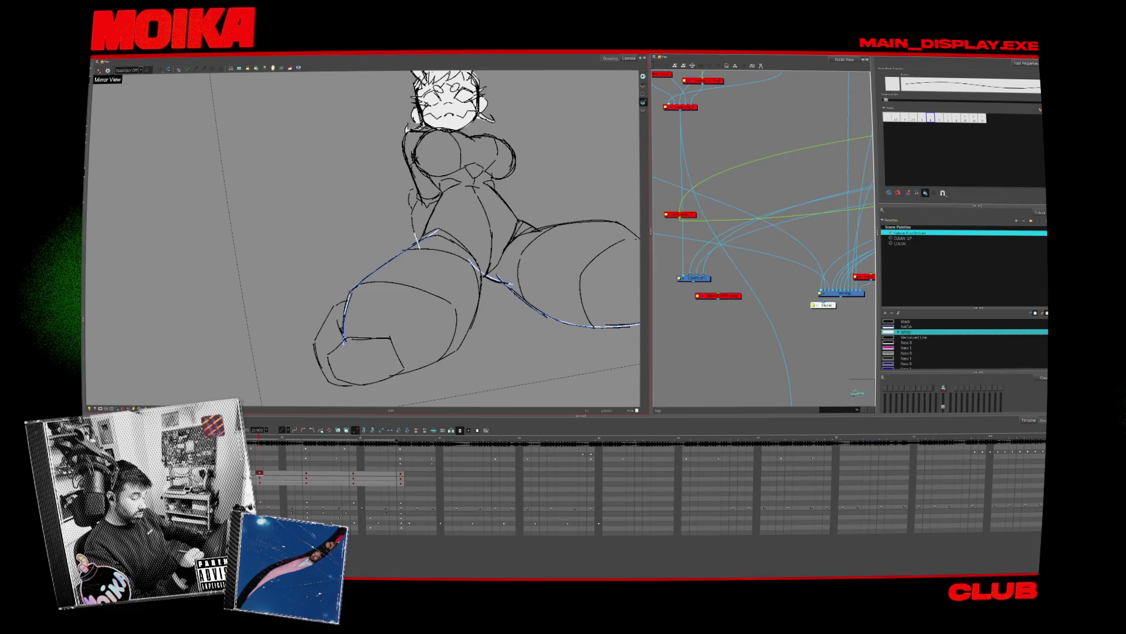
pyautogui.press('.')
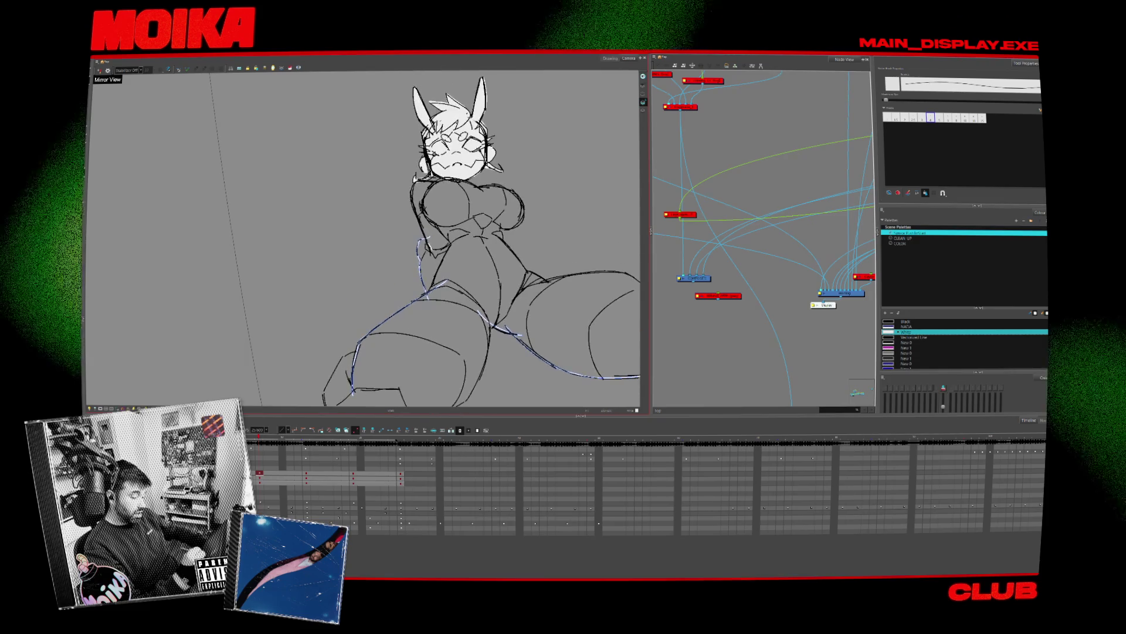
pyautogui.moveTo(446, 180); pyautogui.dragTo(421, 242)
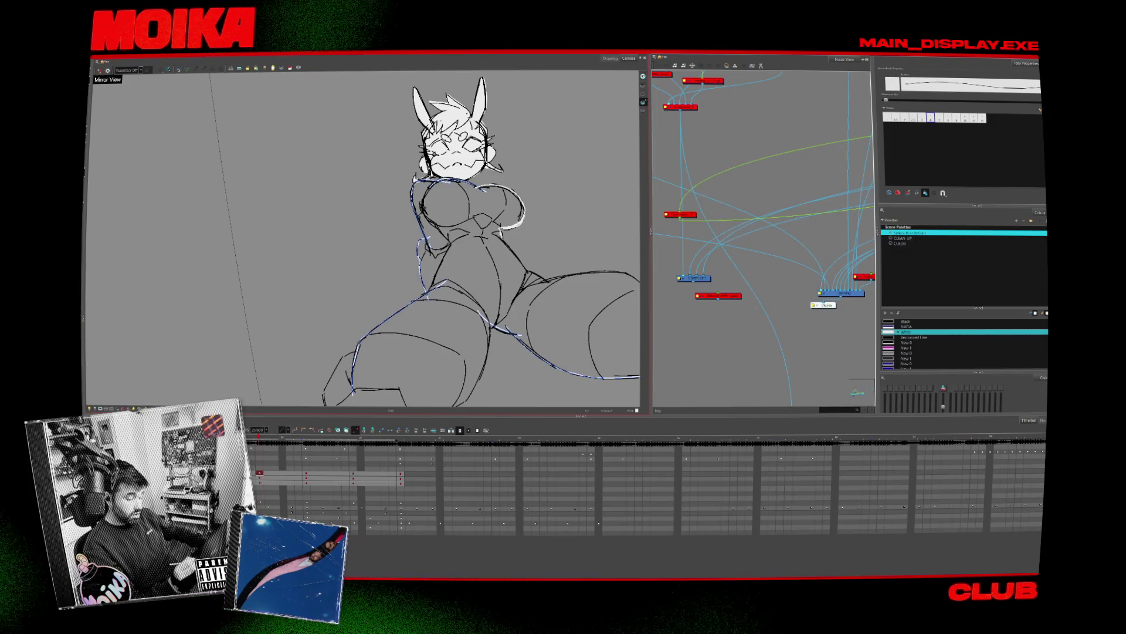
pyautogui.moveTo(540, 276)
pyautogui.mouseDown()
pyautogui.moveTo(466, 311)
pyautogui.moveTo(474, 260)
pyautogui.mouseUp()
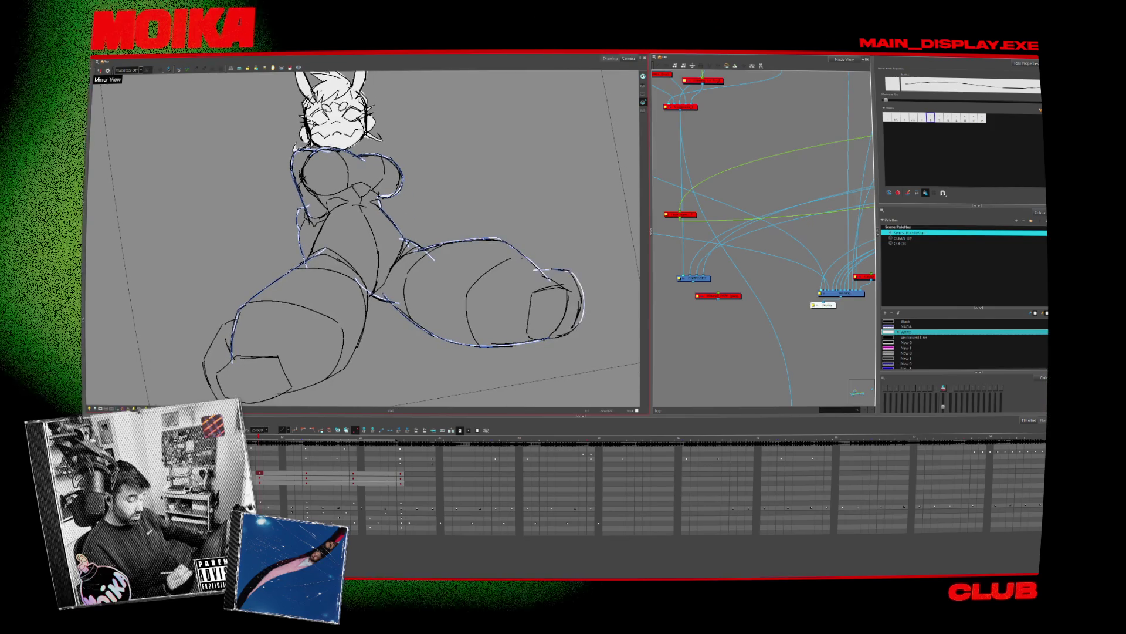
pyautogui.moveTo(532, 341); pyautogui.dragTo(571, 332)
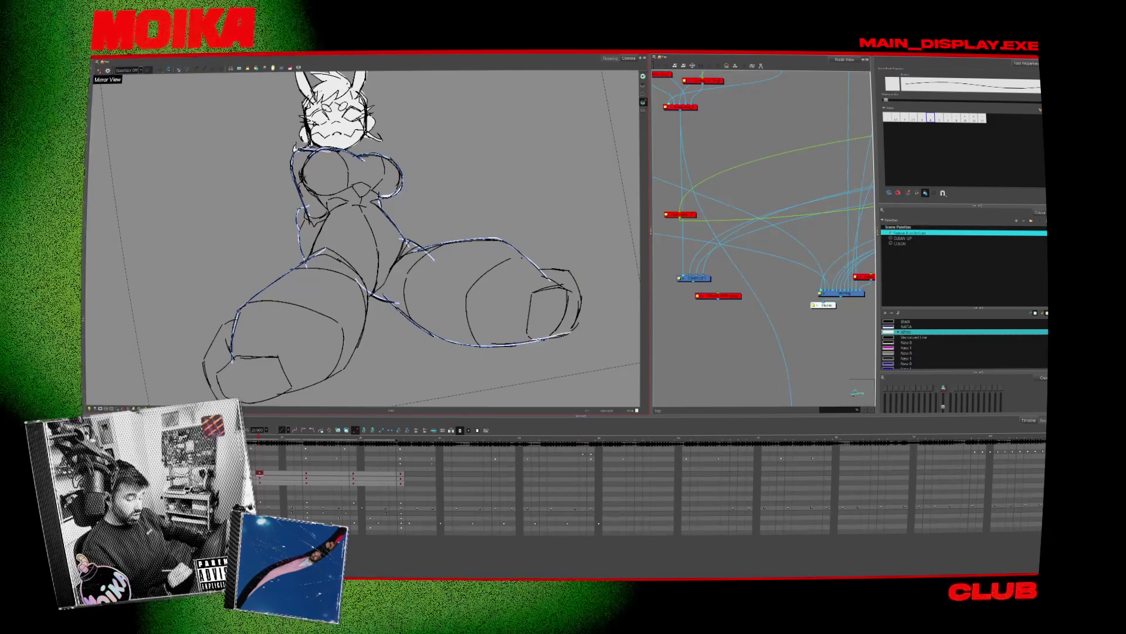
pyautogui.moveTo(515, 273); pyautogui.dragTo(558, 274)
pyautogui.moveTo(437, 339); pyautogui.dragTo(549, 298)
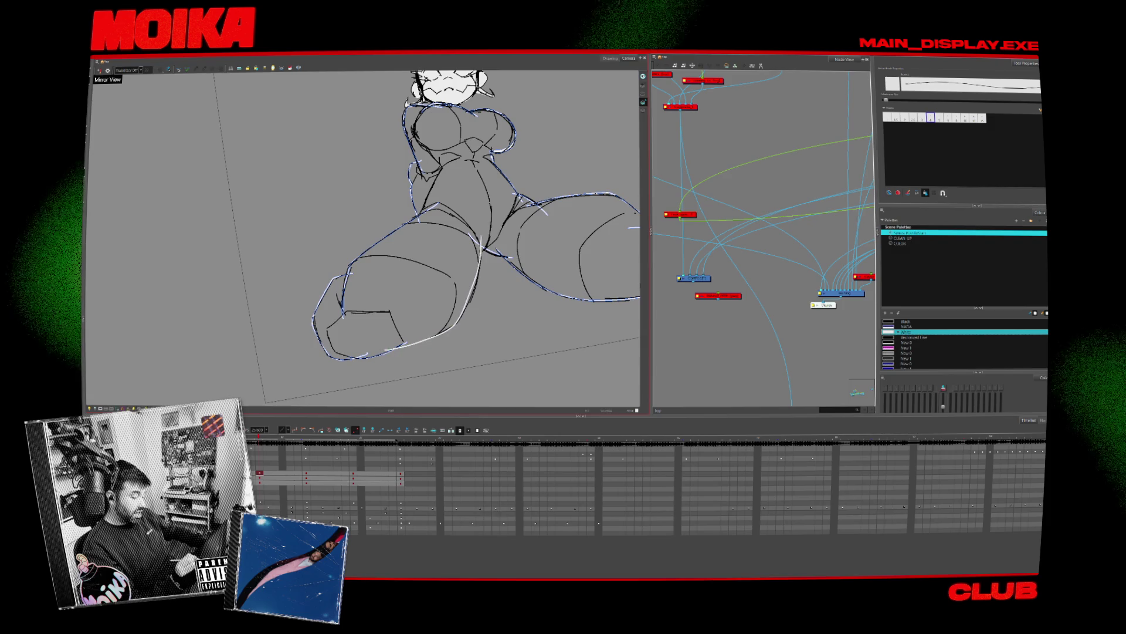
# Reveal the white body fill, check each pose, reset and zoom the view, then play the sequence
pyautogui.hotkey('alt', 'i')
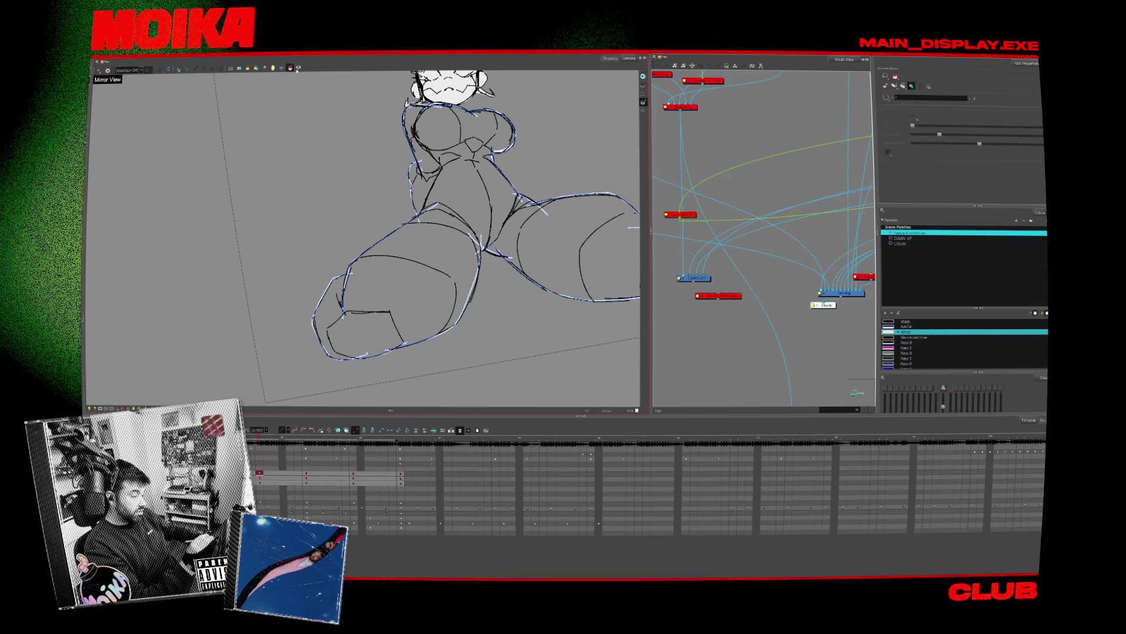
pyautogui.click(305, 472)
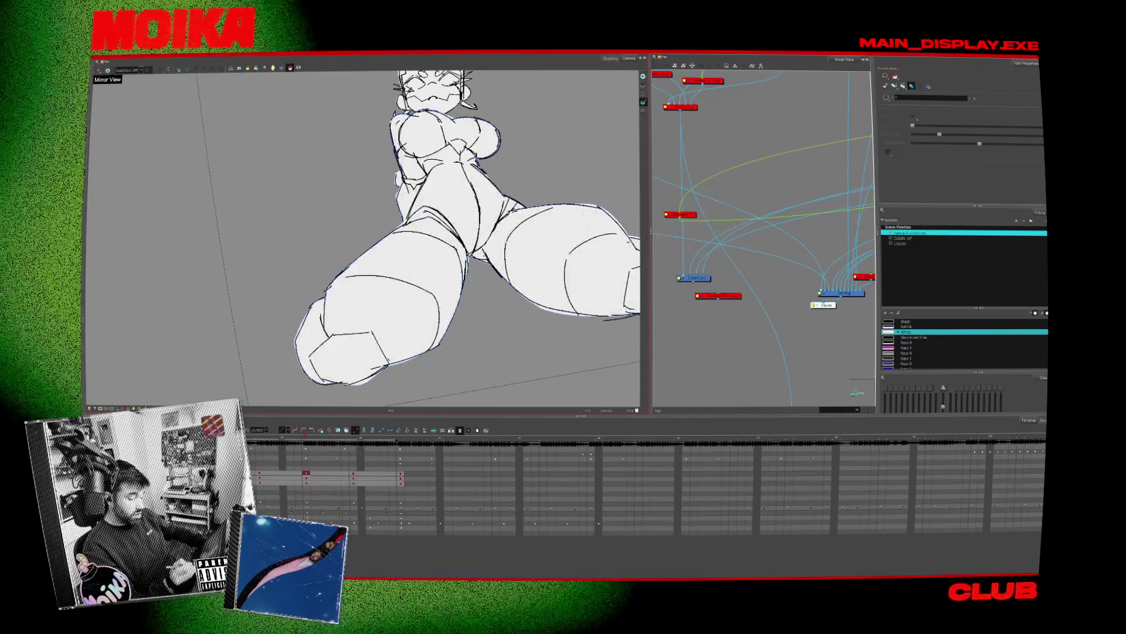
pyautogui.moveTo(586, 352); pyautogui.dragTo(505, 383)
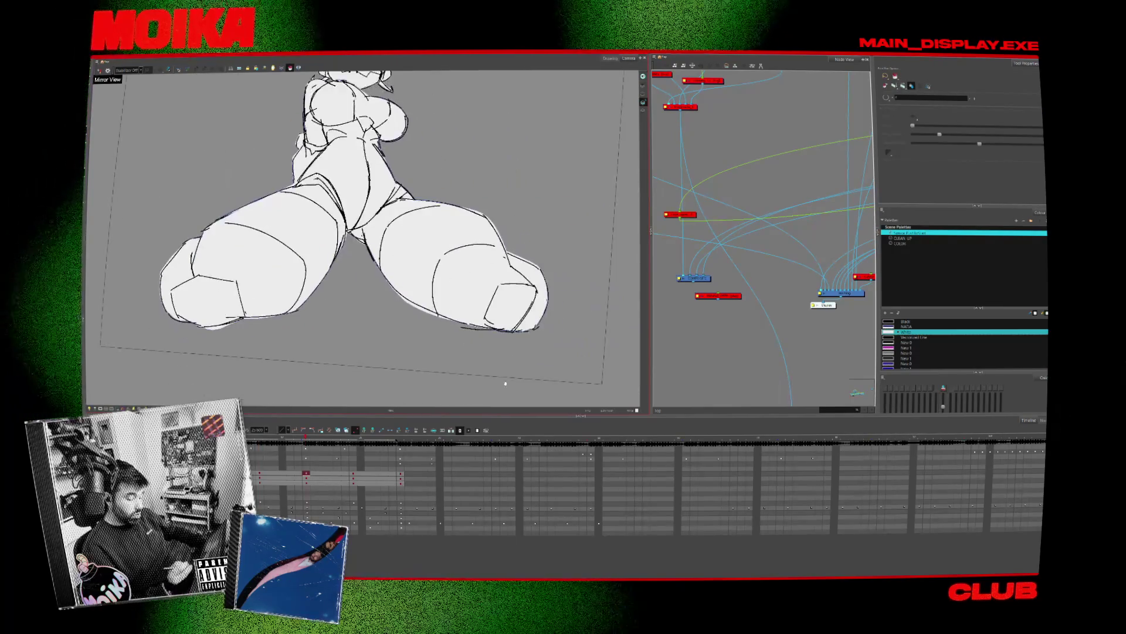
pyautogui.hotkey('shift', 'm')
pyautogui.click(353, 472)
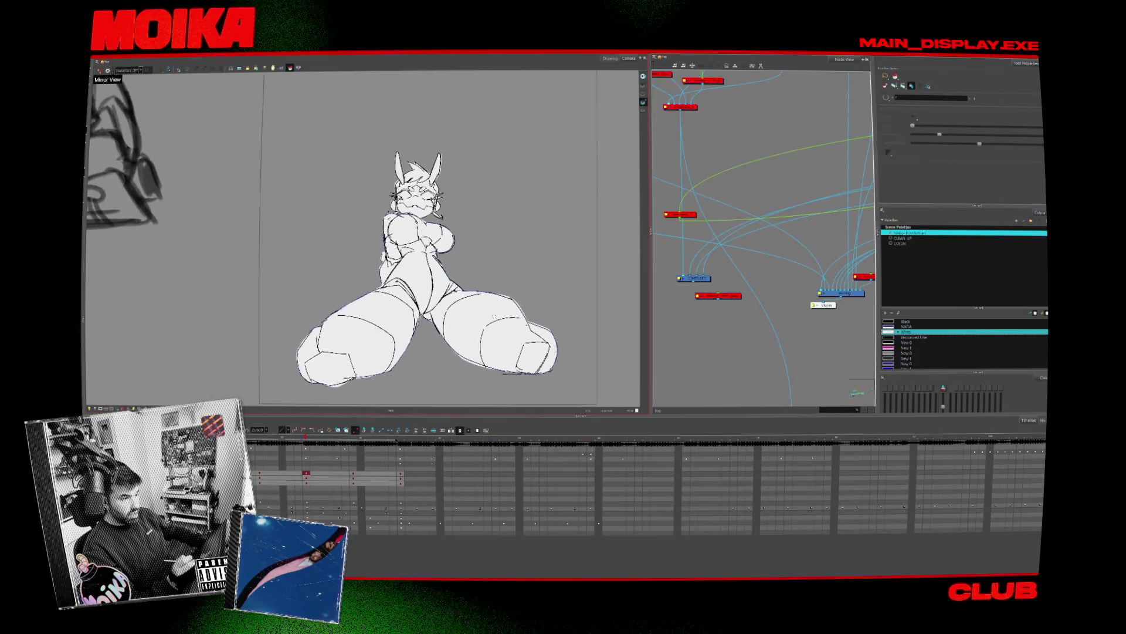
pyautogui.click(306, 472)
pyautogui.press('2')
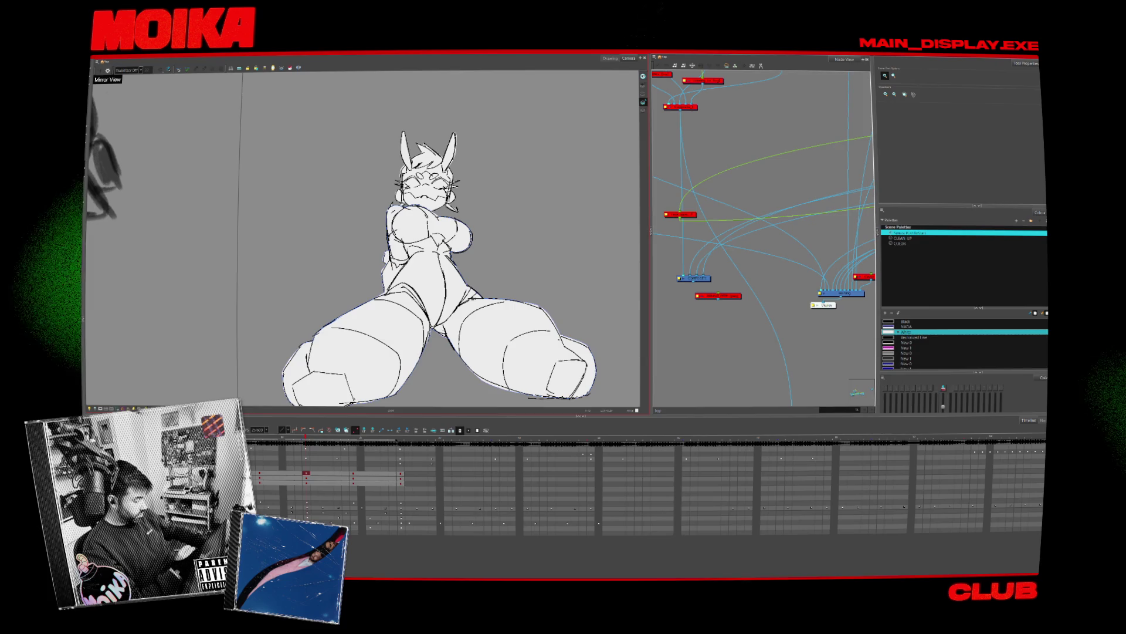
pyautogui.press('Return')
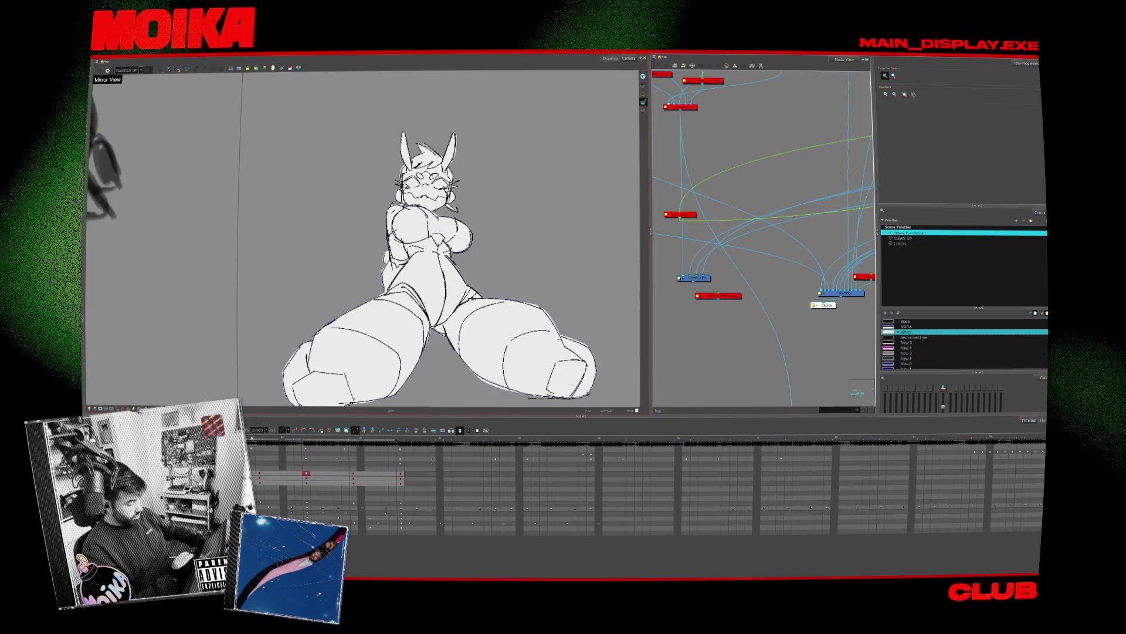
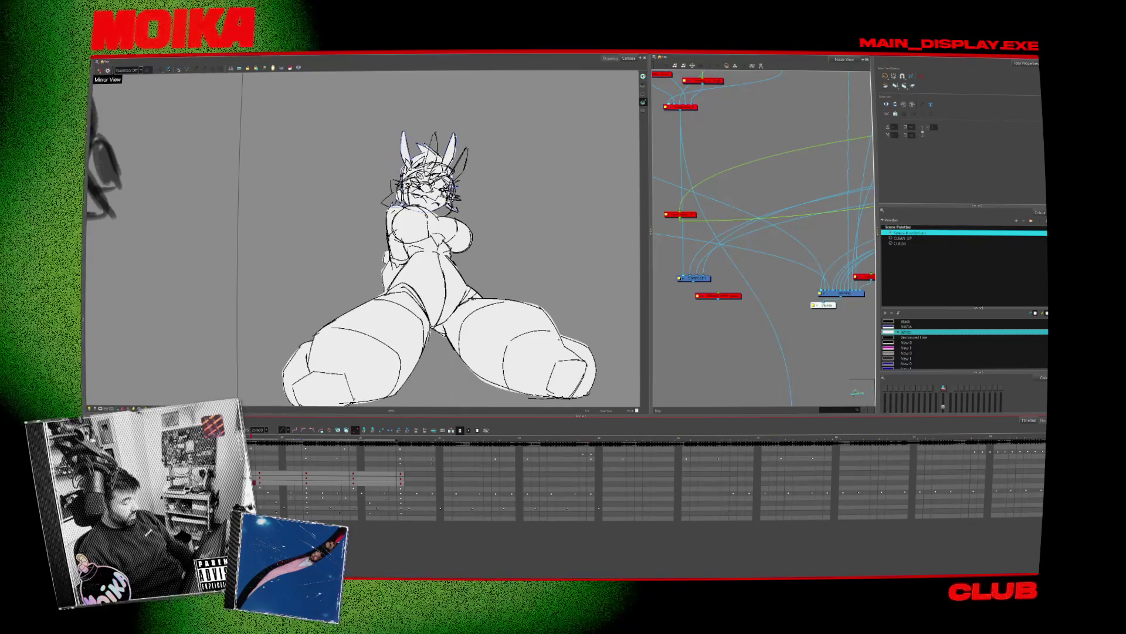
# Hide the rough head strokes, review the poses in playback, and delete the kneeling pose's layer
pyautogui.press('Delete')
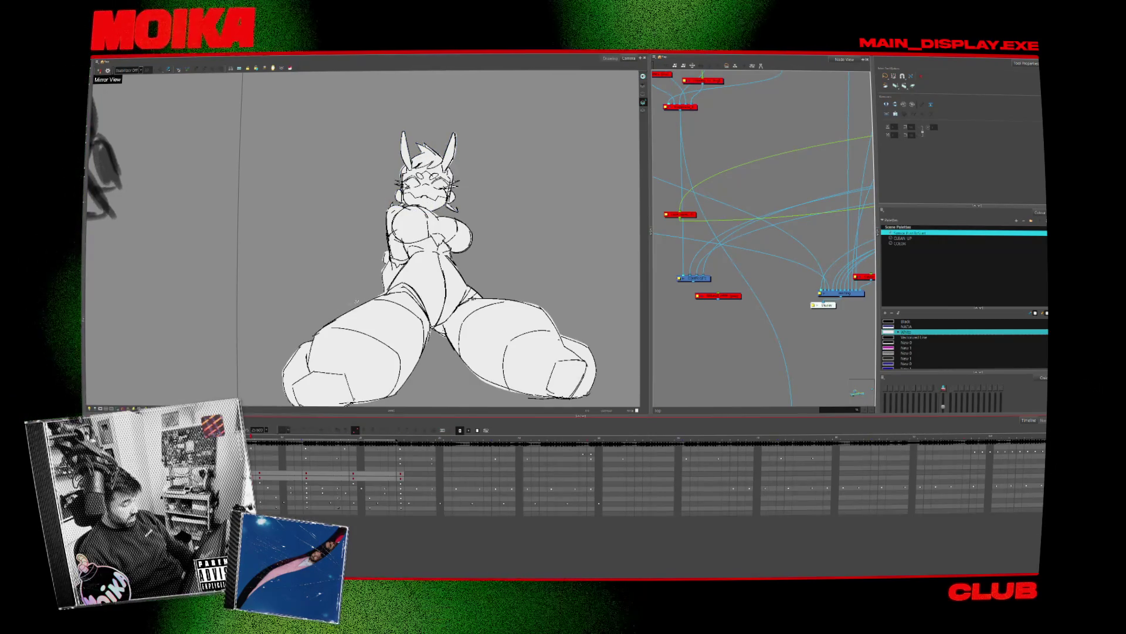
pyautogui.scroll(-3, 364, 235)
pyautogui.scroll(2, 364, 235)
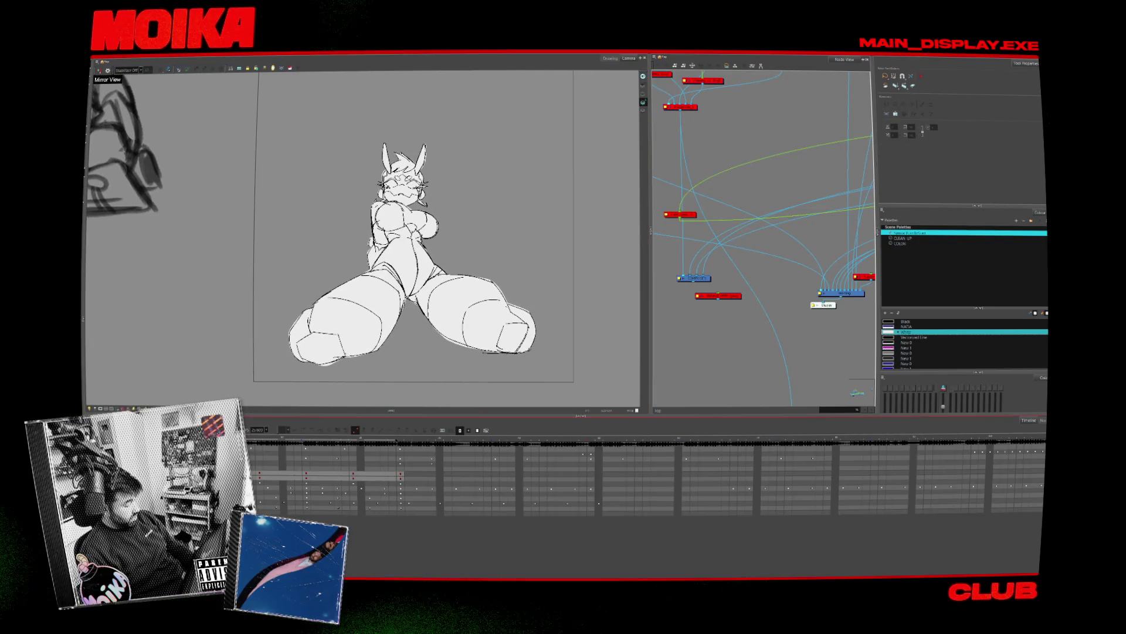
pyautogui.press('Return')
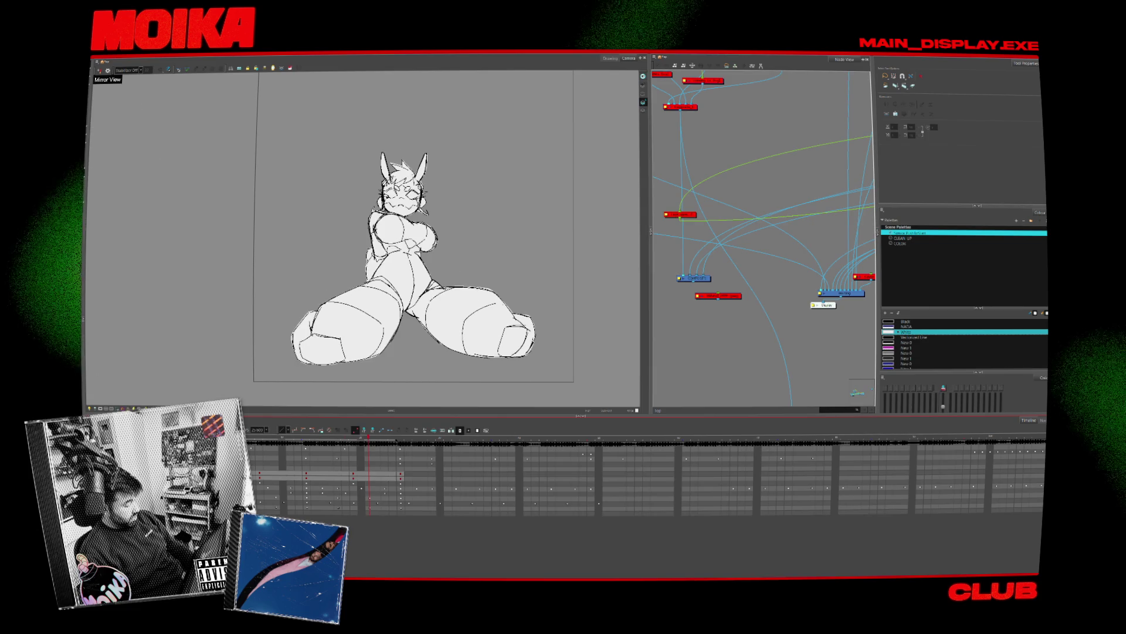
pyautogui.press('Delete')
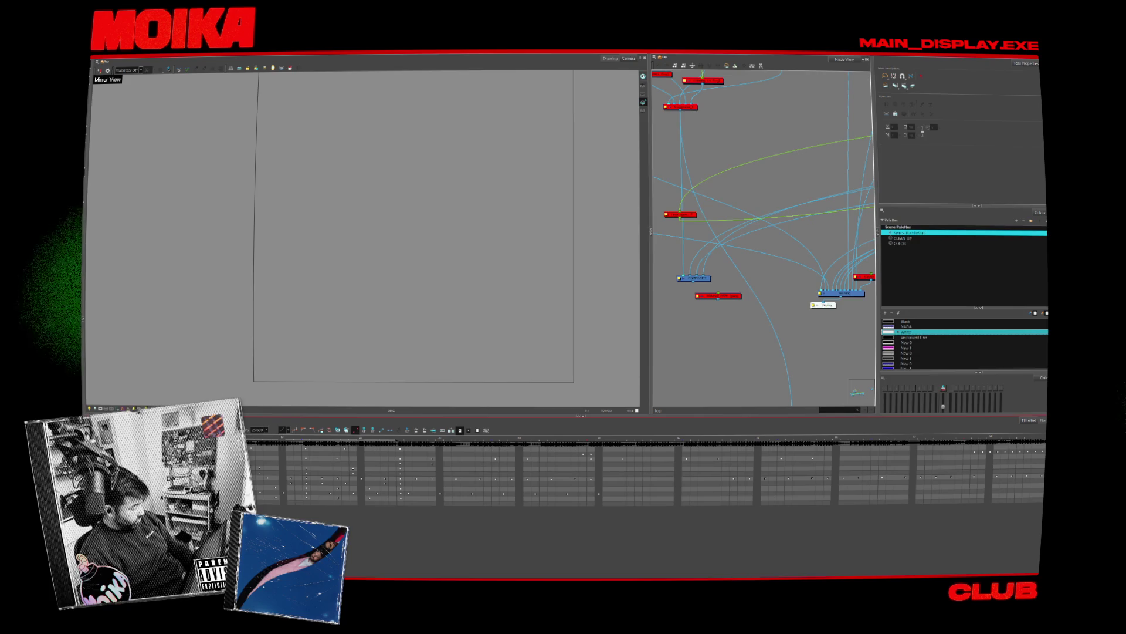
# Paste the standing rabbit-eared pose in as a new layer and zoom to inspect it
pyautogui.hotkey('ctrl', 'z')
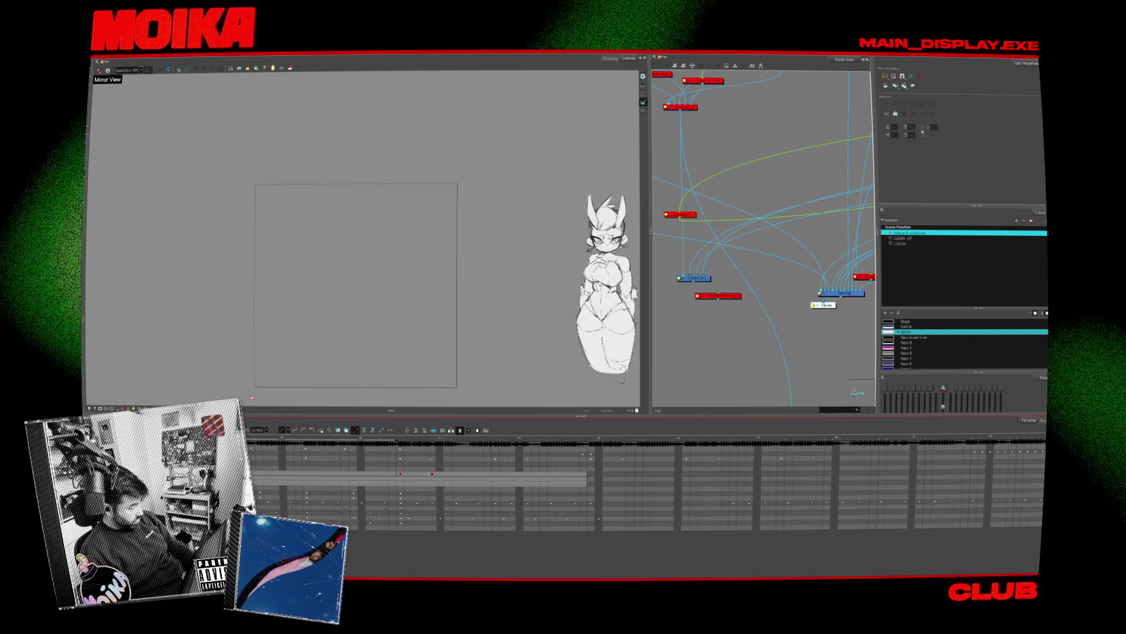
pyautogui.scroll(8, 410, 246)
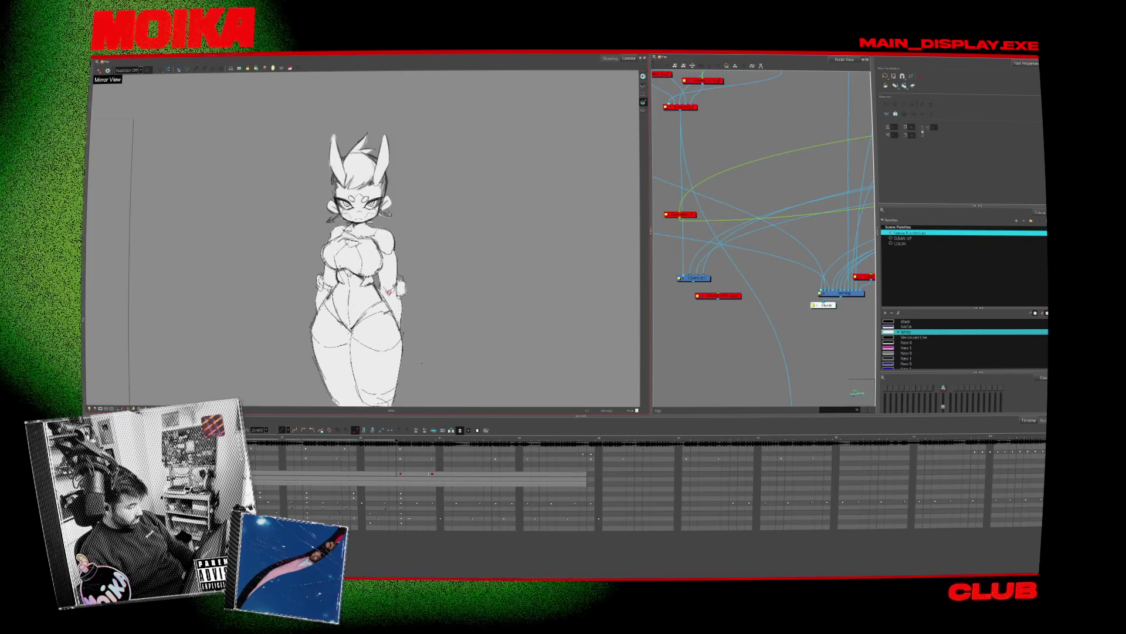
pyautogui.scroll(5, 411, 246)
pyautogui.scroll(-5, 410, 247)
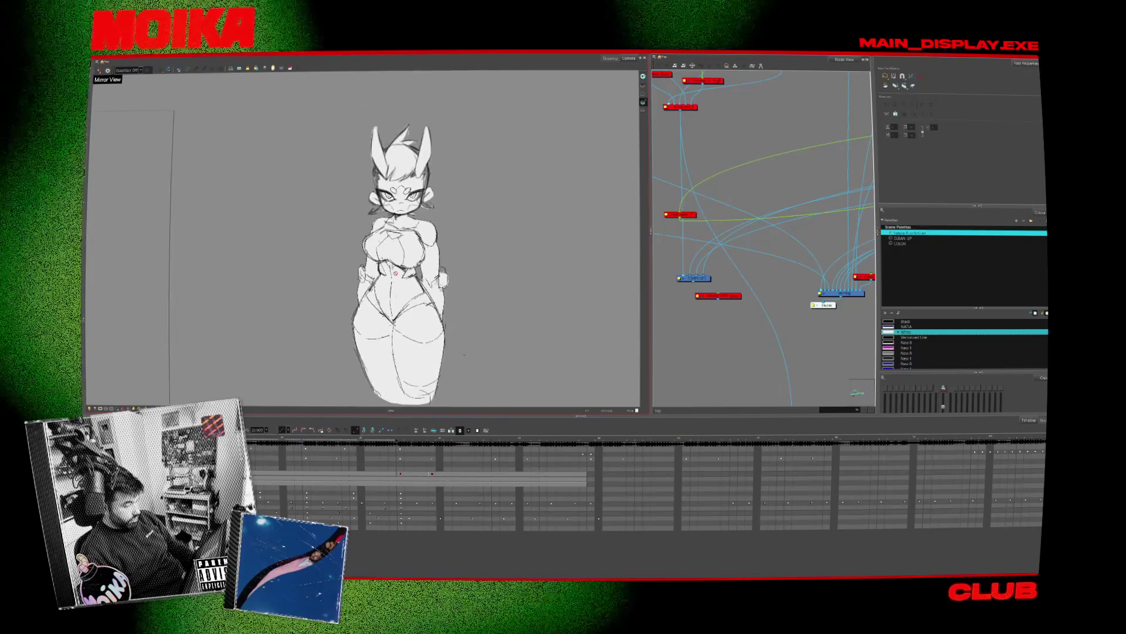
pyautogui.scroll(-5, 464, 354)
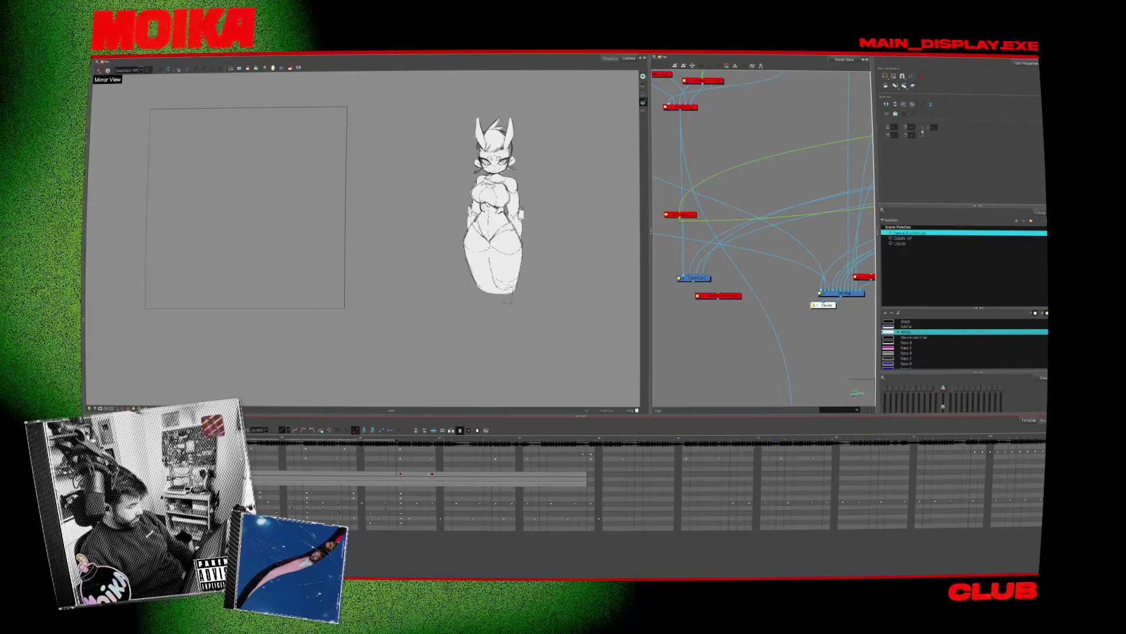
# Move the standing character into the camera frame, scale it down and raise it
pyautogui.hotkey('ctrl', 'a')
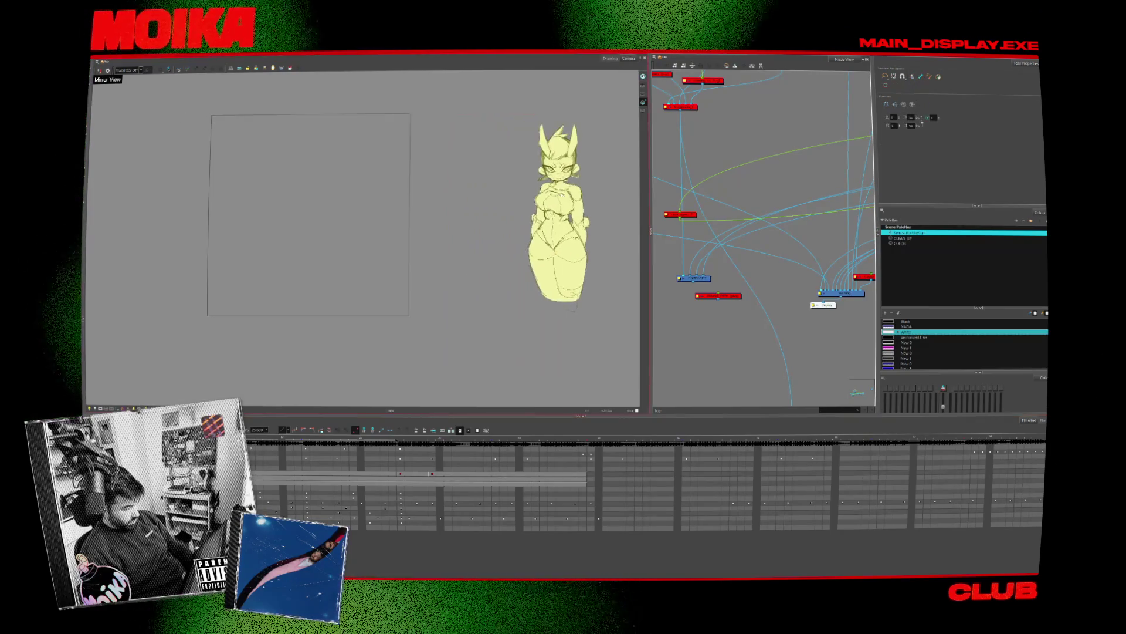
pyautogui.moveTo(557, 211)
pyautogui.mouseDown()
pyautogui.moveTo(367, 211)
pyautogui.moveTo(314, 193)
pyautogui.mouseUp()
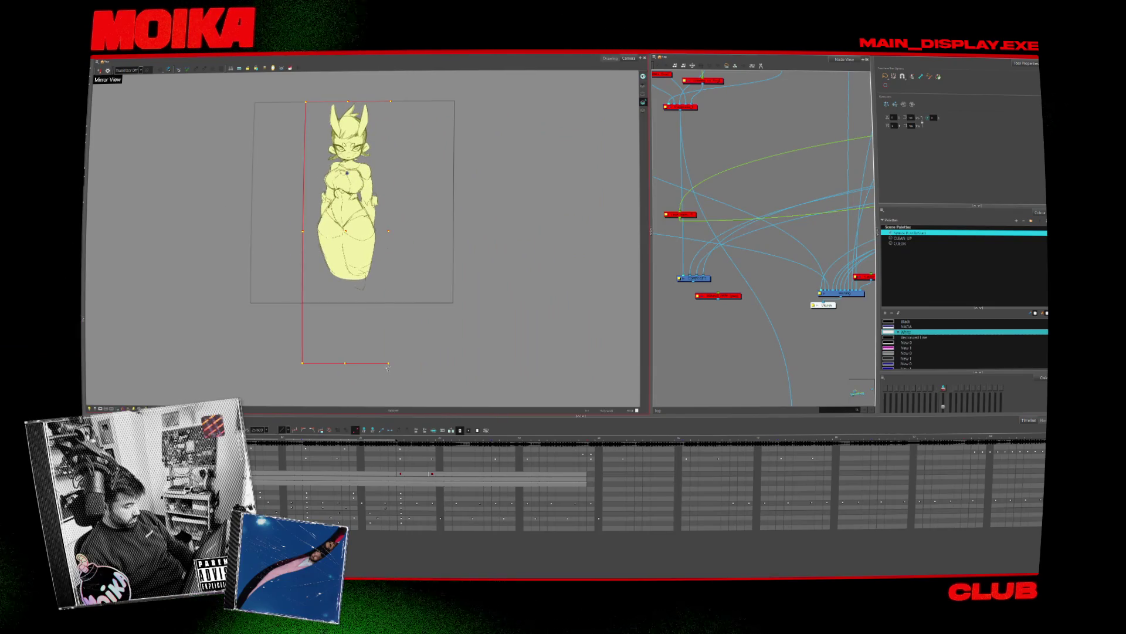
pyautogui.moveTo(387, 363); pyautogui.dragTo(354, 307)
pyautogui.moveTo(353, 223); pyautogui.dragTo(353, 212)
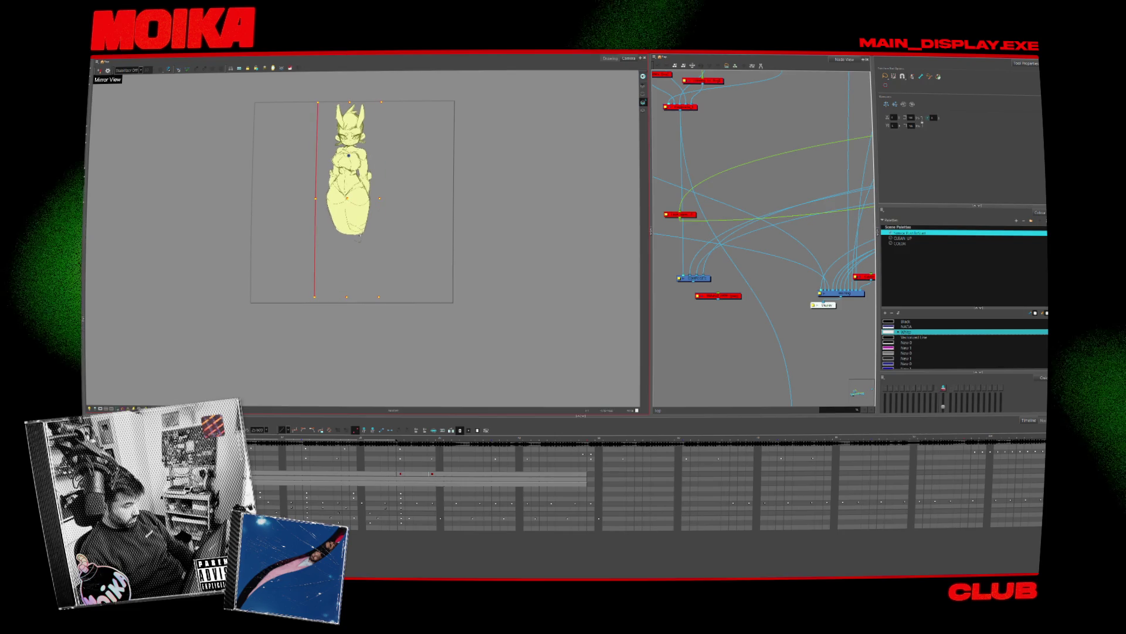
pyautogui.scroll(2, 355, 197)
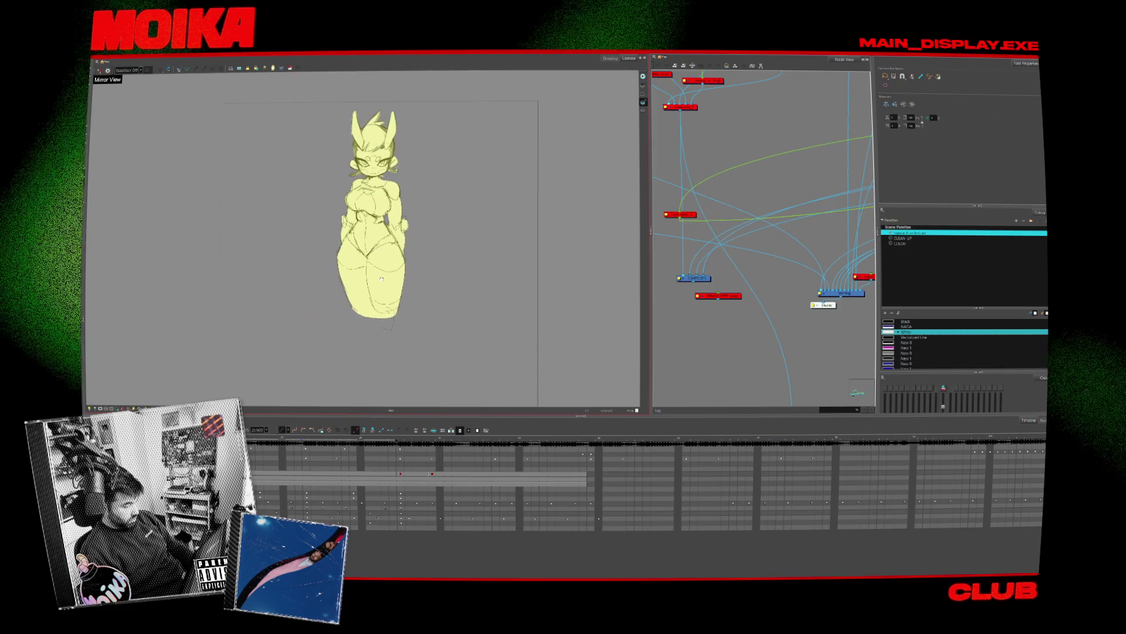
# Reselect the character and toggle the side drawings until the side-standing pose shows alongside
pyautogui.click(370, 192)
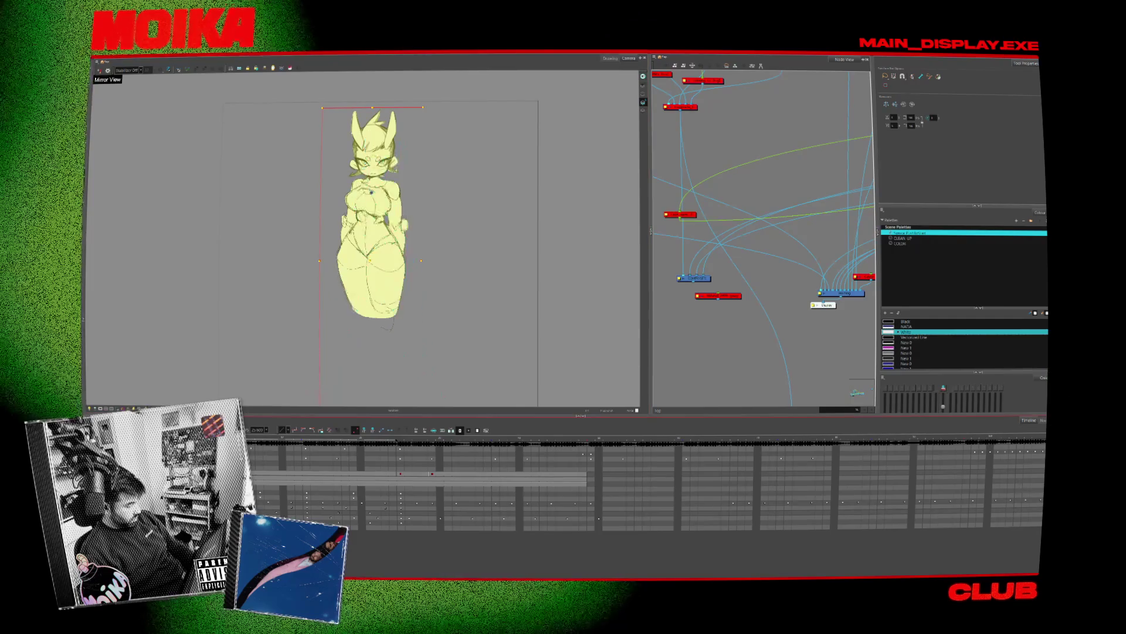
pyautogui.press('d')
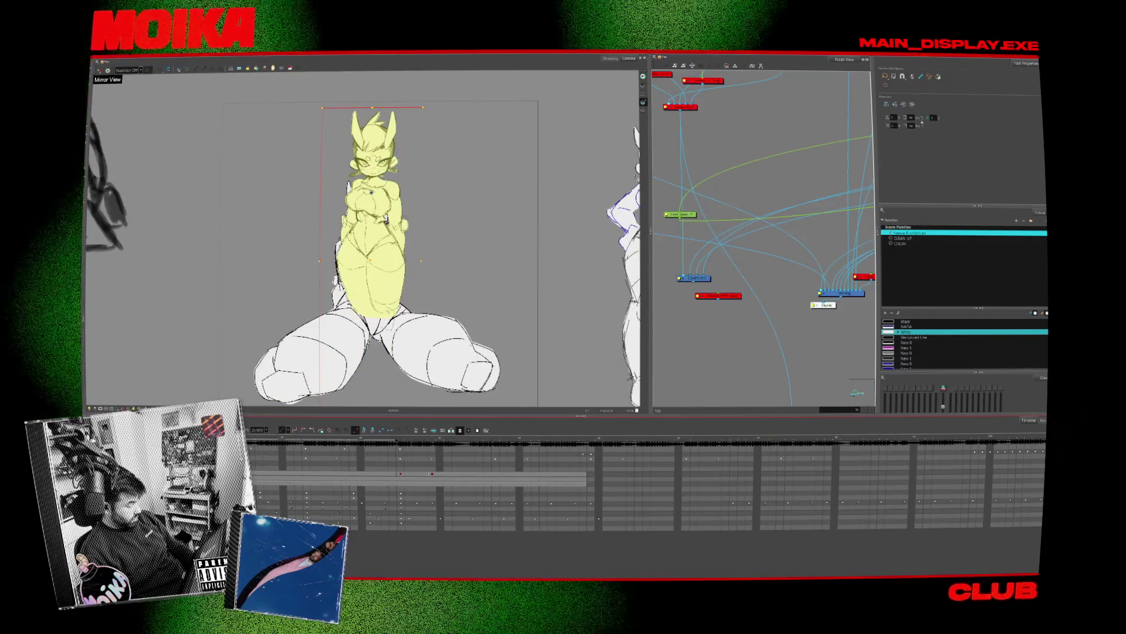
pyautogui.press('d')
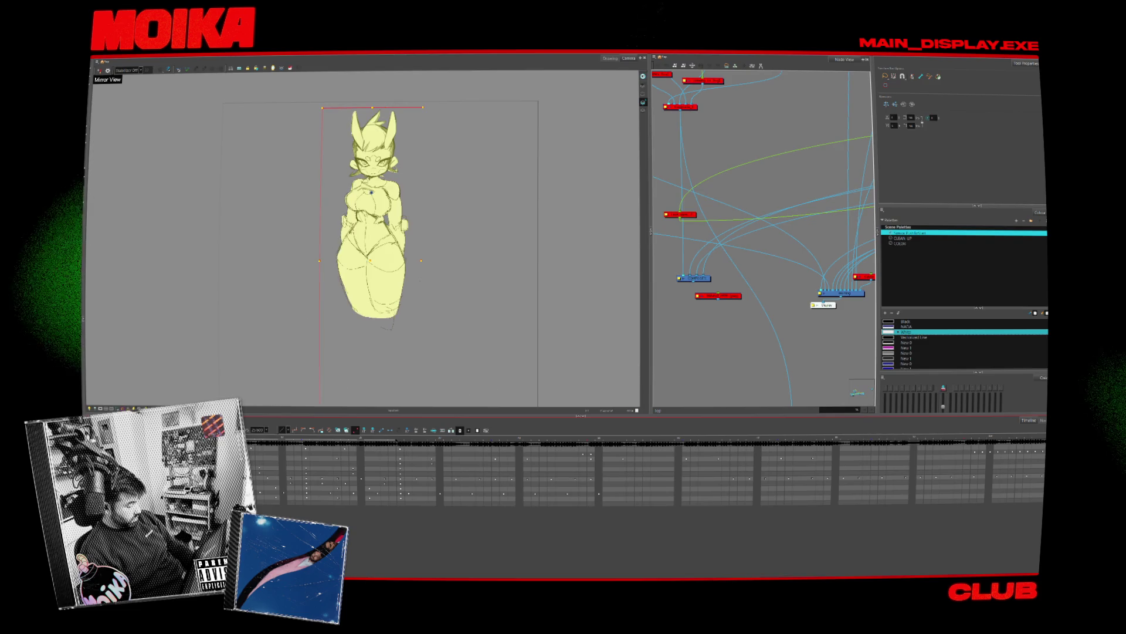
pyautogui.press('d')
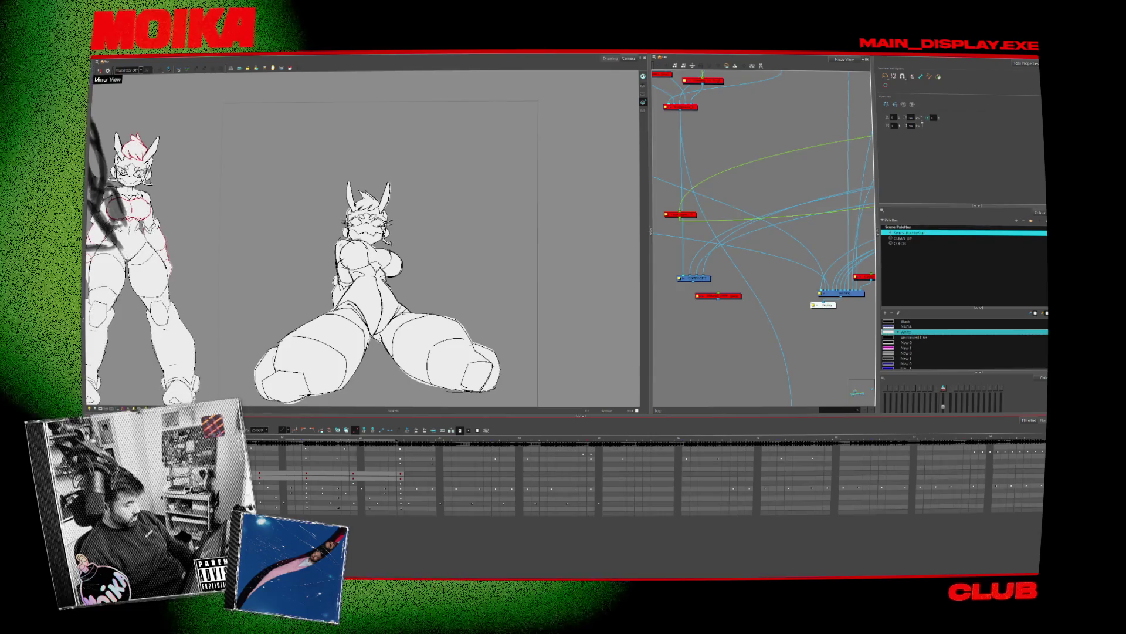
# Select all the pose drawings, try shrinking them, then undo the shrink
pyautogui.hotkey('ctrl', 'a')
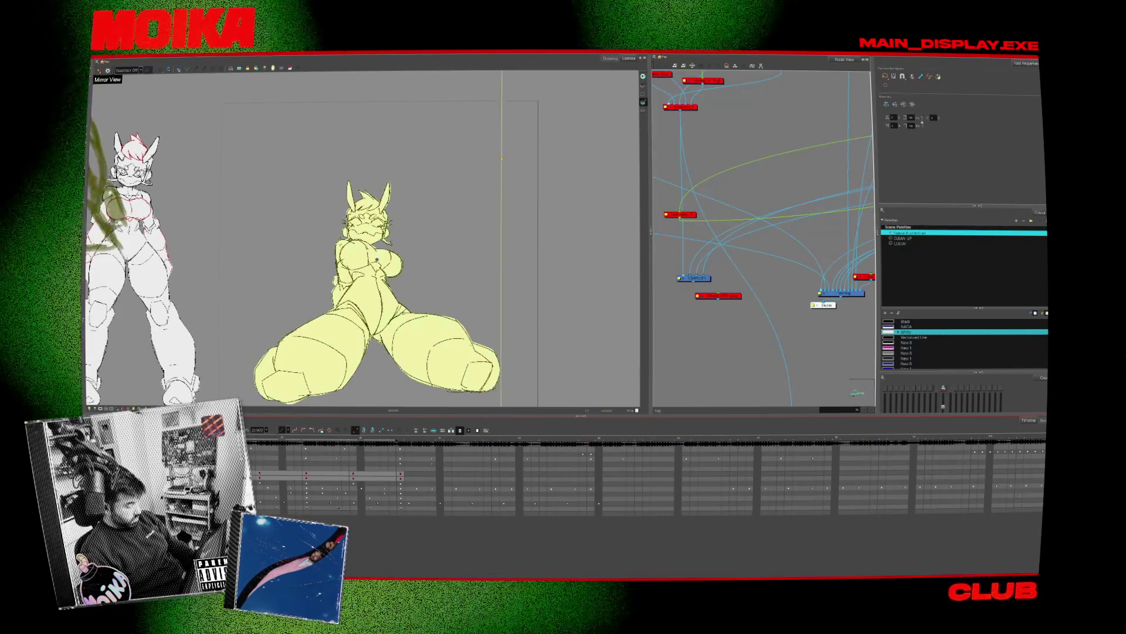
pyautogui.scroll(-5, 396, 307)
pyautogui.scroll(-1, 311, 265)
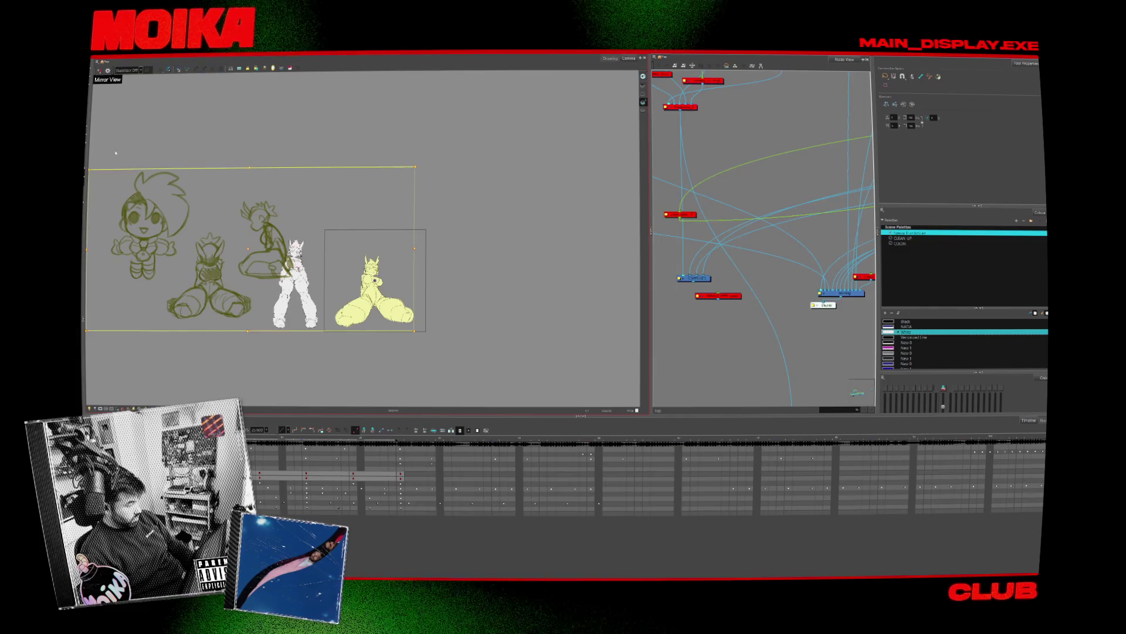
pyautogui.scroll(1, 262, 235)
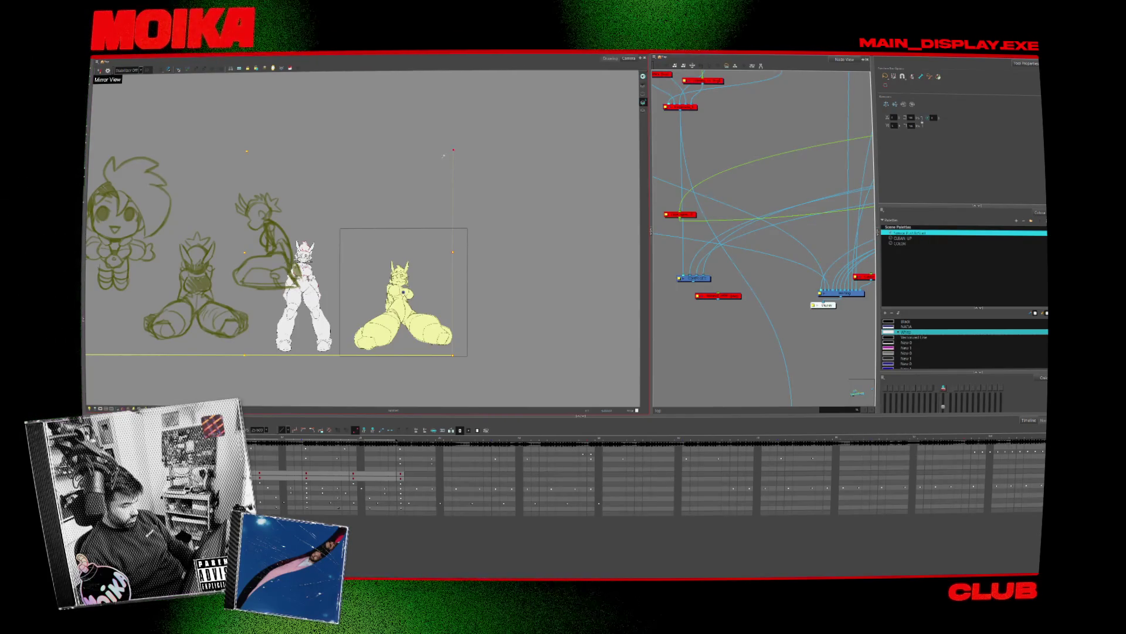
pyautogui.moveTo(455, 150); pyautogui.dragTo(426, 175)
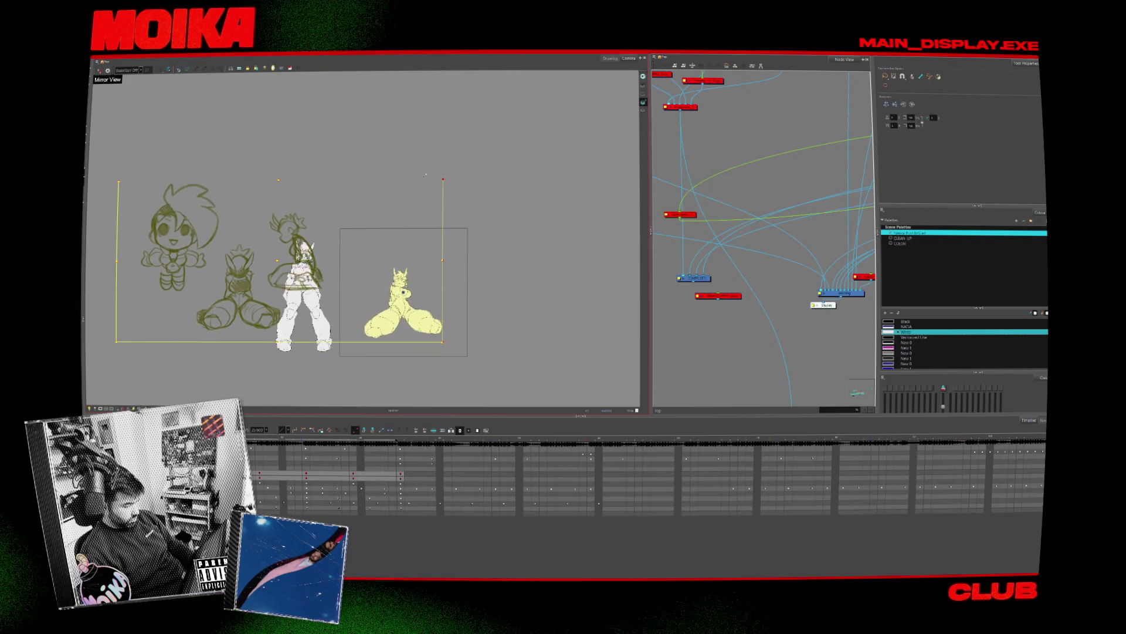
pyautogui.hotkey('ctrl', 'z')
pyautogui.hotkey('ctrl', 'z')
pyautogui.hotkey('ctrl', 'z')
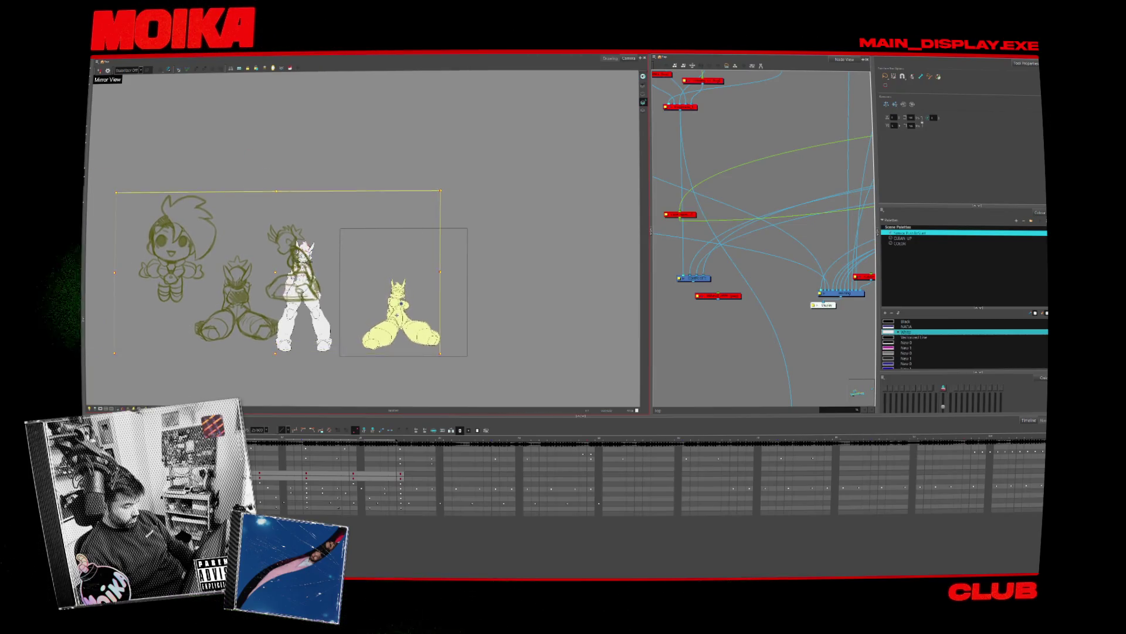
# Zoom out to the whole lineup and enlarge the selected poses instead
pyautogui.press('1')
pyautogui.press('1')
pyautogui.press('1')
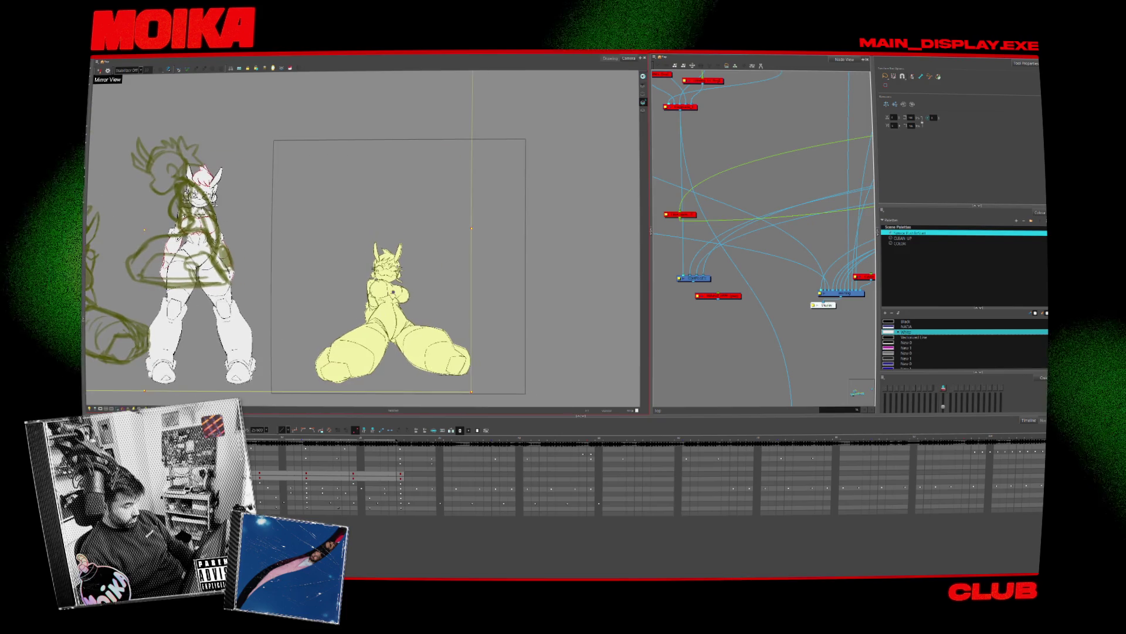
pyautogui.moveTo(464, 85); pyautogui.dragTo(475, 74)
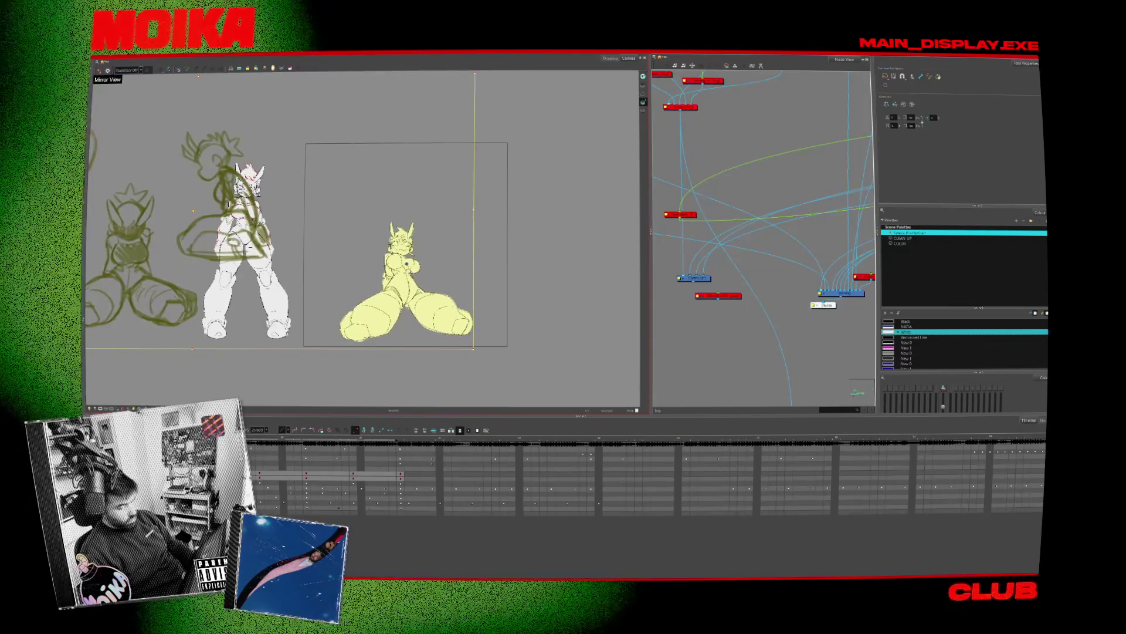
pyautogui.press('Delete')
pyautogui.press('Return')
pyautogui.scroll(-2, 300, 328)
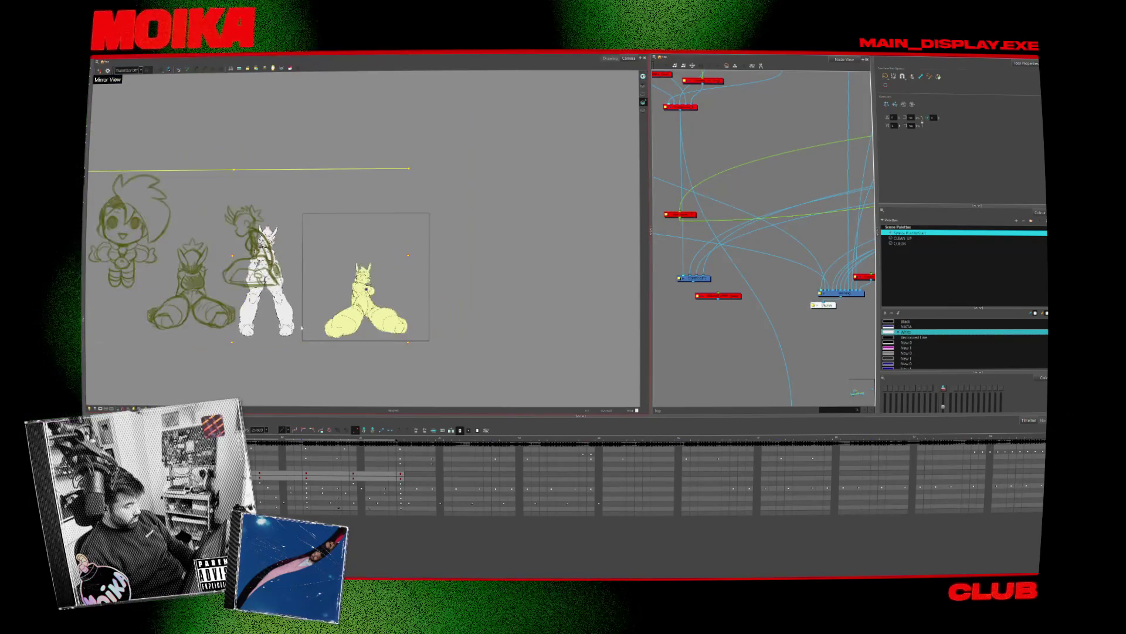
pyautogui.hotkey('alt', 'b')
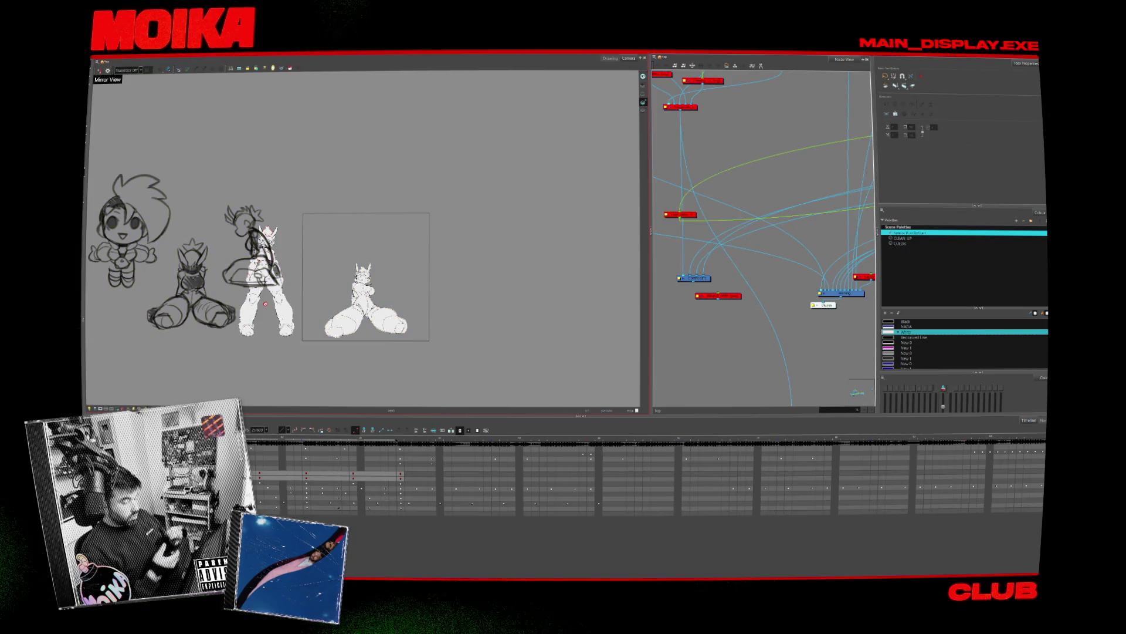
# Close the node graph, delete the rough sketches, and move the kneeling sketch below the others
pyautogui.moveTo(422, 315); pyautogui.dragTo(474, 316)
pyautogui.click(866, 59)
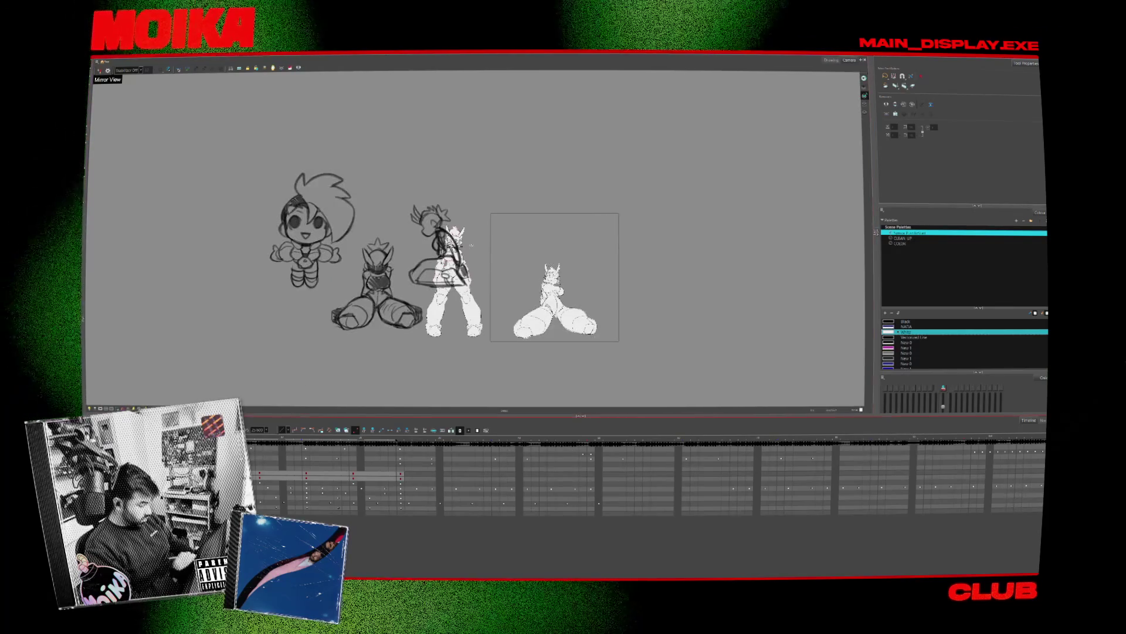
pyautogui.press('Delete')
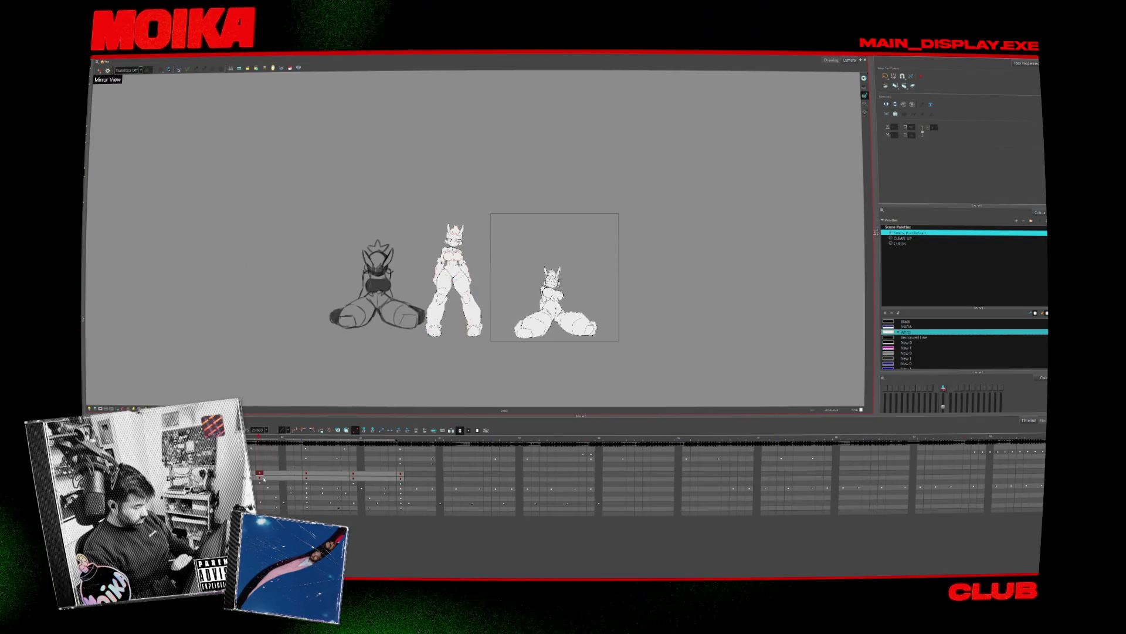
pyautogui.moveTo(423, 364); pyautogui.dragTo(230, 334)
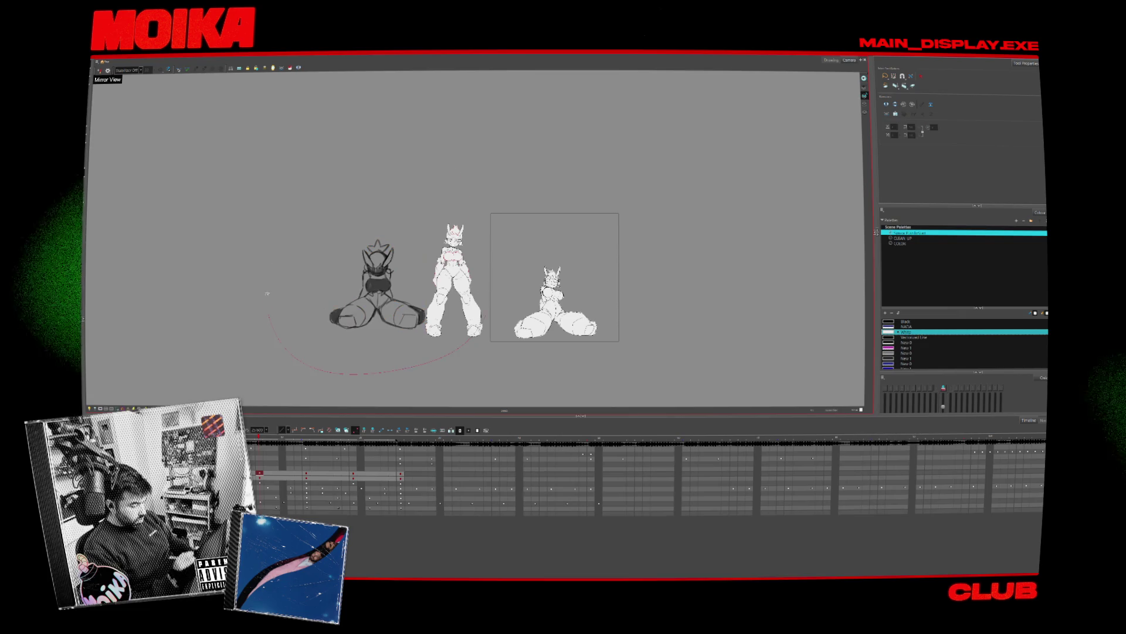
pyautogui.moveTo(267, 293); pyautogui.dragTo(305, 276)
pyautogui.scroll(-1, 305, 276)
pyautogui.moveTo(425, 232); pyautogui.dragTo(339, 253)
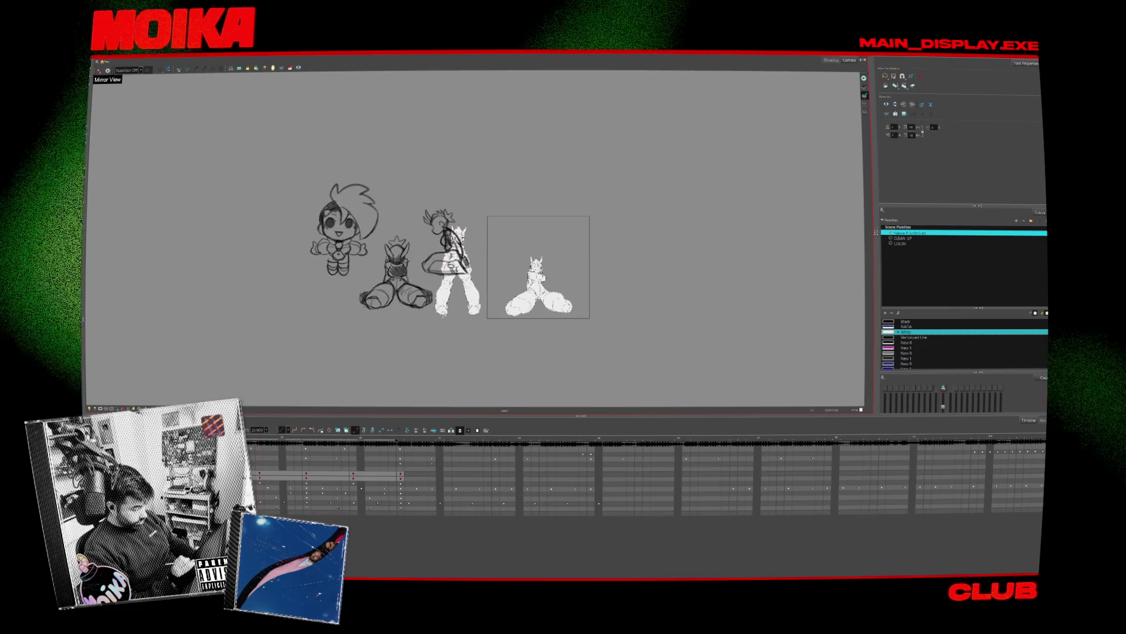
pyautogui.moveTo(431, 266); pyautogui.dragTo(432, 335)
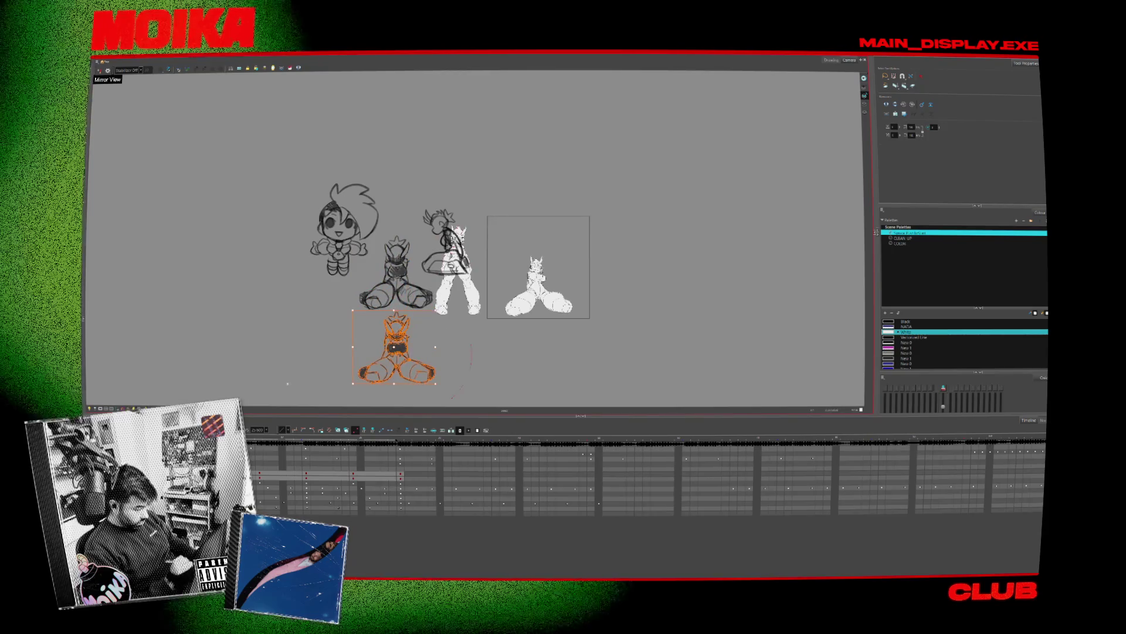
# Nudge the top sketch slightly right, deselect it, and go to the full-lineup frame
pyautogui.hotkey('ctrl', 'a')
pyautogui.press('Delete')
pyautogui.hotkey('ctrl', 'z')
pyautogui.hotkey('ctrl', 'z')
pyautogui.hotkey('ctrl', 'z')
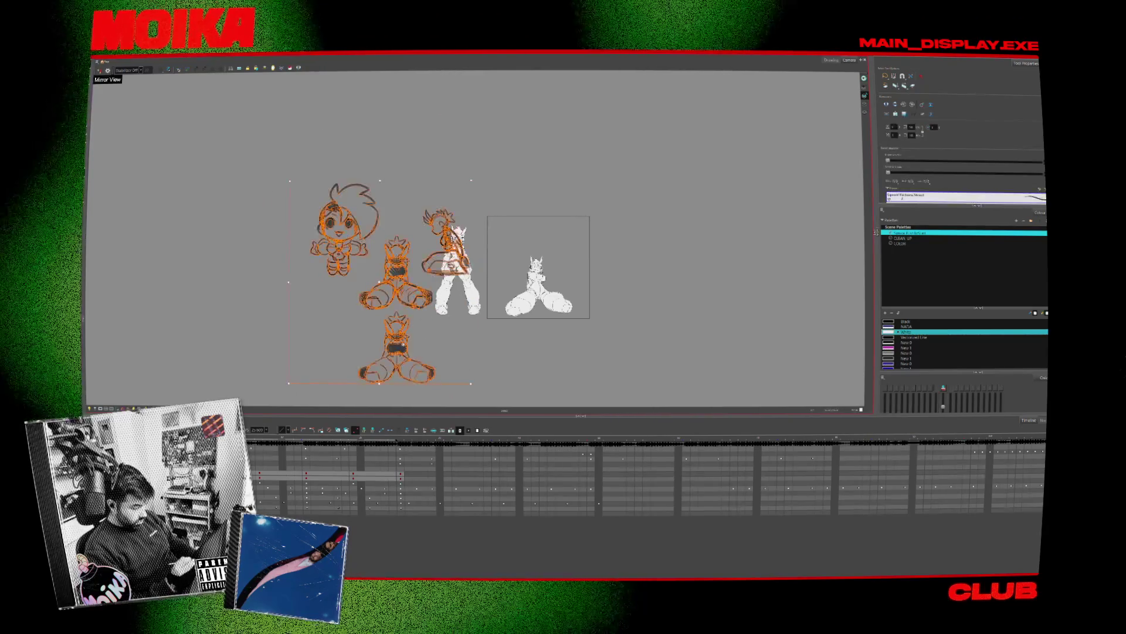
pyautogui.moveTo(606, 113); pyautogui.dragTo(604, 92)
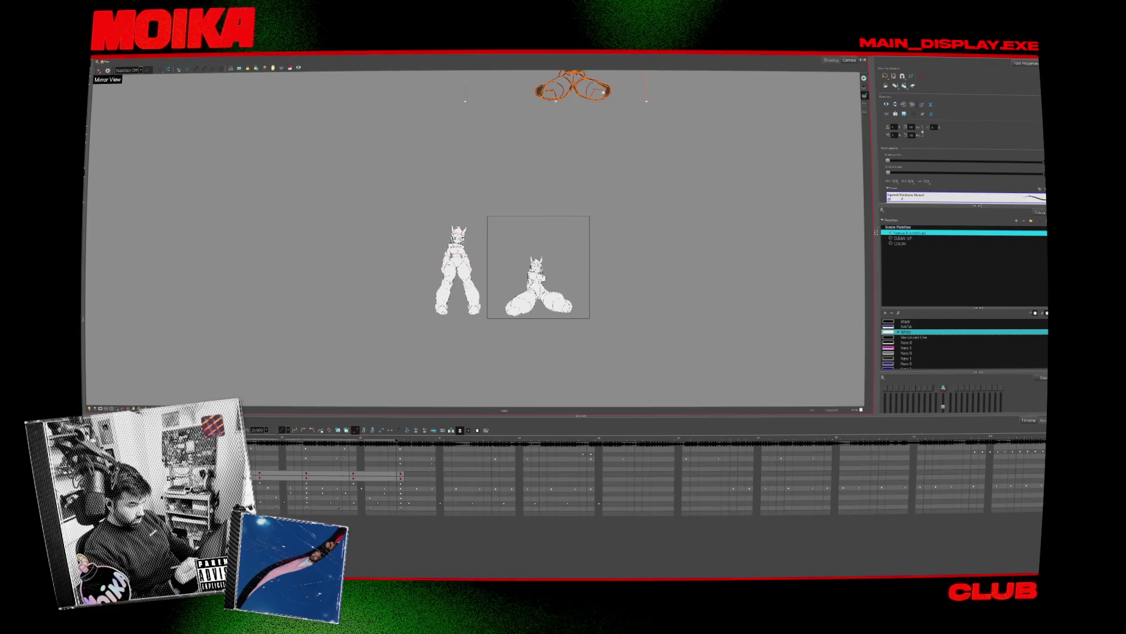
pyautogui.moveTo(575, 174)
pyautogui.mouseDown()
pyautogui.moveTo(495, 272)
pyautogui.moveTo(493, 194)
pyautogui.moveTo(505, 202)
pyautogui.mouseUp()
pyautogui.press('Escape')
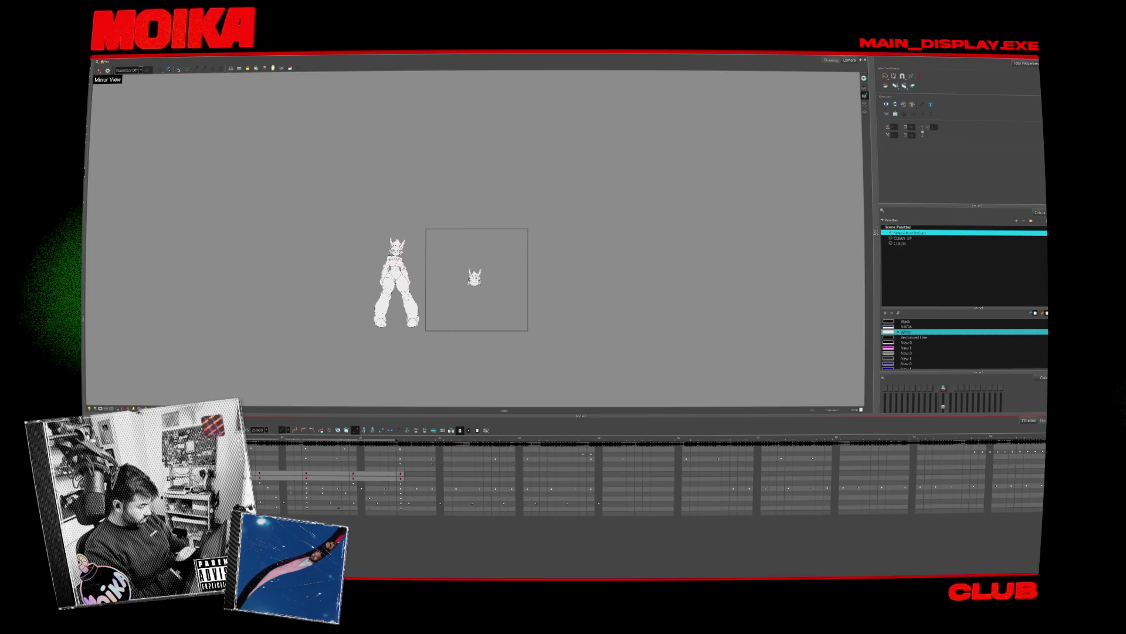
pyautogui.click(787, 461)
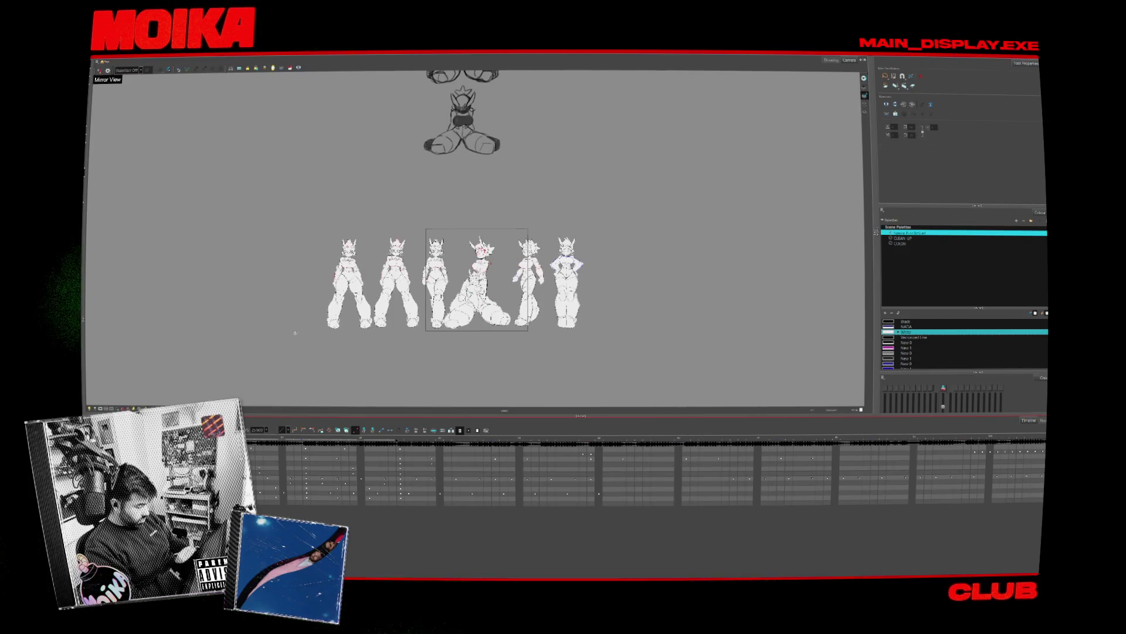
# With the Select tool, step the seated pose to its alternate drawing and select it
pyautogui.scroll(5, 382, 298)
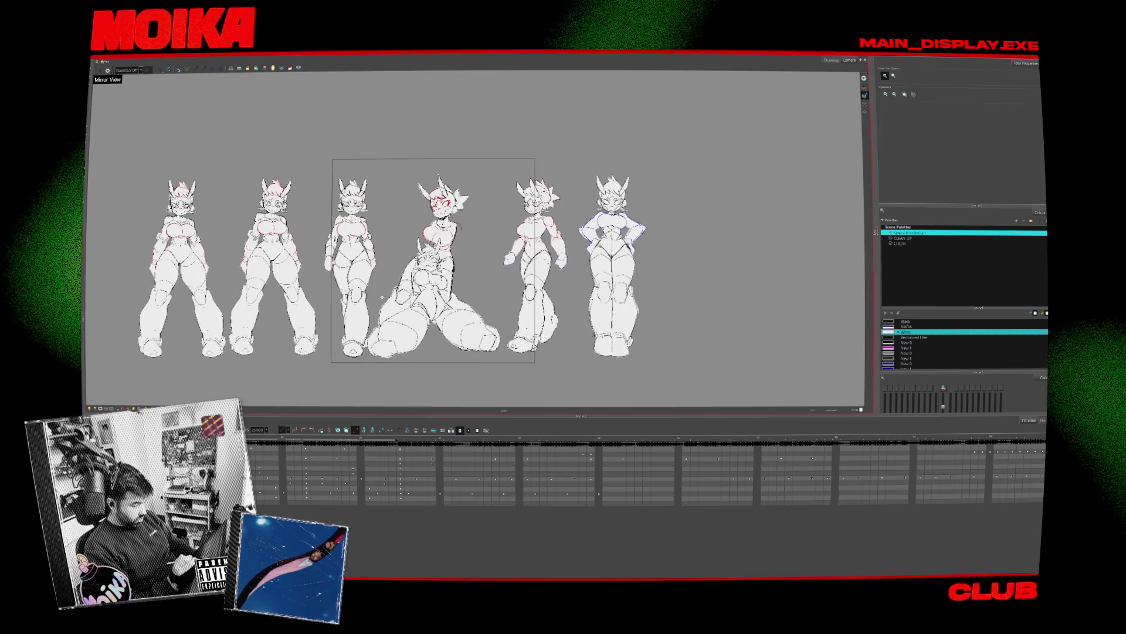
pyautogui.hotkey('alt', 's')
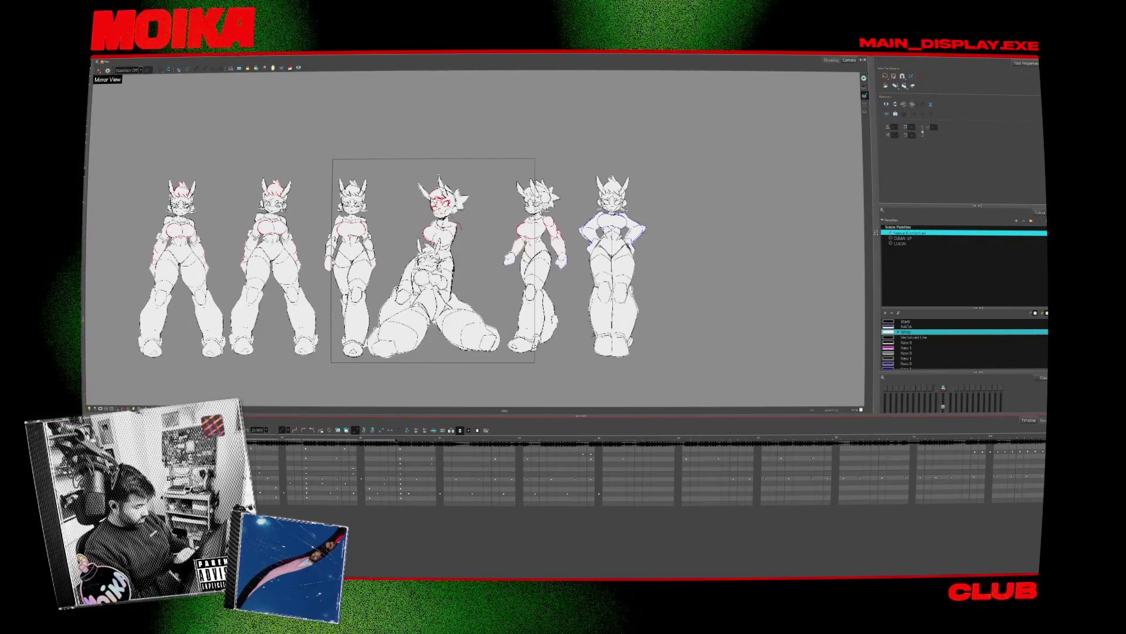
pyautogui.click(787, 461)
pyautogui.press('capslock')
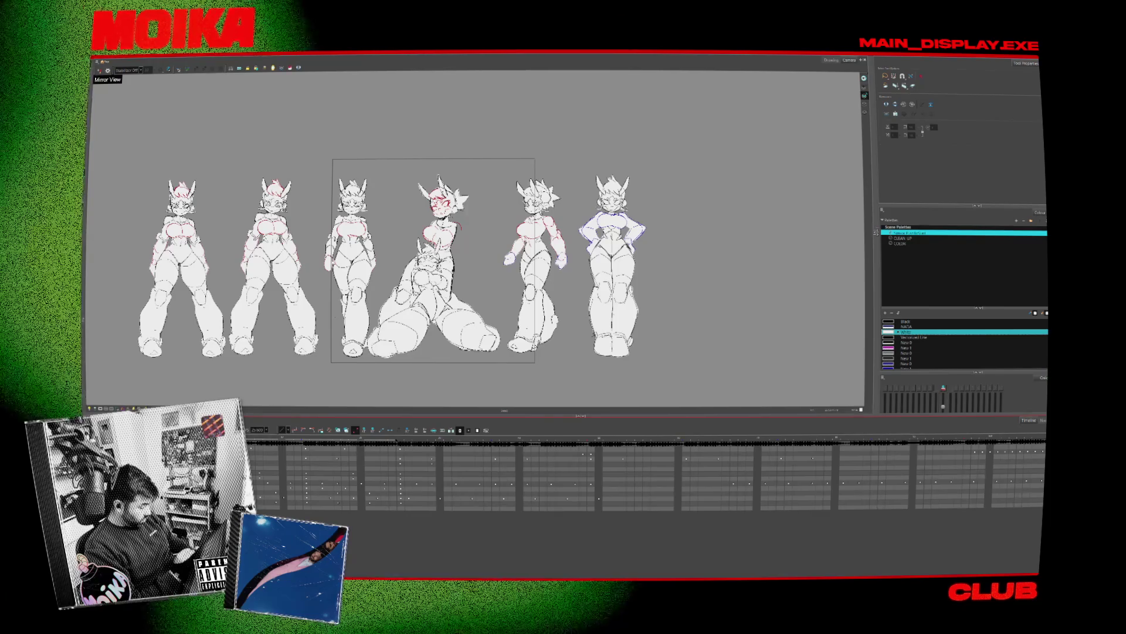
pyautogui.press('.')
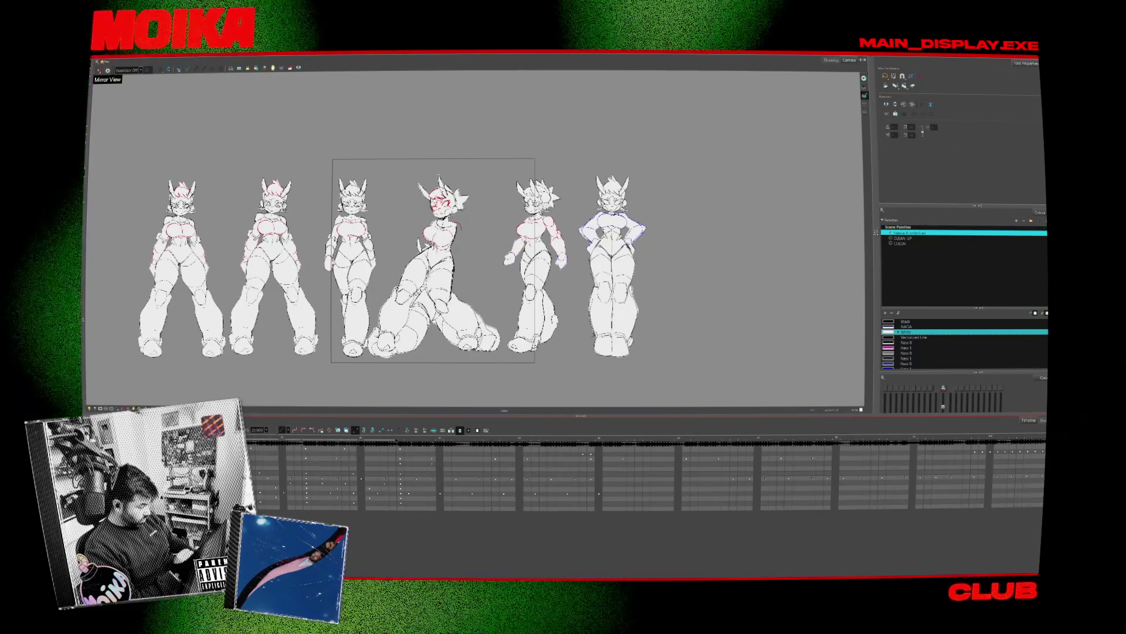
pyautogui.click(434, 311)
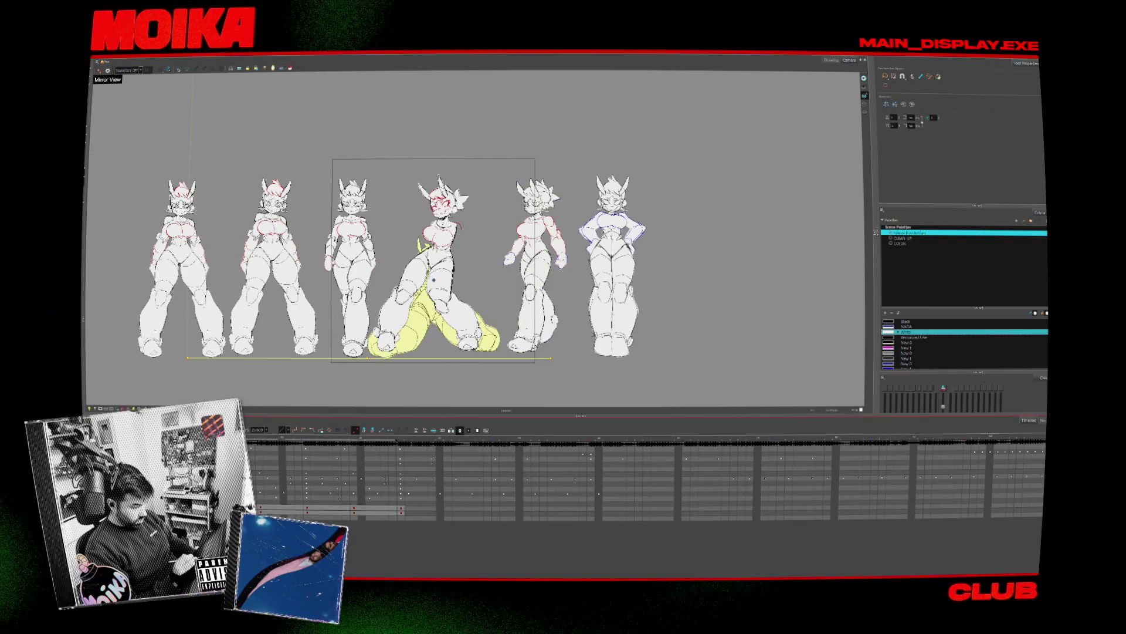
# Move the seated figure to the lineup's right end, show the standing drawing, and play back
pyautogui.moveTo(434, 293); pyautogui.dragTo(702, 293)
pyautogui.press('.')
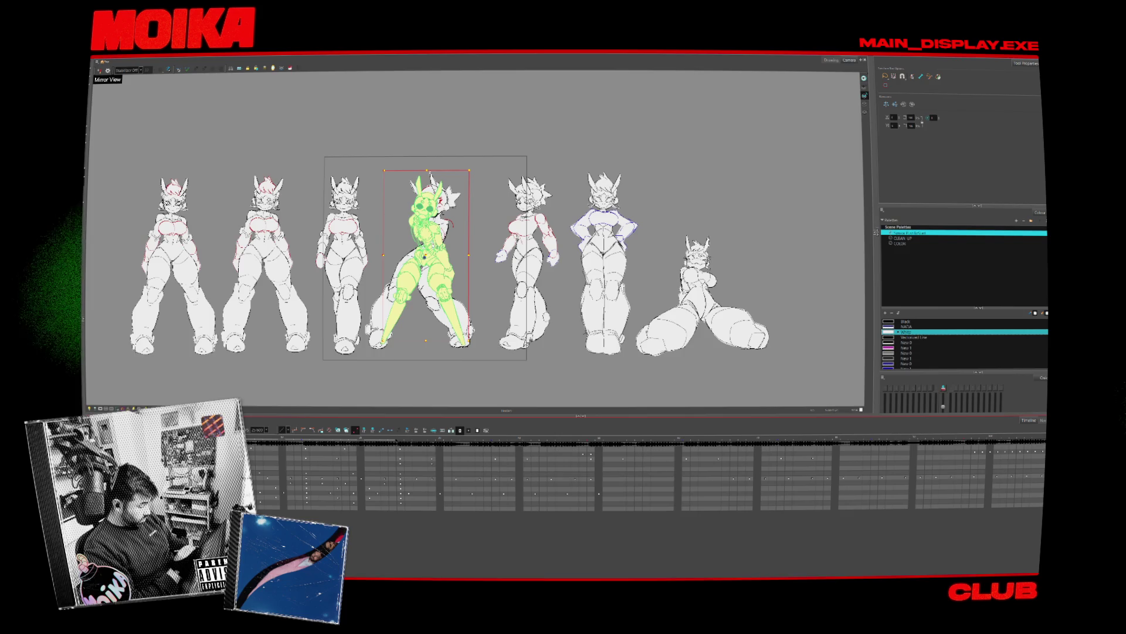
pyautogui.press('Return')
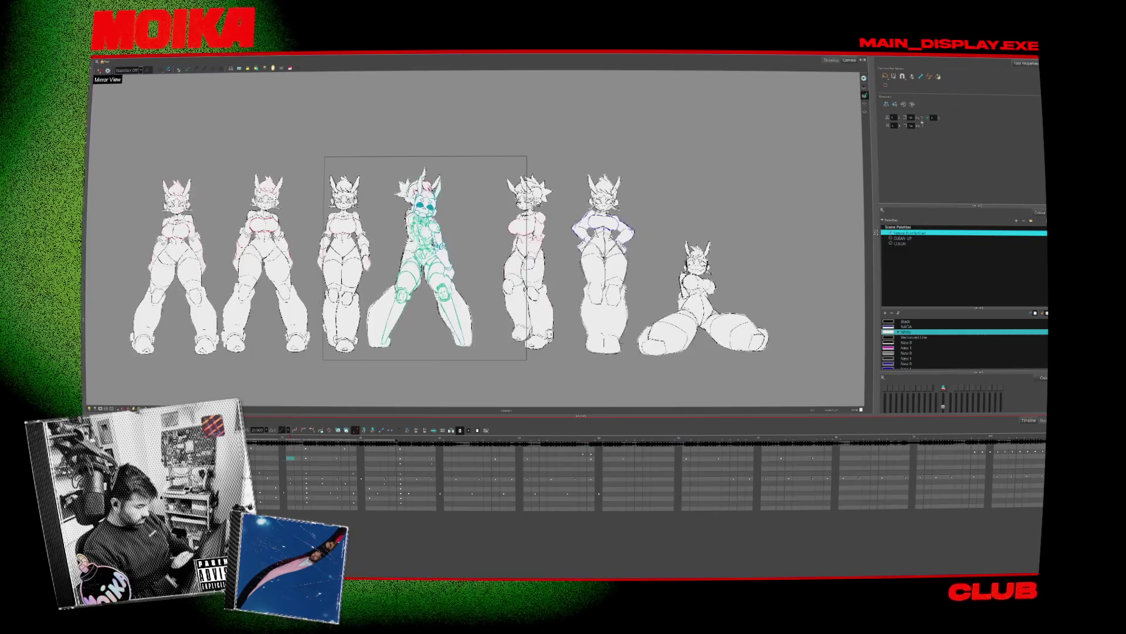
pyautogui.press('Return')
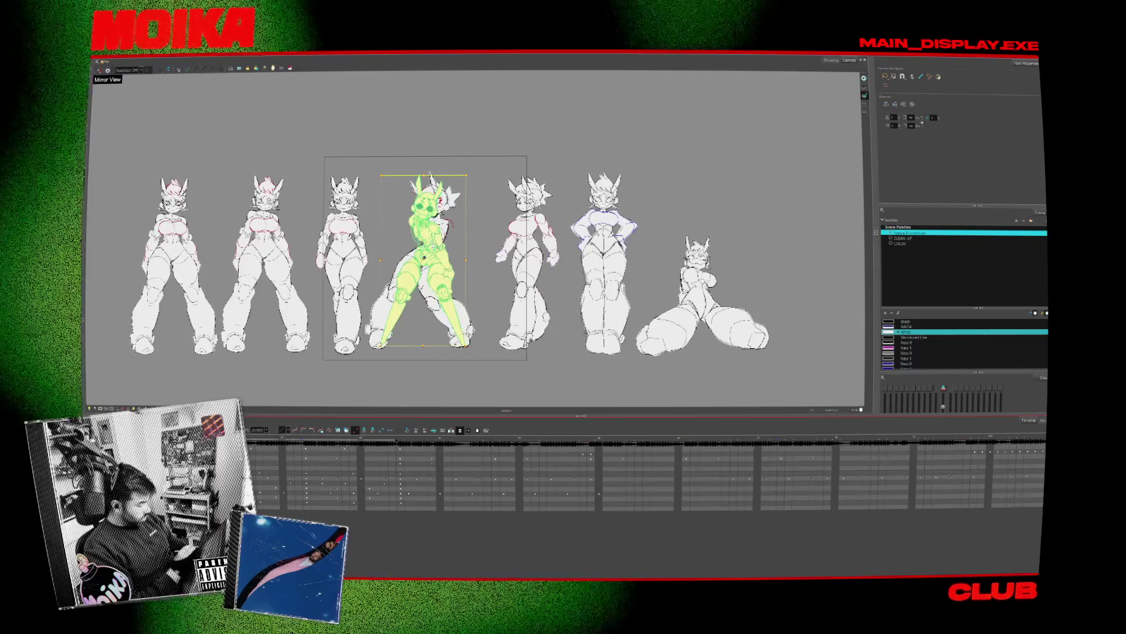
pyautogui.press('Return')
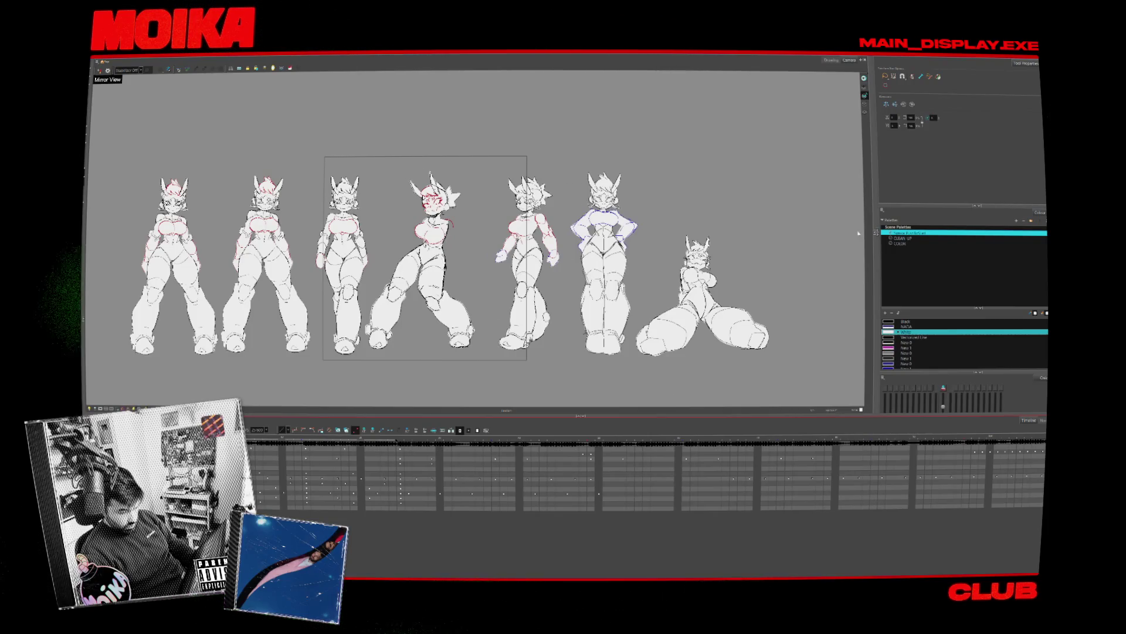
# Toggle the view to open the node network beside the drawing
pyautogui.press('`')
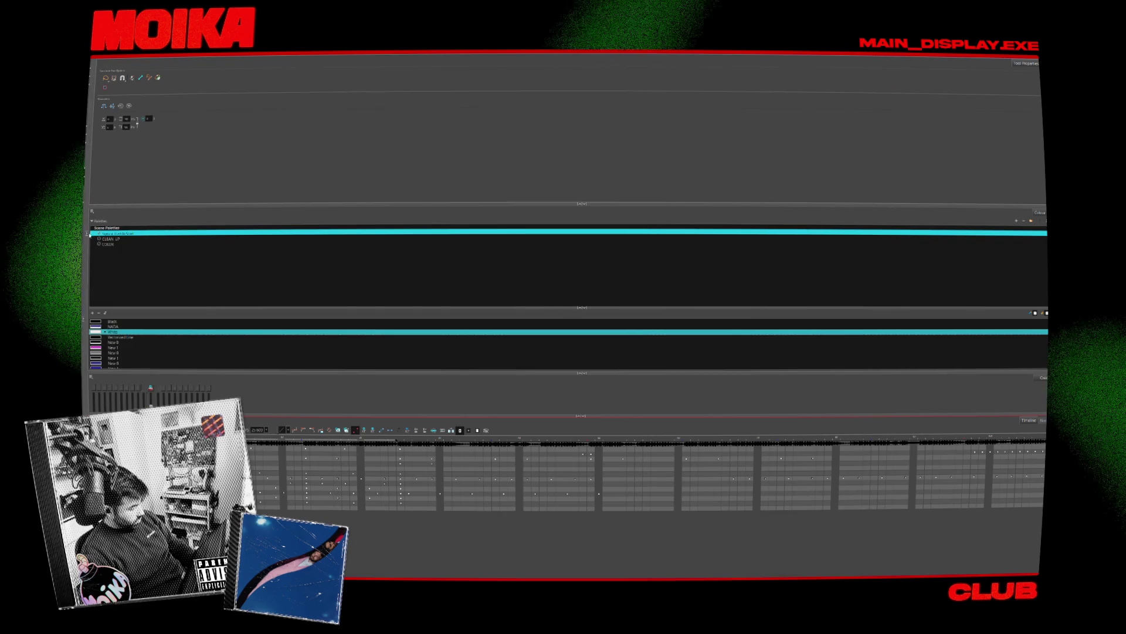
pyautogui.press('`')
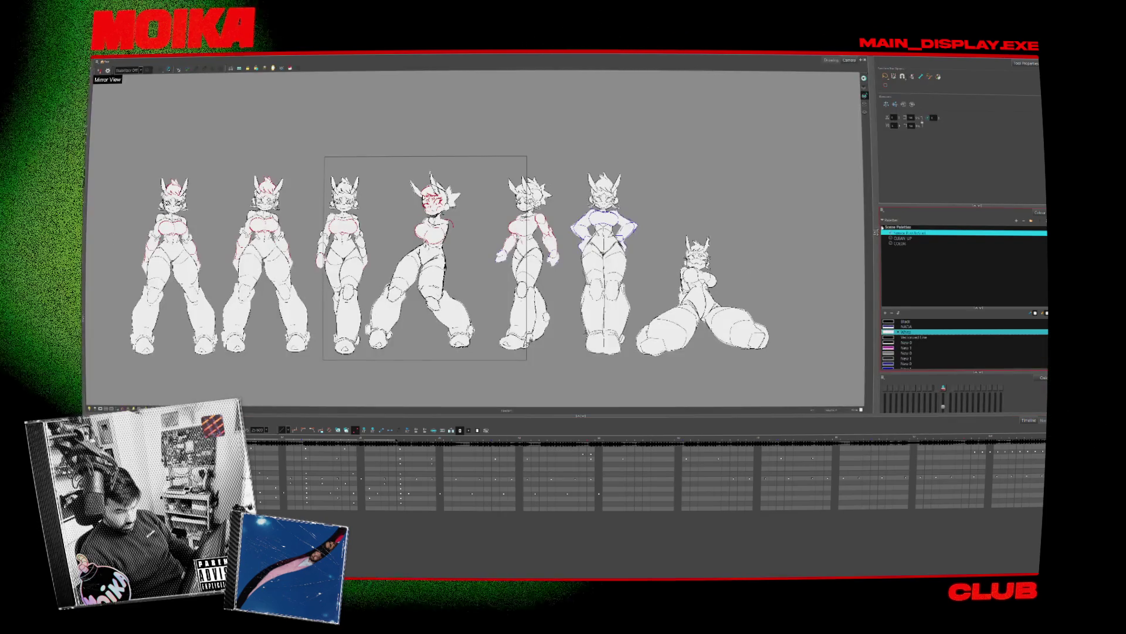
pyautogui.press('`')
# Select the red disabled sketch nodes in the node network and enable them with A
pyautogui.scroll(-2, 746, 253)
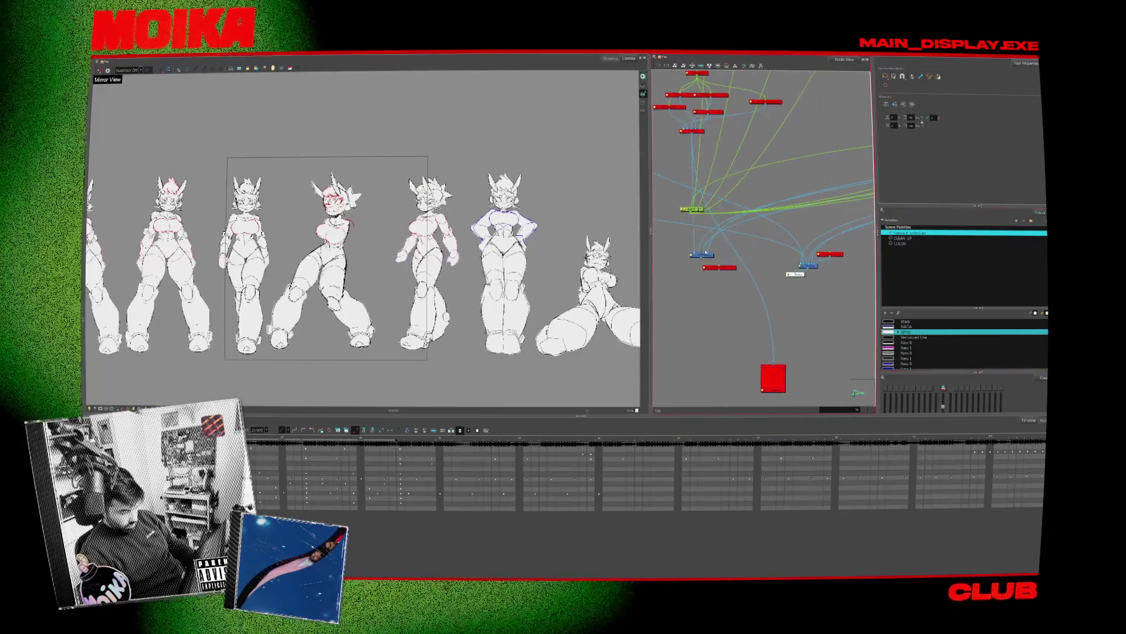
pyautogui.scroll(3, 745, 254)
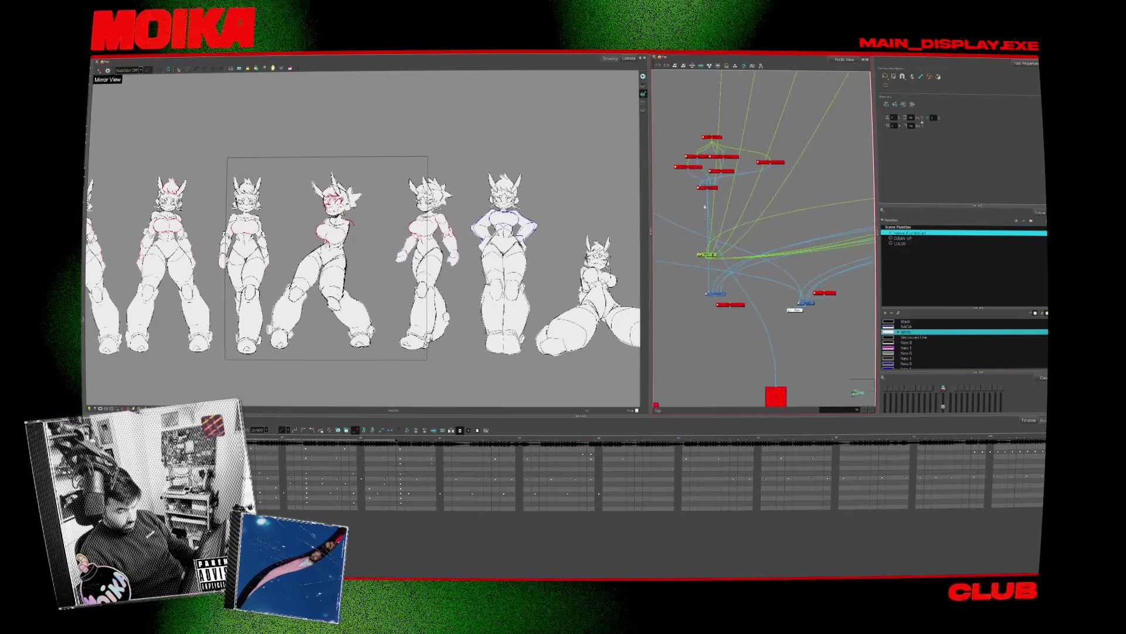
pyautogui.scroll(2, 719, 274)
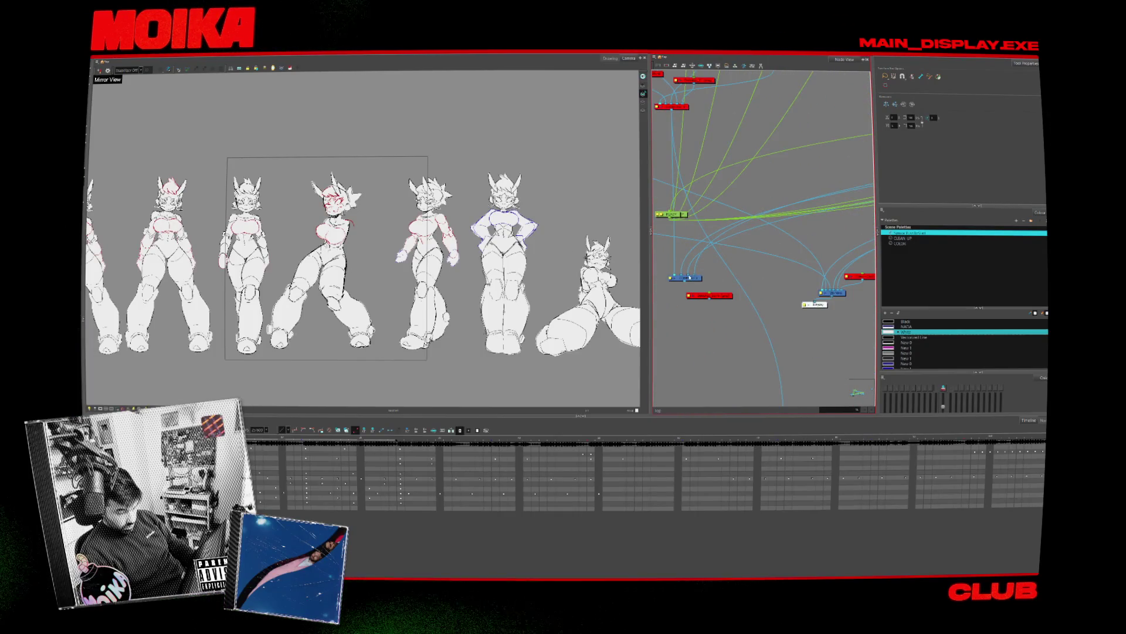
pyautogui.click(820, 292)
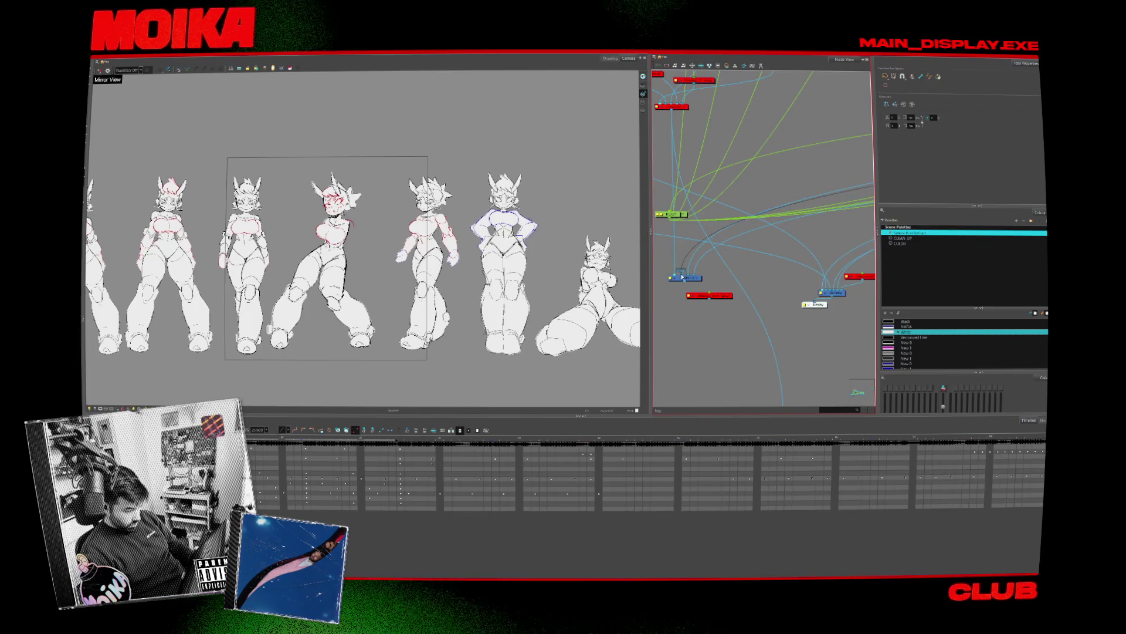
pyautogui.click(820, 291)
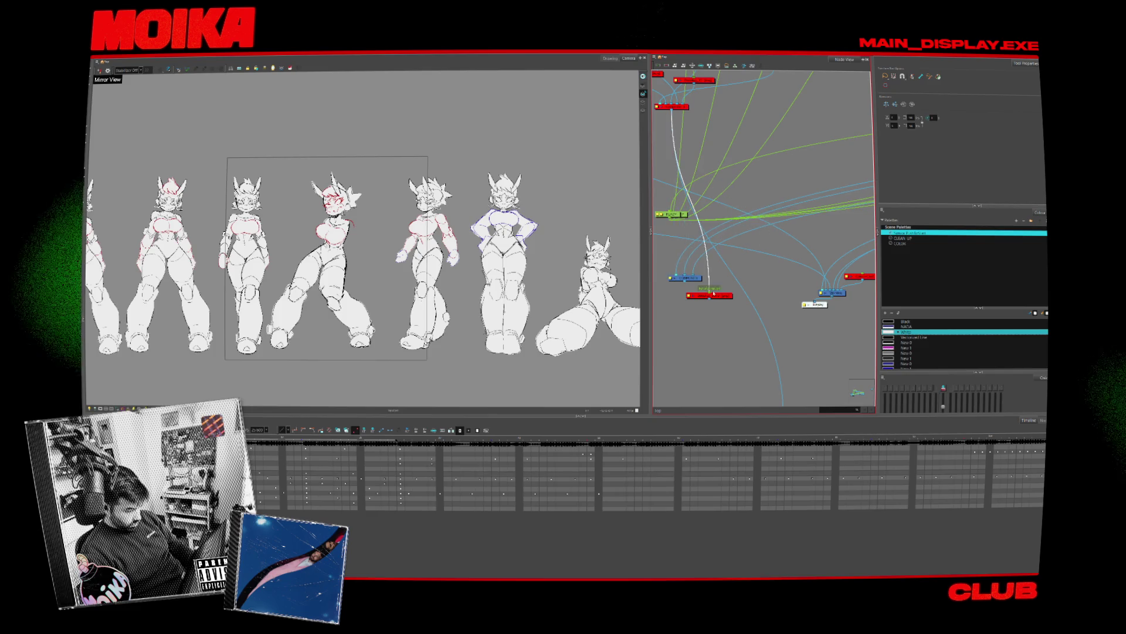
pyautogui.click(833, 291)
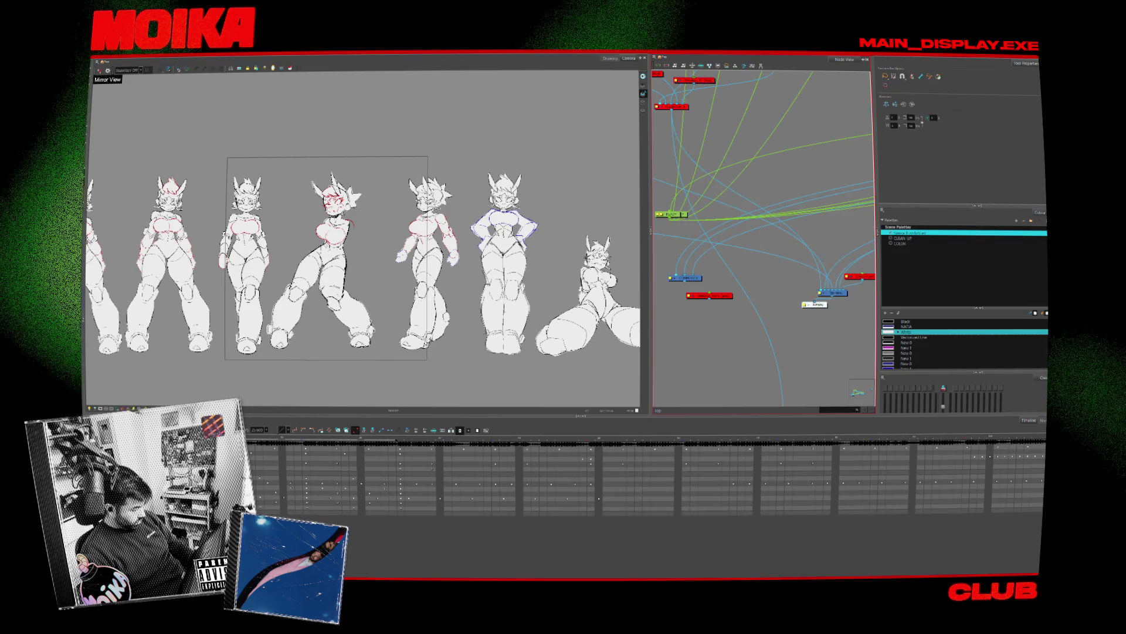
pyautogui.press('a')
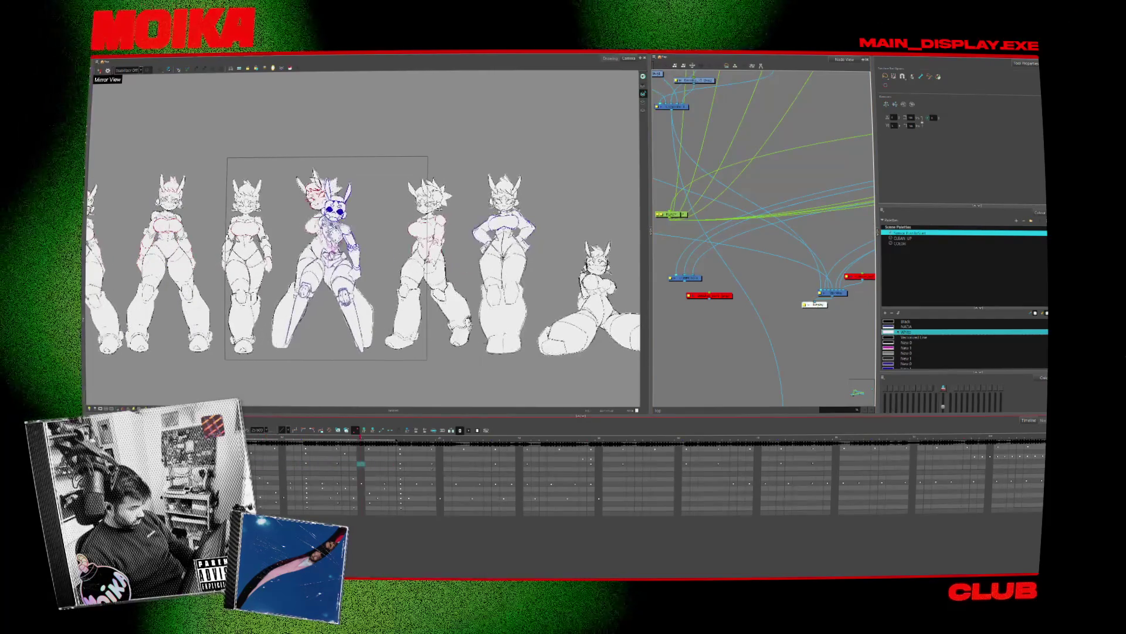
# Select all layers of the blue rough character and drag it right, past the seated pose
pyautogui.click(328, 264)
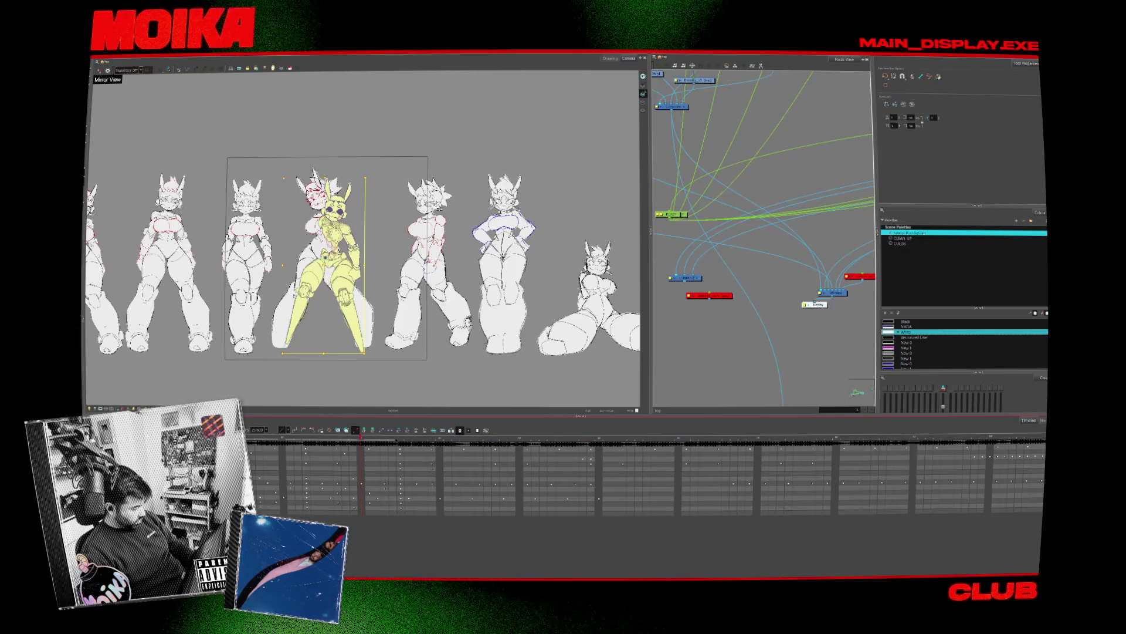
pyautogui.hotkey('ctrl', 'a')
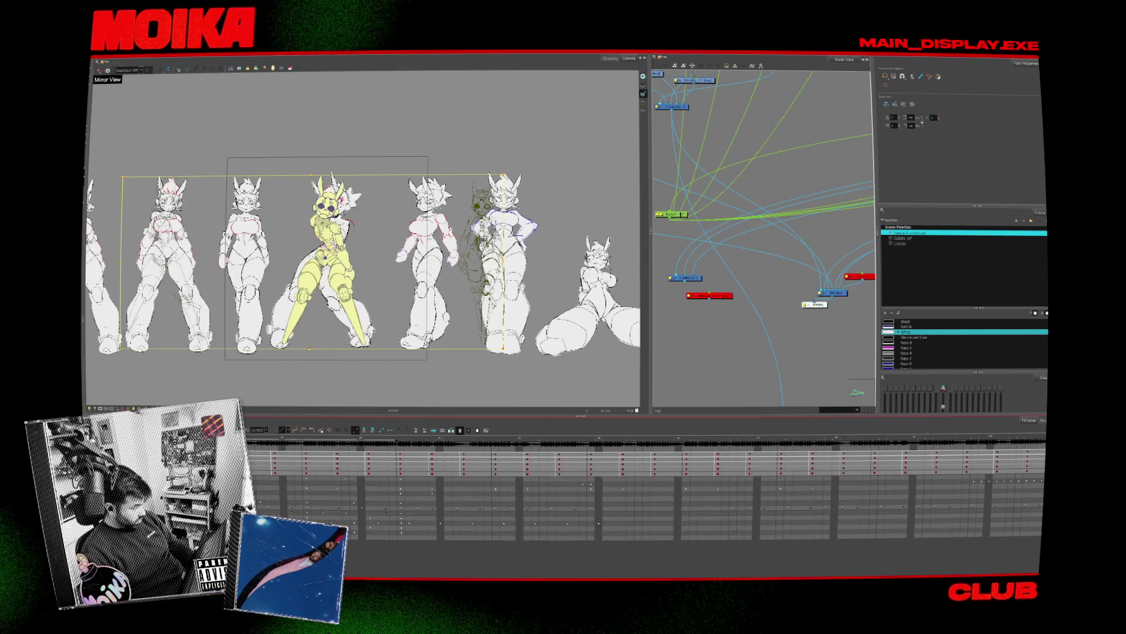
pyautogui.press('2')
pyautogui.press('2')
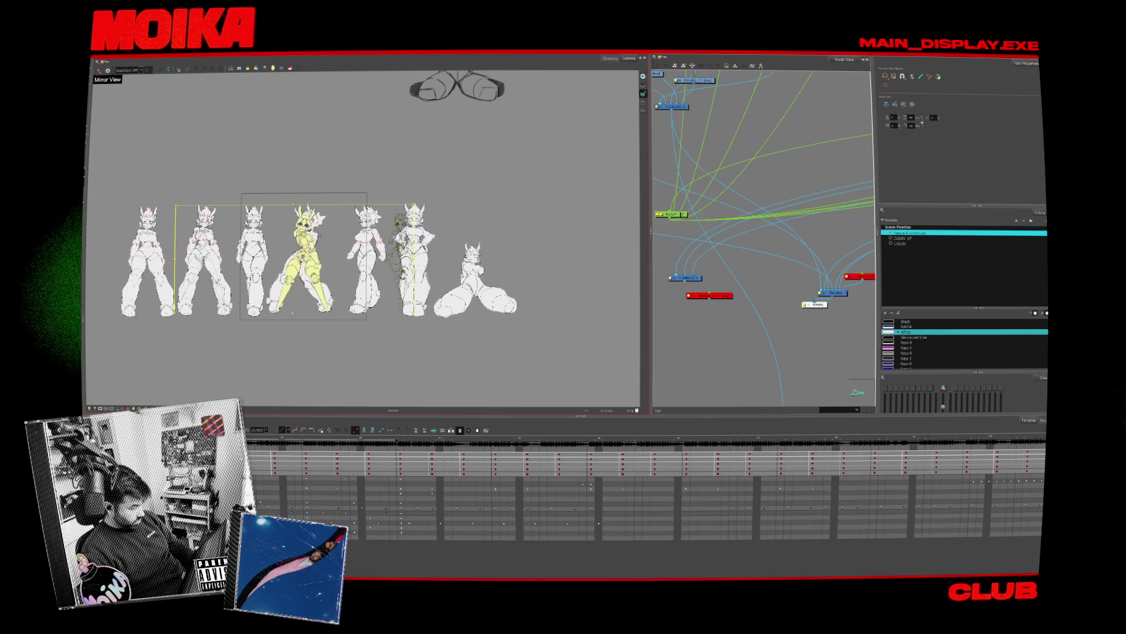
pyautogui.moveTo(302, 259); pyautogui.dragTo(543, 258)
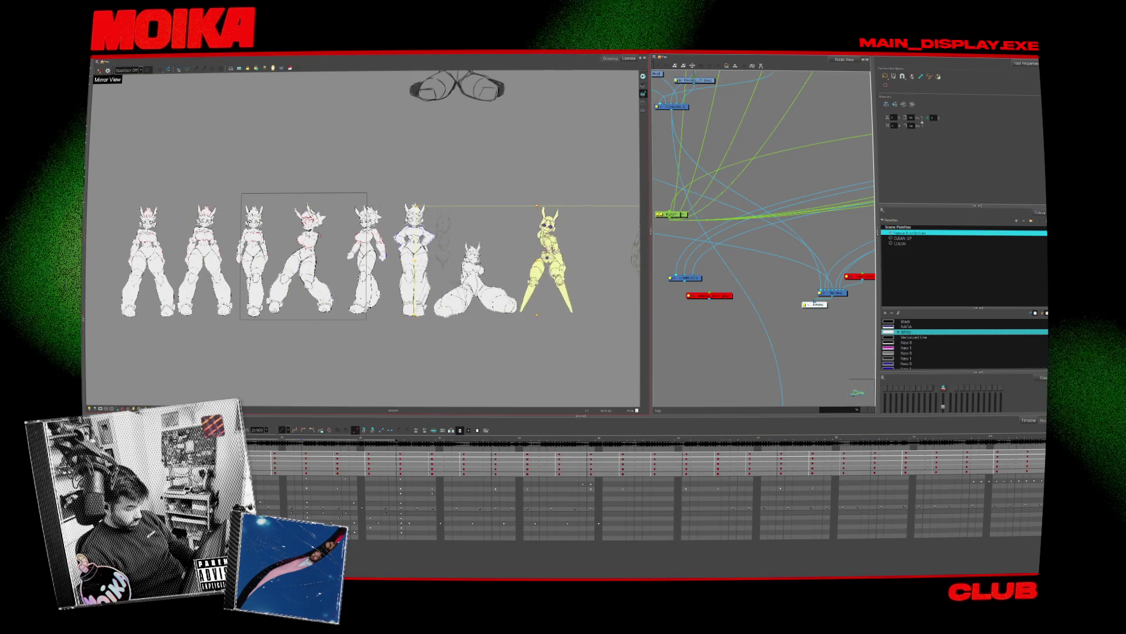
pyautogui.moveTo(532, 152); pyautogui.dragTo(447, 152)
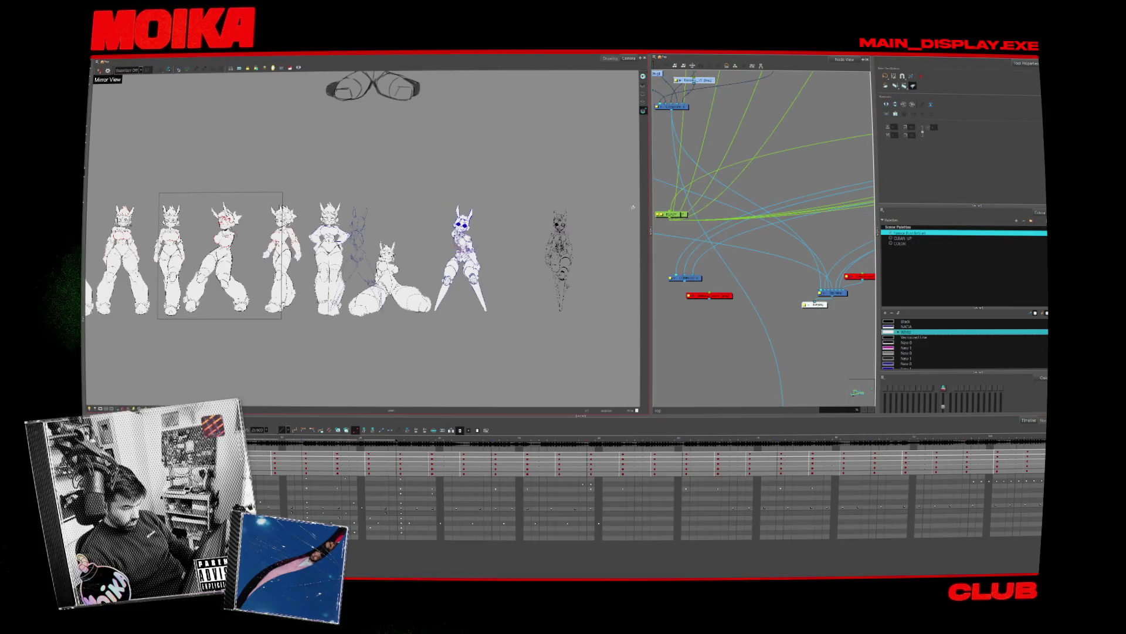
pyautogui.scroll(2, 632, 206)
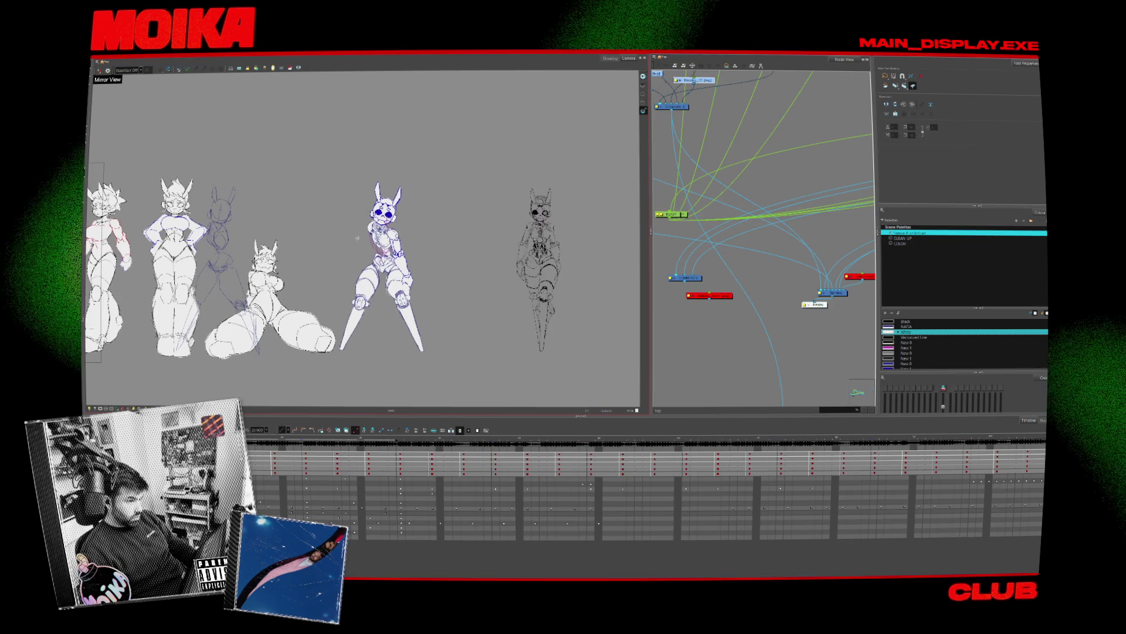
pyautogui.scroll(-1, 454, 246)
pyautogui.click(265, 252)
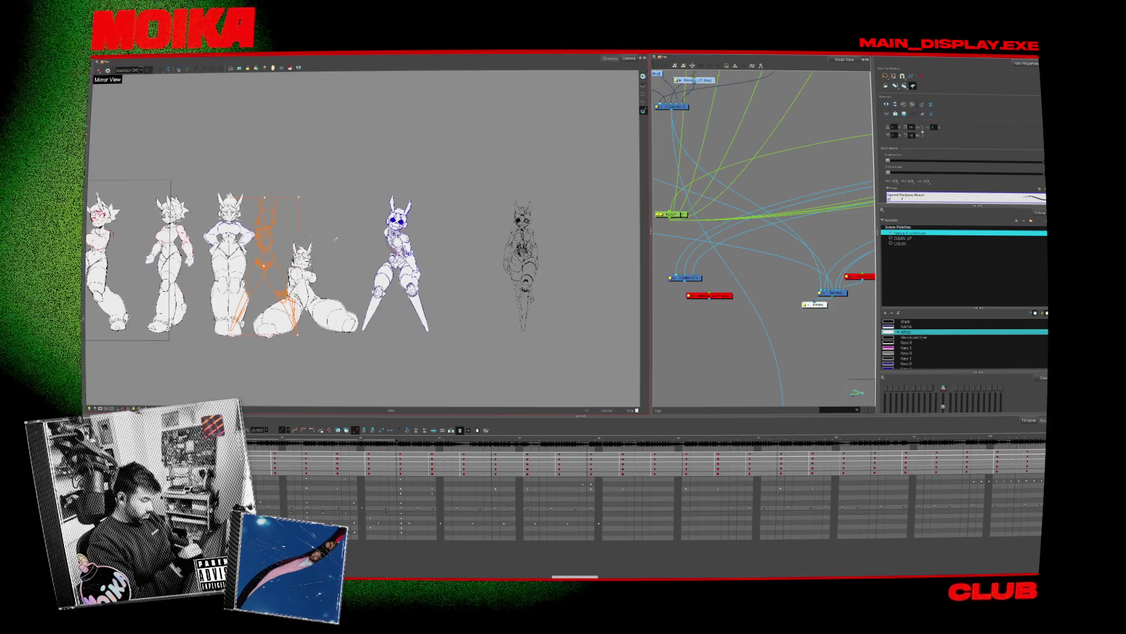
pyautogui.moveTo(276, 264); pyautogui.dragTo(286, 78)
pyautogui.moveTo(442, 209); pyautogui.dragTo(477, 244)
pyautogui.moveTo(346, 141); pyautogui.dragTo(437, 136)
pyautogui.click(562, 296)
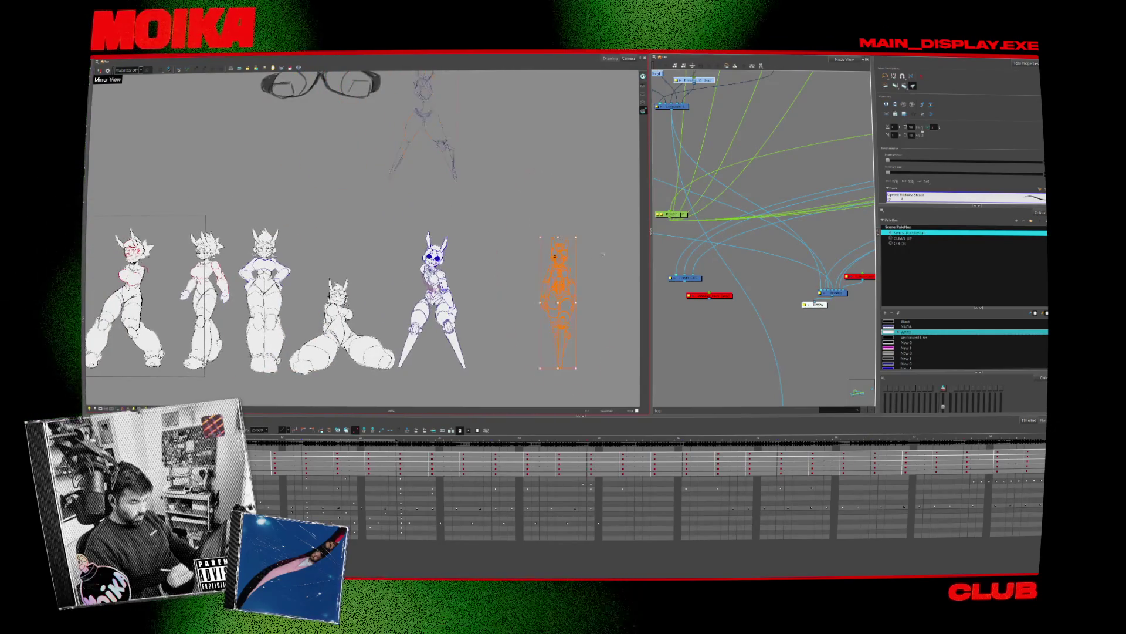
pyautogui.moveTo(562, 296); pyautogui.dragTo(513, 158)
pyautogui.click(538, 128)
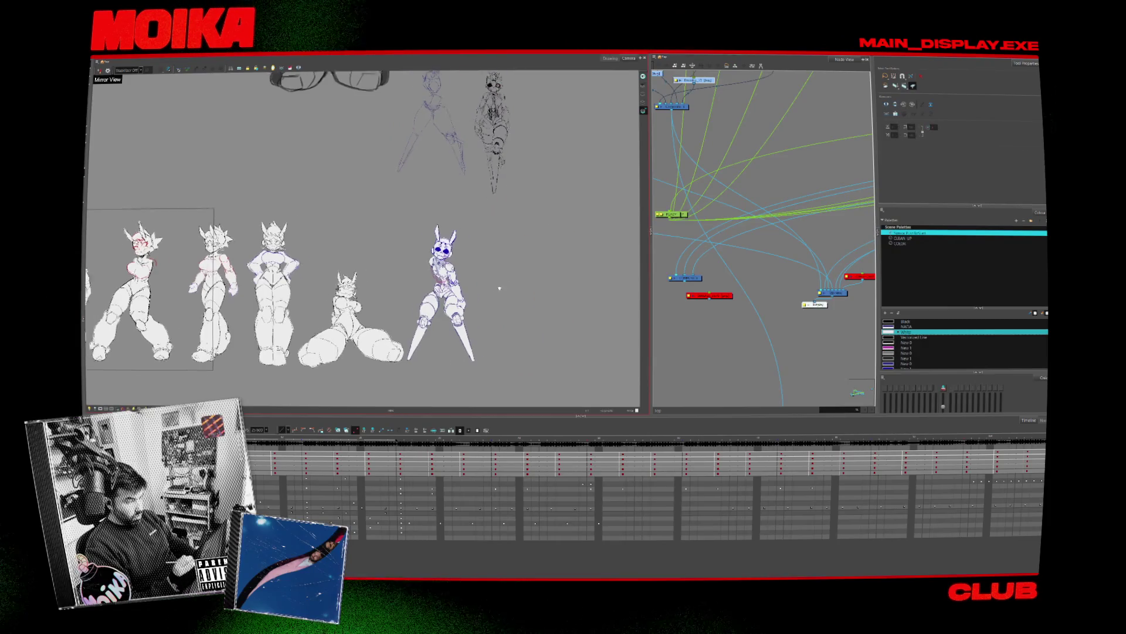
pyautogui.moveTo(491, 291); pyautogui.dragTo(542, 256)
pyautogui.scroll(2, 516, 263)
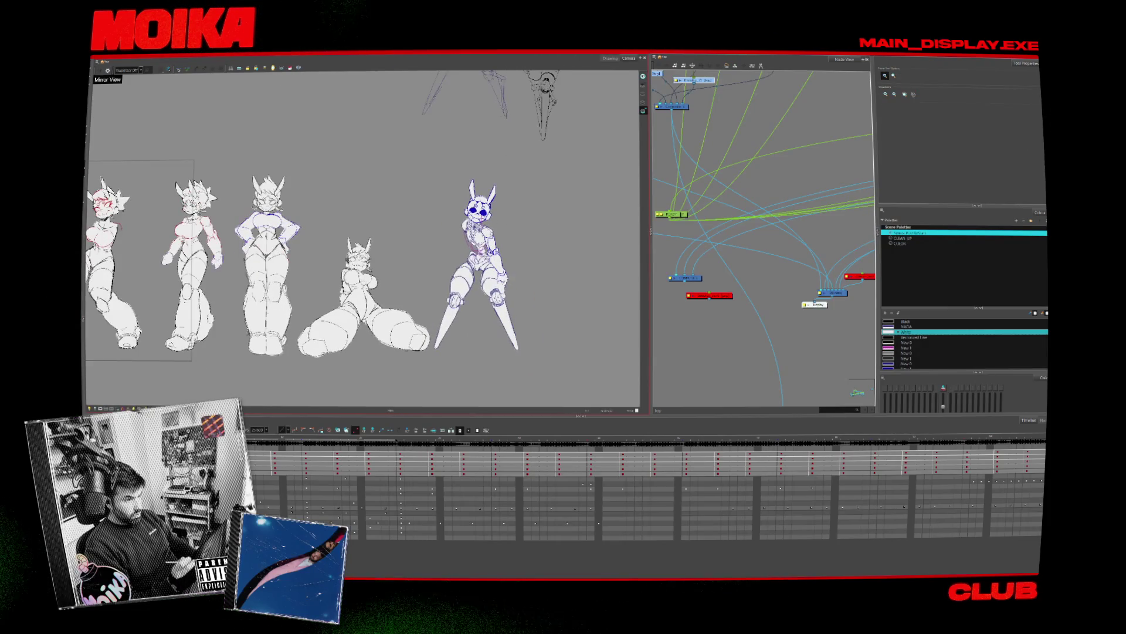
pyautogui.moveTo(302, 368); pyautogui.dragTo(356, 380)
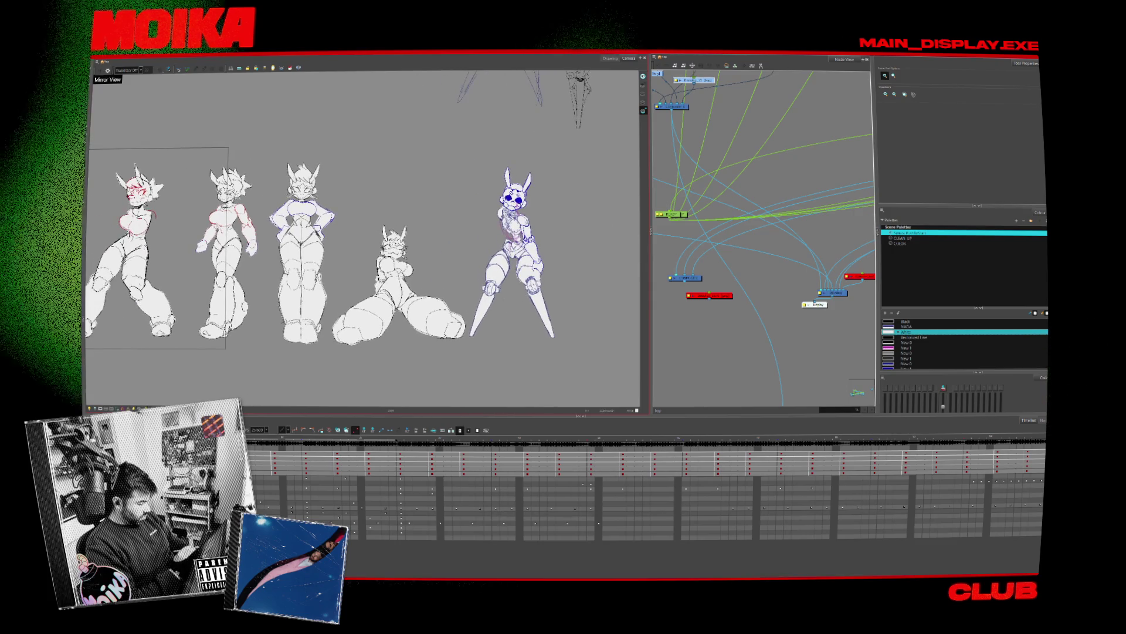
pyautogui.scroll(-2, 645, 487)
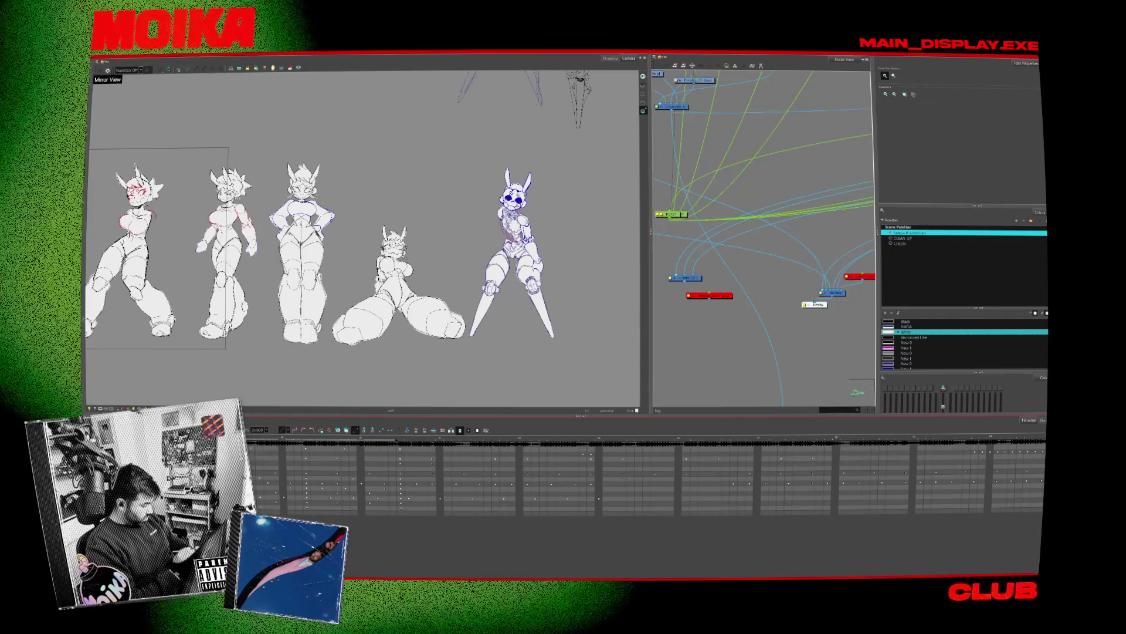
pyautogui.click(321, 473)
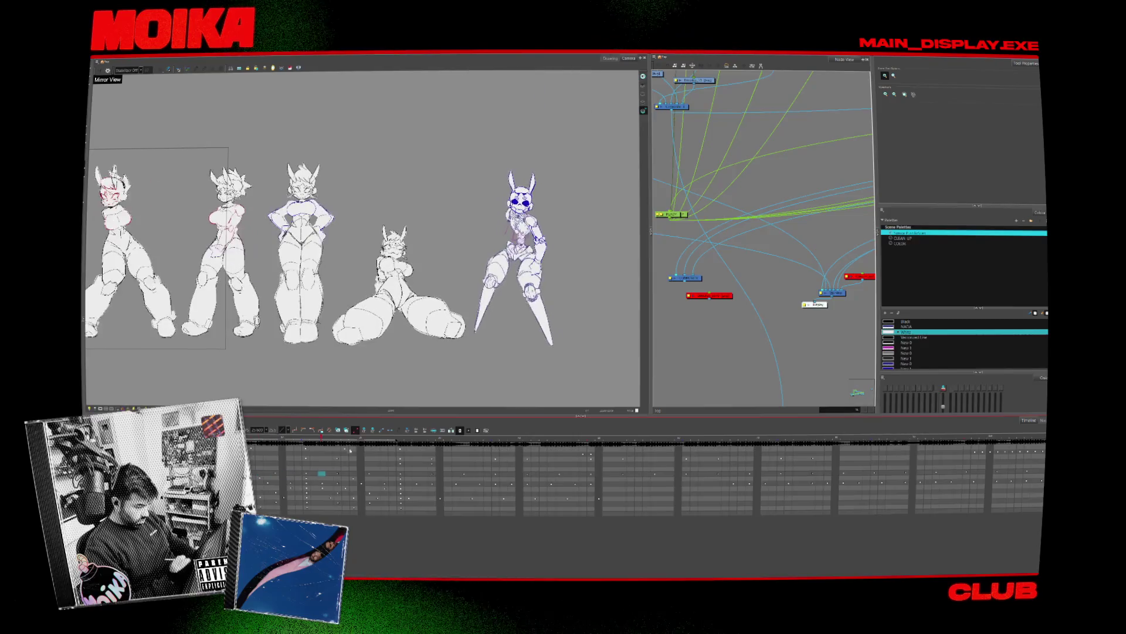
pyautogui.click(400, 472)
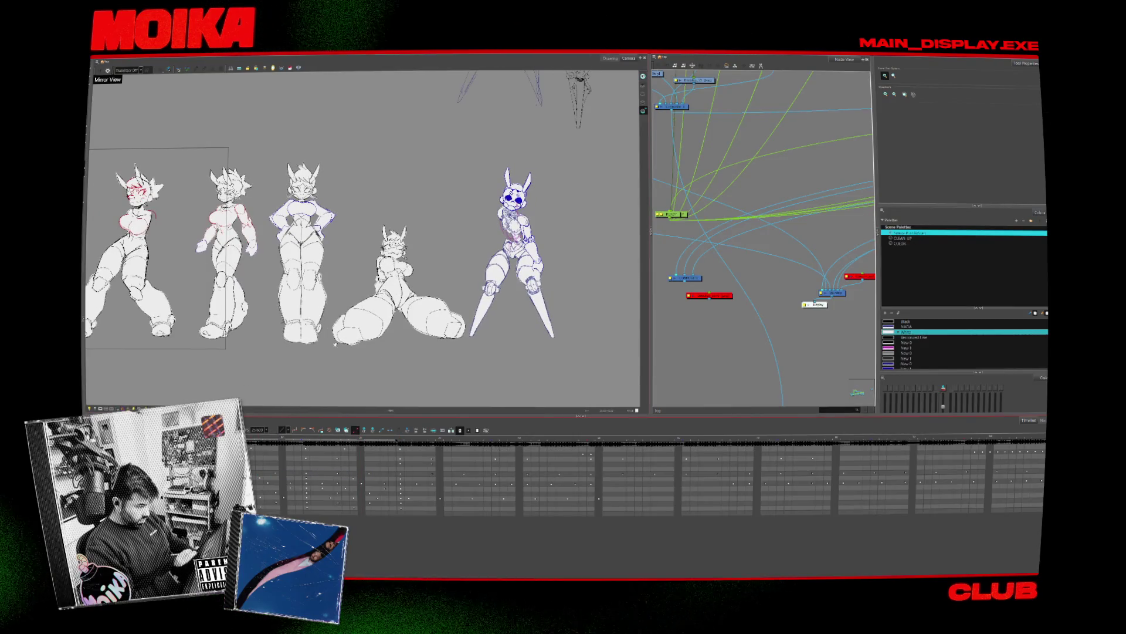
pyautogui.moveTo(73, 379); pyautogui.dragTo(317, 379)
# Play back the poses, then collapse the node graph and side panels so the Camera view spans the window
pyautogui.press('space')
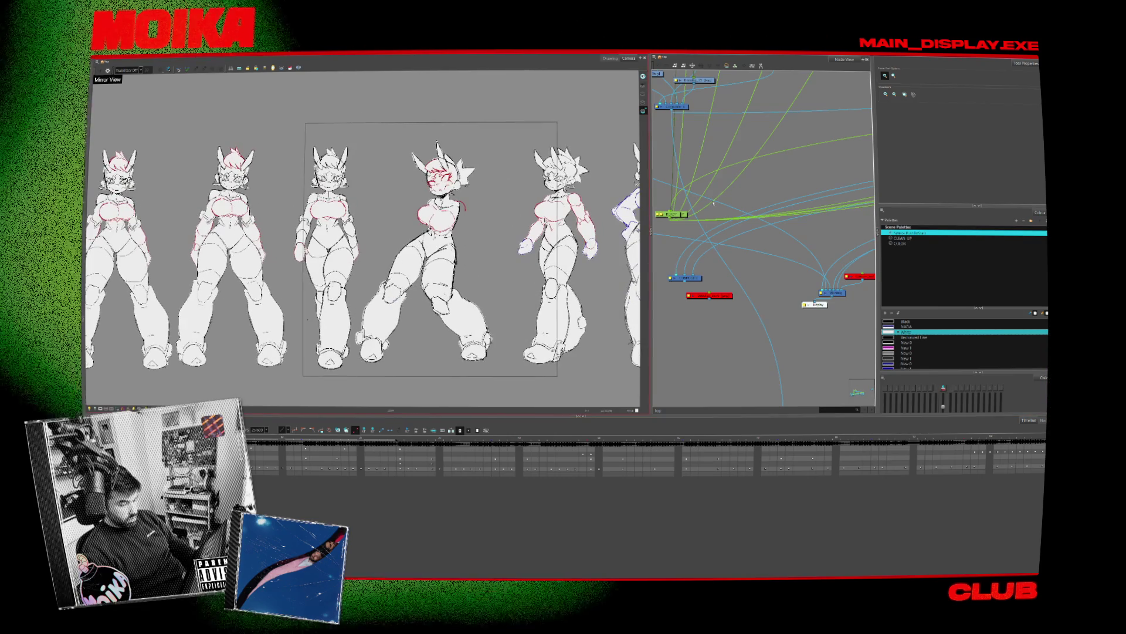
pyautogui.click(651, 233)
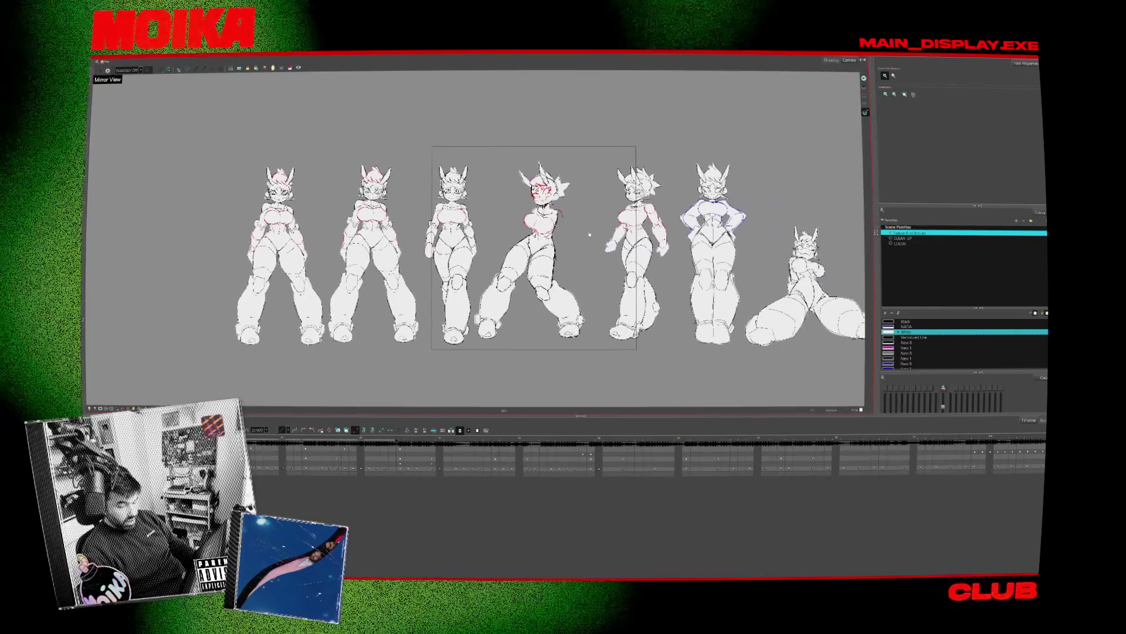
pyautogui.scroll(2, 522, 230)
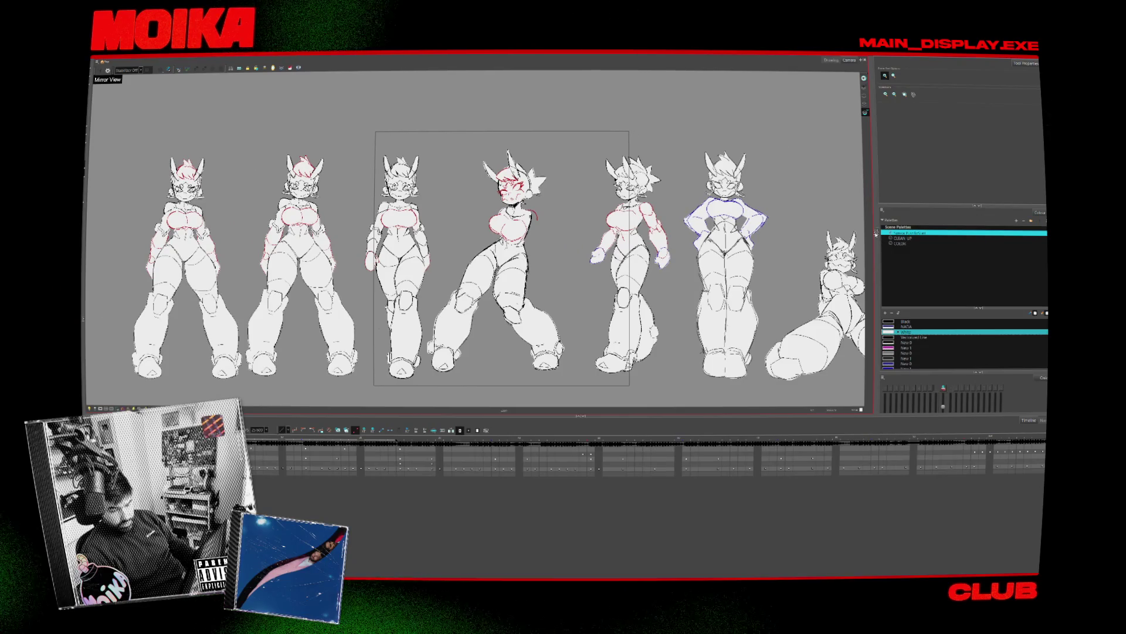
pyautogui.click(876, 233)
pyautogui.click(653, 233)
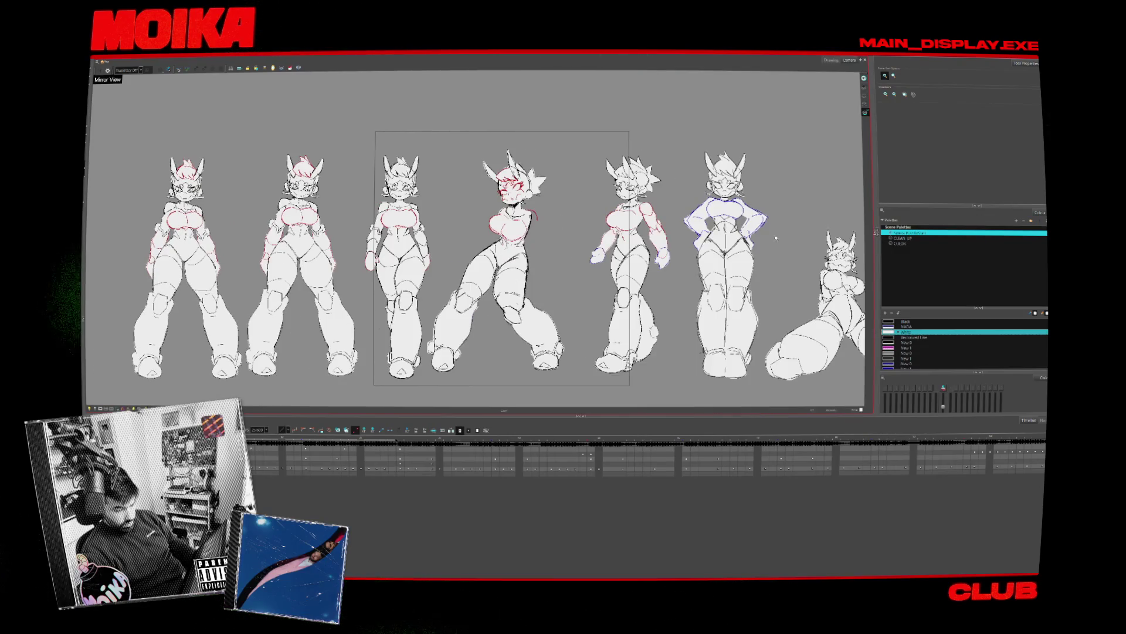
pyautogui.click(876, 233)
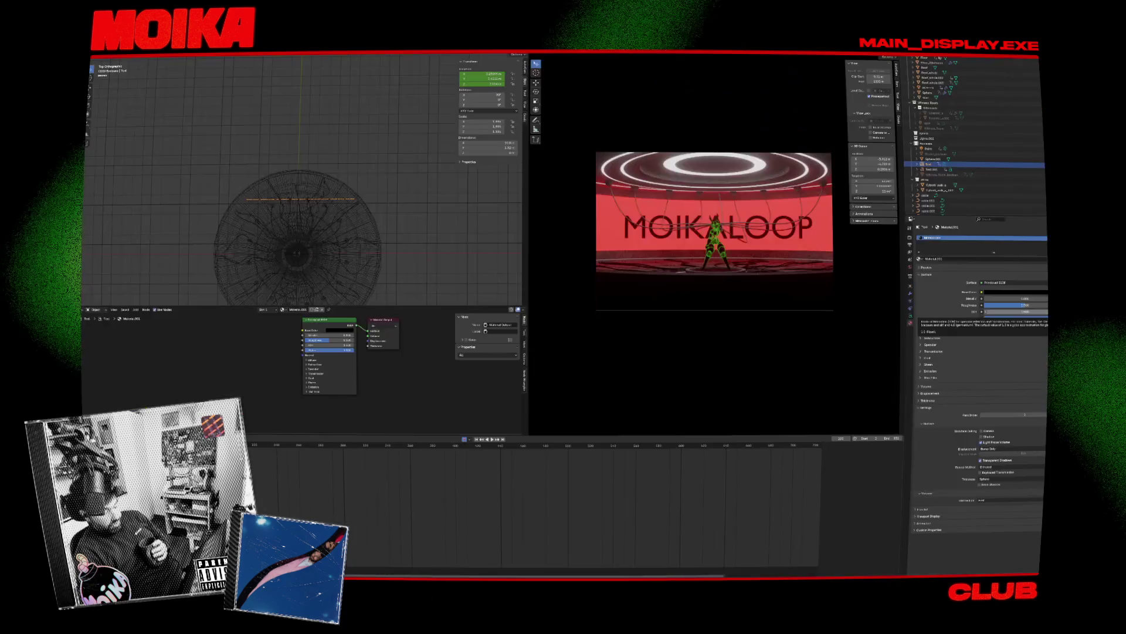
# Play the stage animation briefly, then load another recent .blend project, answering the save prompt
pyautogui.click(470, 446)
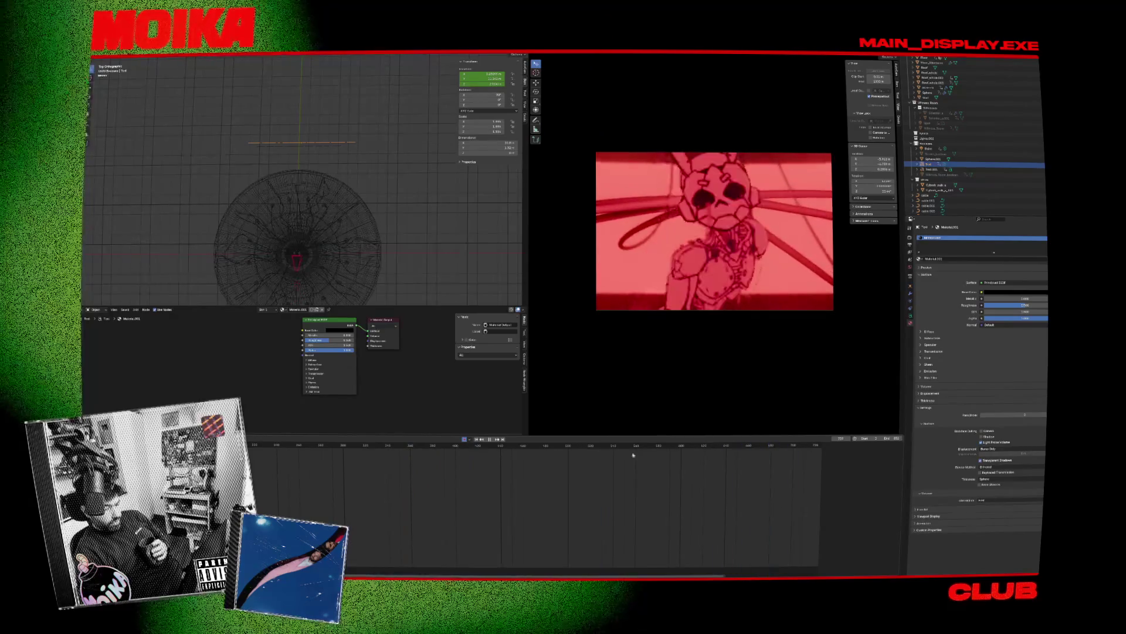
pyautogui.press('space')
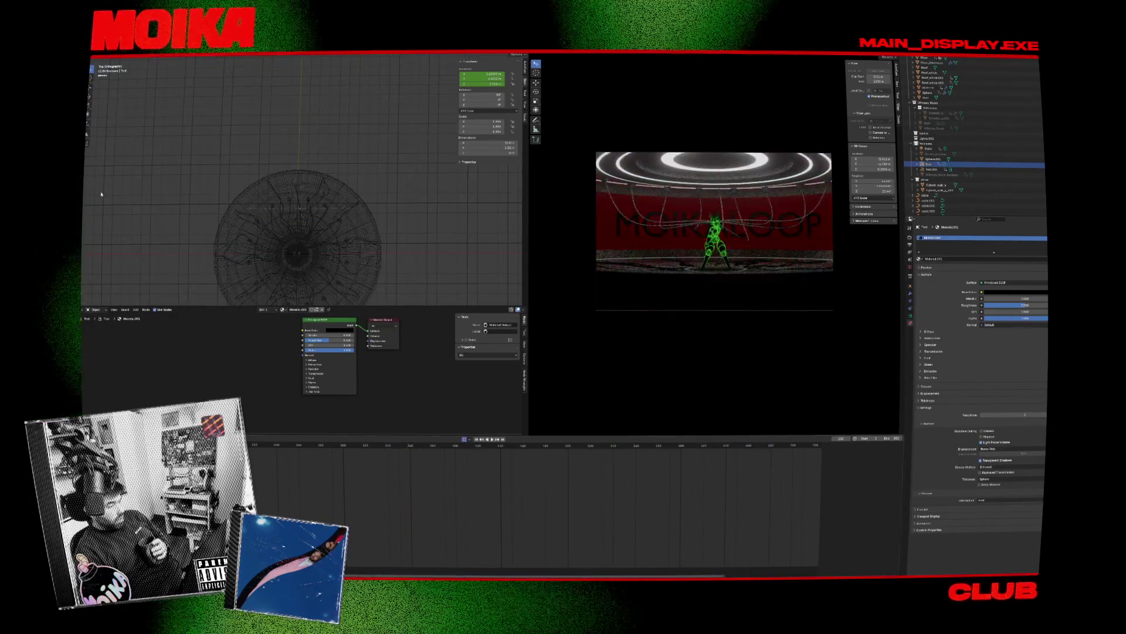
pyautogui.press('F4')
pyautogui.moveTo(107, 61)
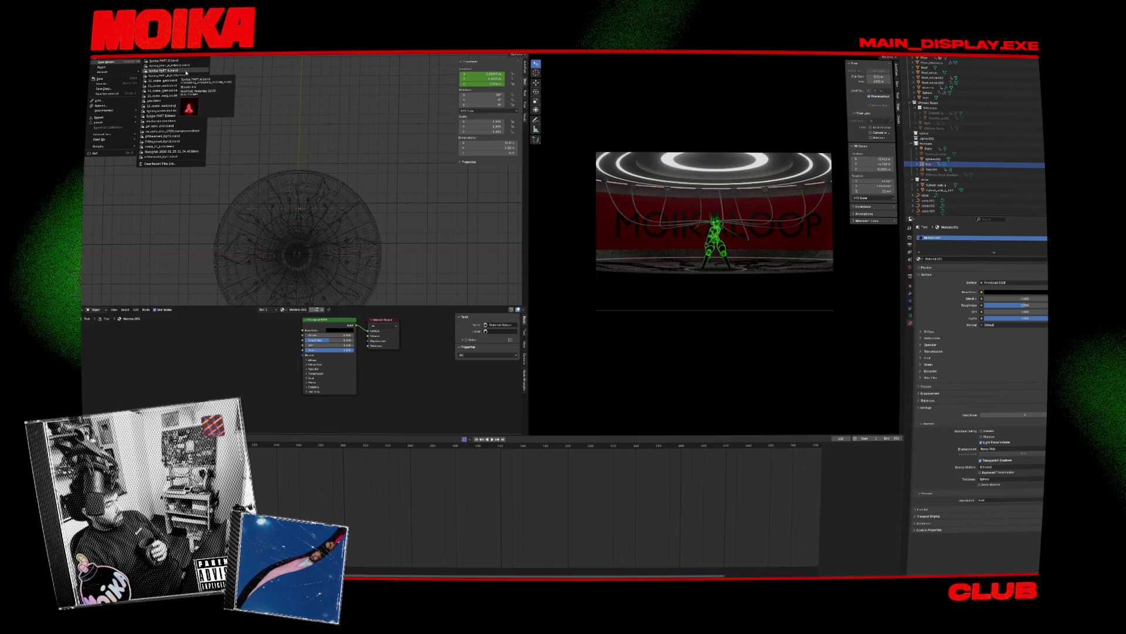
pyautogui.click(186, 73)
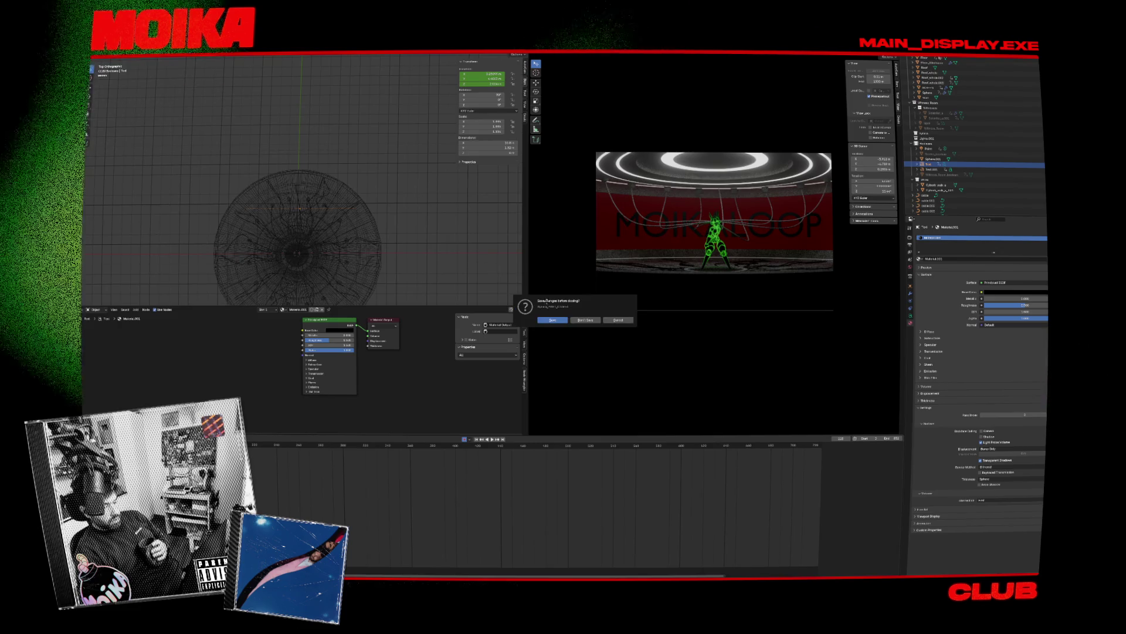
pyautogui.click(597, 322)
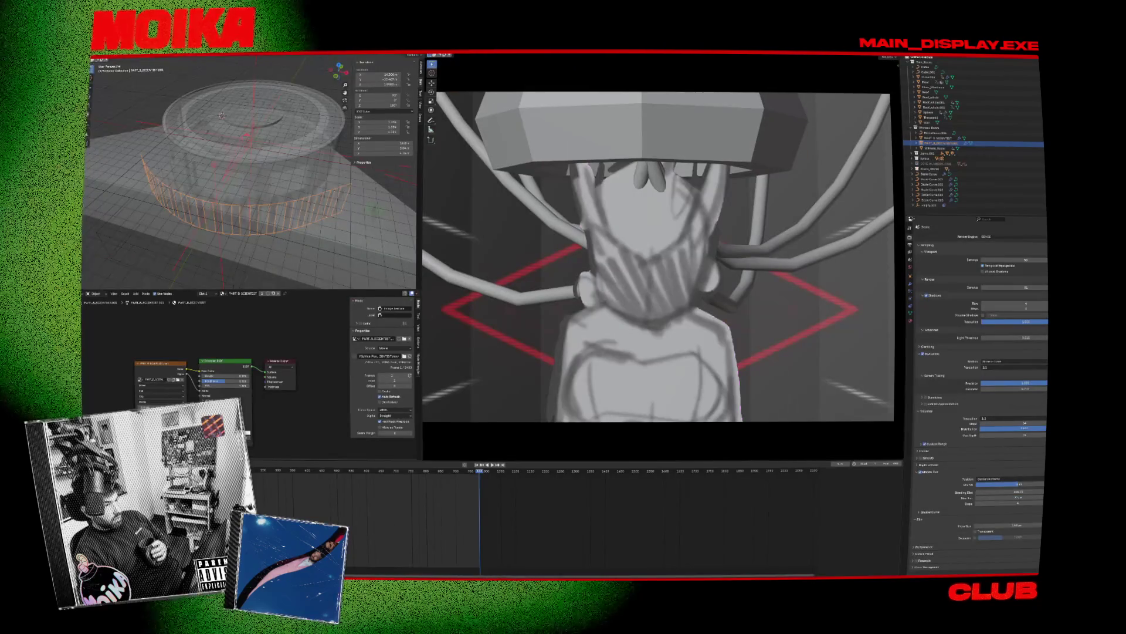
# Scrub the stage camera shots, replay the animation from the start, then bring up the PureRef photo board
pyautogui.click(369, 471)
pyautogui.moveTo(367, 473); pyautogui.dragTo(410, 482)
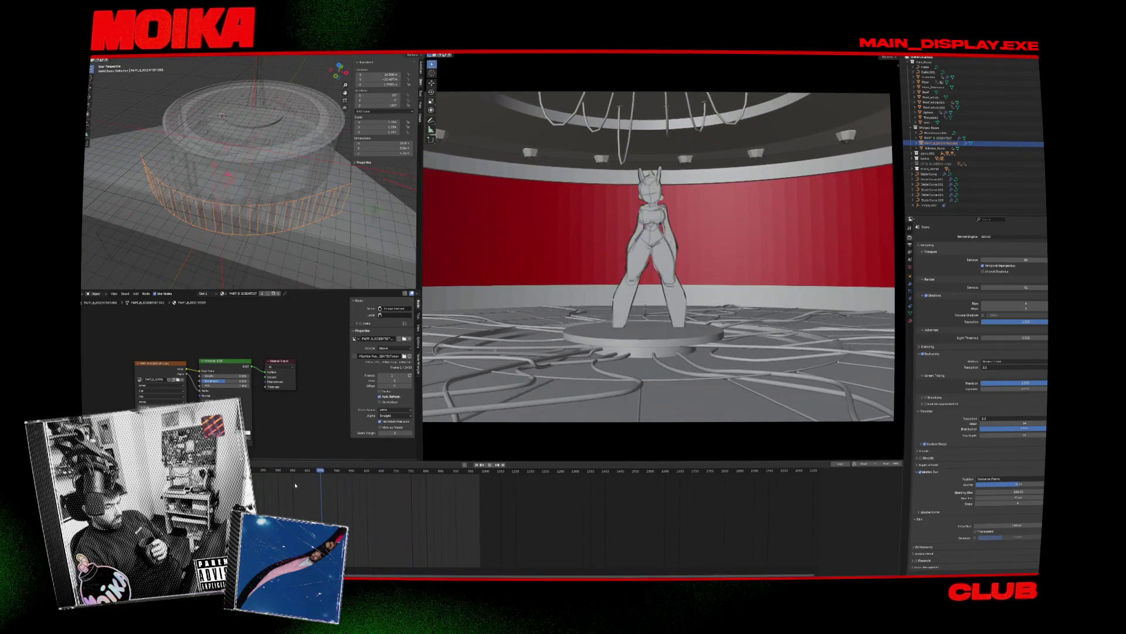
pyautogui.hotkey('shift', 'Left')
pyautogui.press('space')
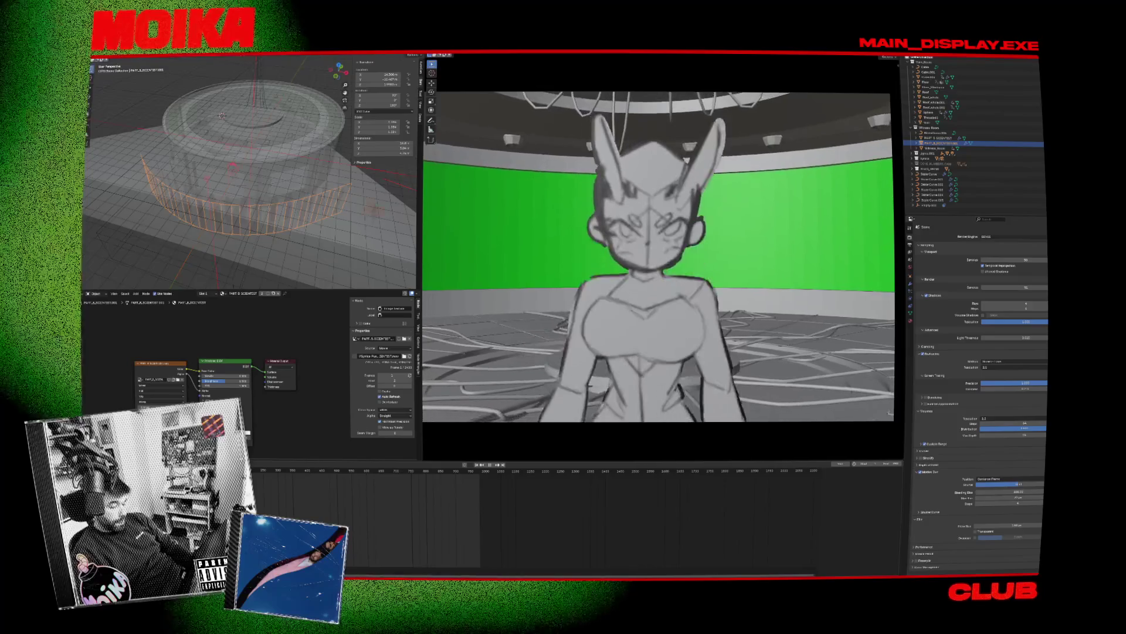
pyautogui.moveTo(257, 486); pyautogui.dragTo(260, 460)
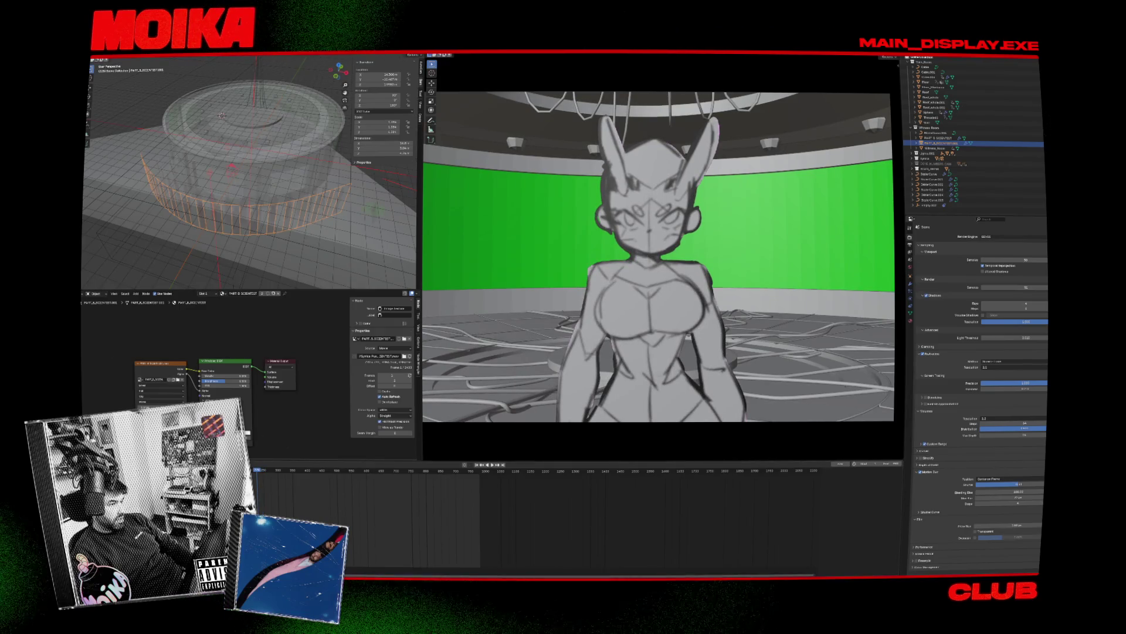
pyautogui.hotkey('alt', 'Tab')
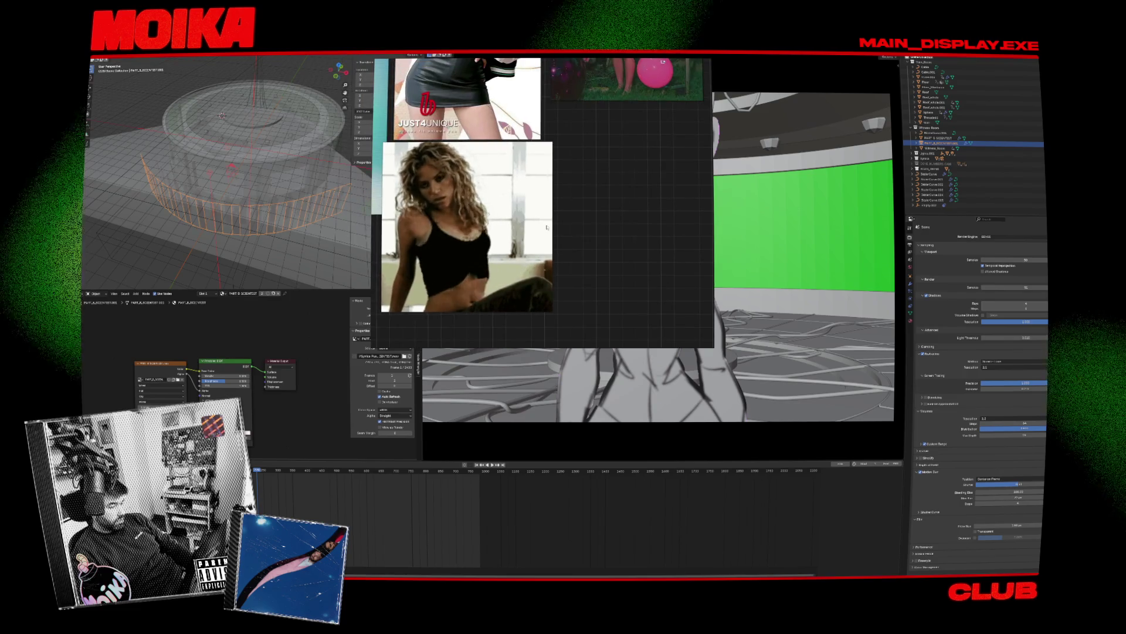
# Hide the PureRef reference board so the Harmony lineup shows again
pyautogui.hotkey('alt', 'Tab')
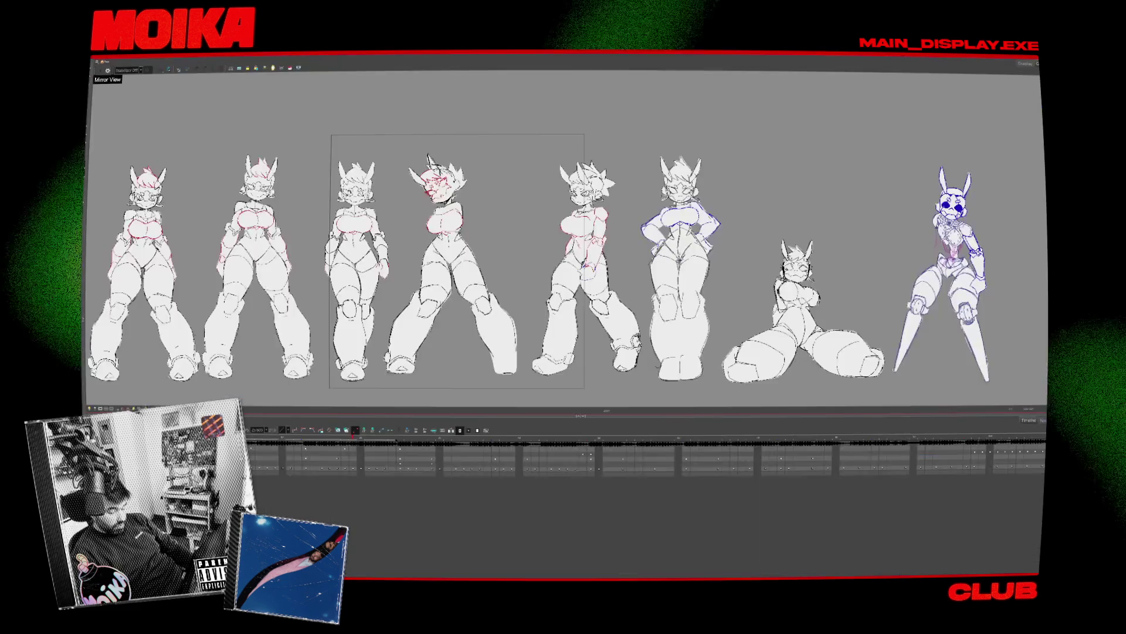
# Zoom over the pose lineup and pan up to the chibi and rough blue sketches above it
pyautogui.scroll(3, 413, 281)
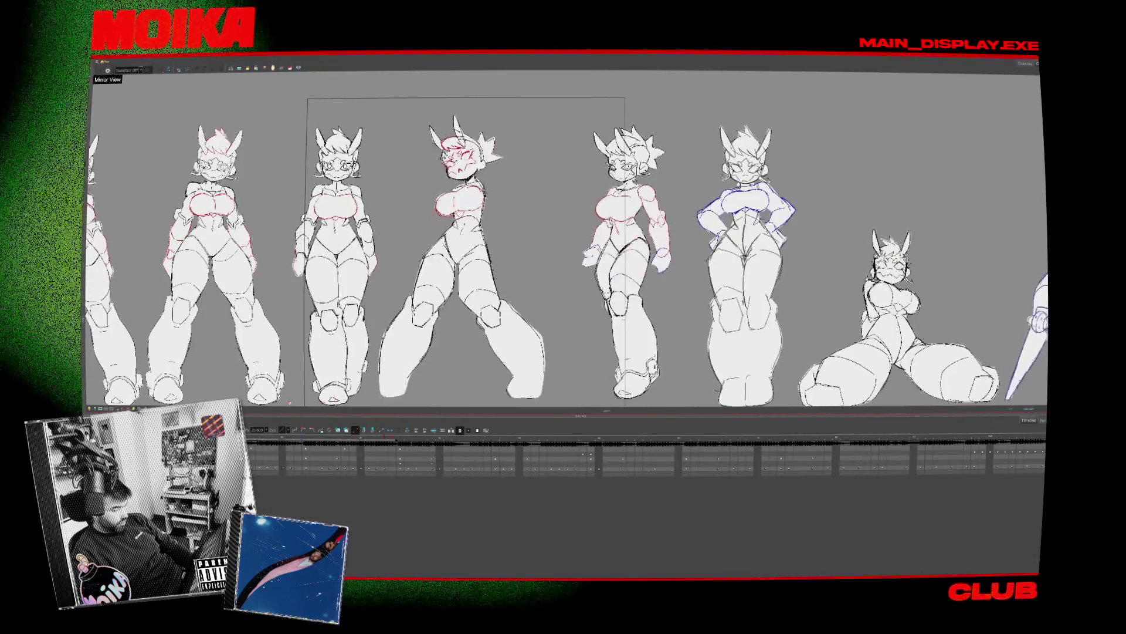
pyautogui.scroll(-3, 494, 277)
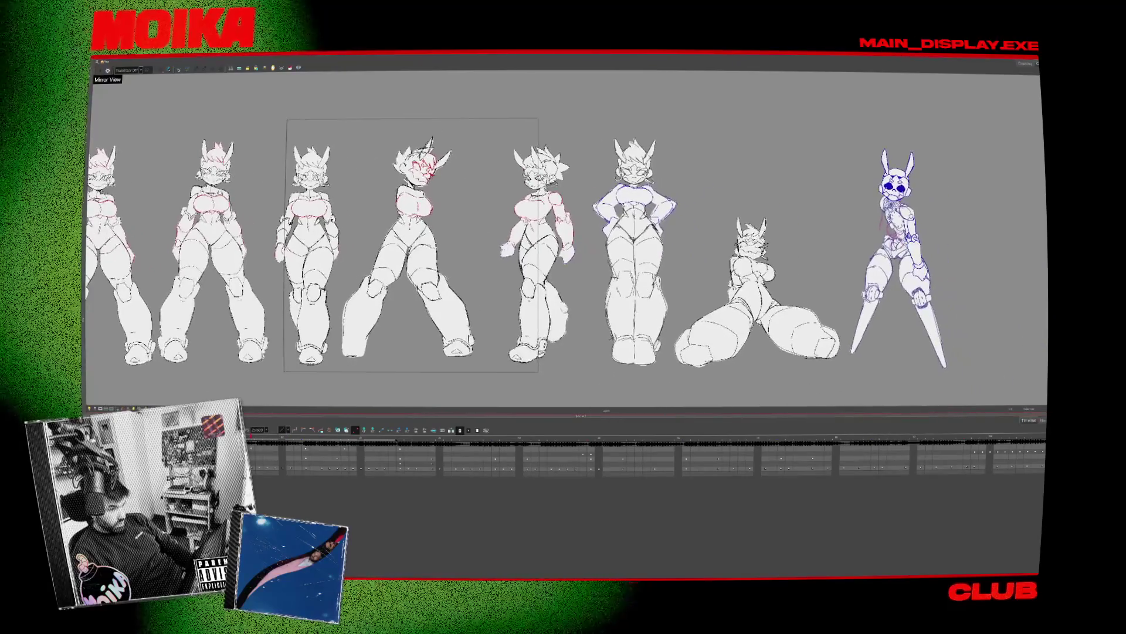
pyautogui.scroll(3, 494, 277)
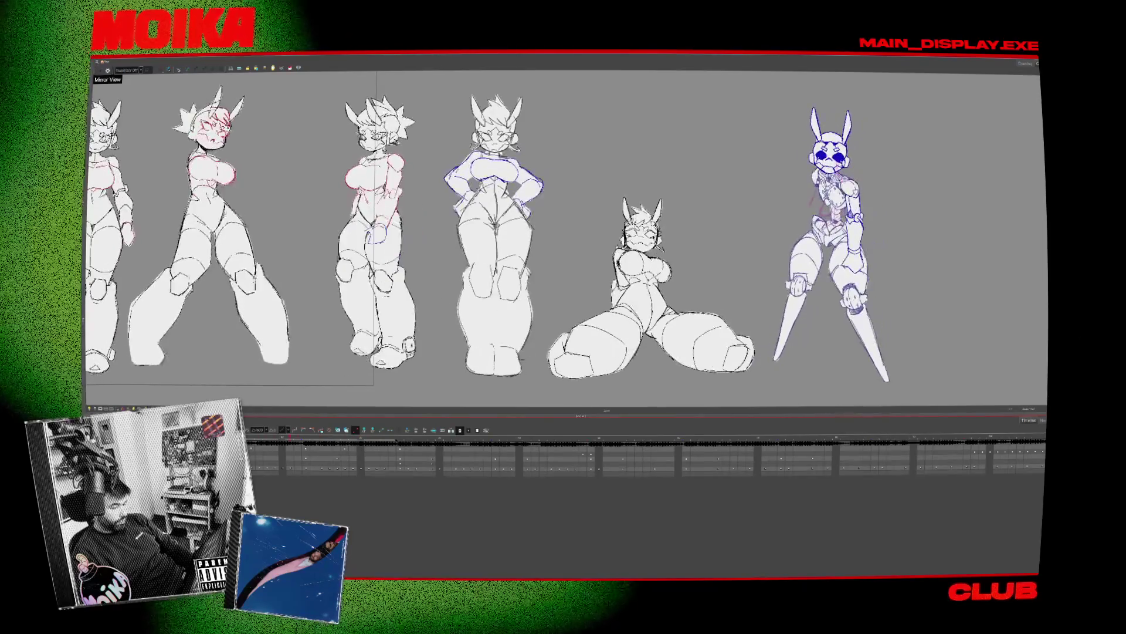
pyautogui.scroll(-4, 165, 393)
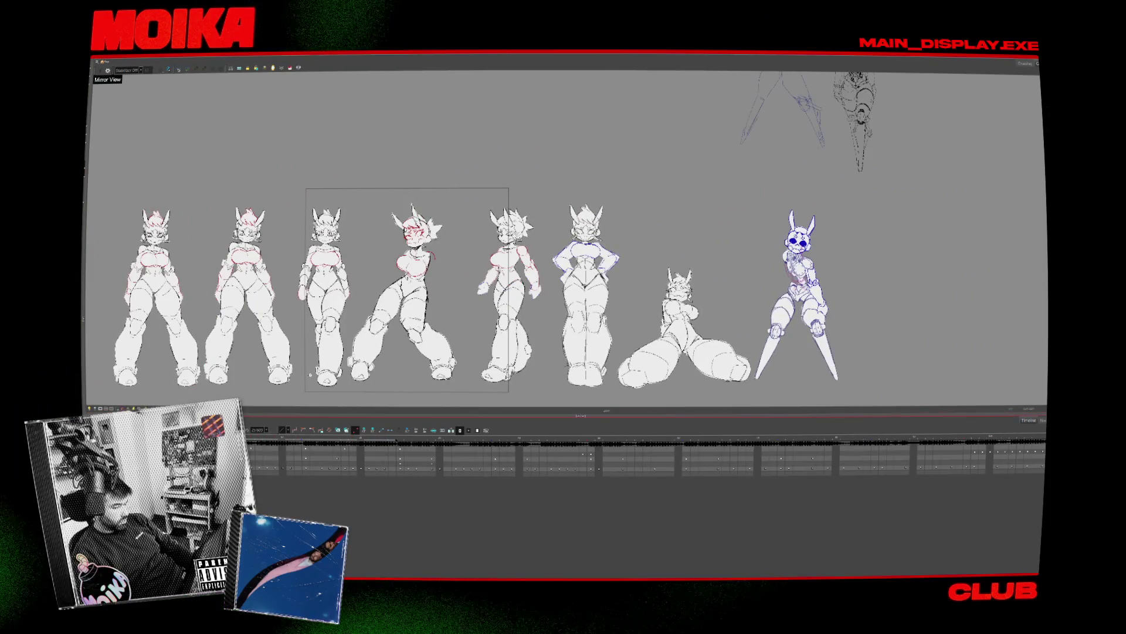
pyautogui.scroll(5, 402, 343)
pyautogui.scroll(2, 402, 343)
# Centre the chibi sketch in view and turn on Mirror View to check the drawings flipped
pyautogui.scroll(-3, 402, 317)
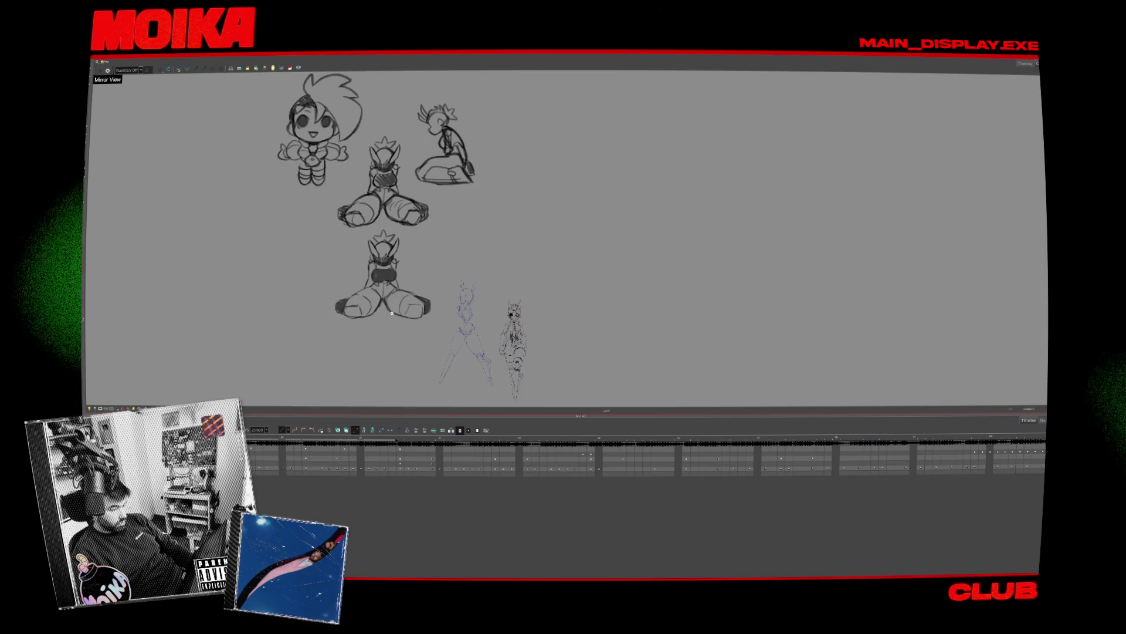
pyautogui.scroll(-1, 416, 301)
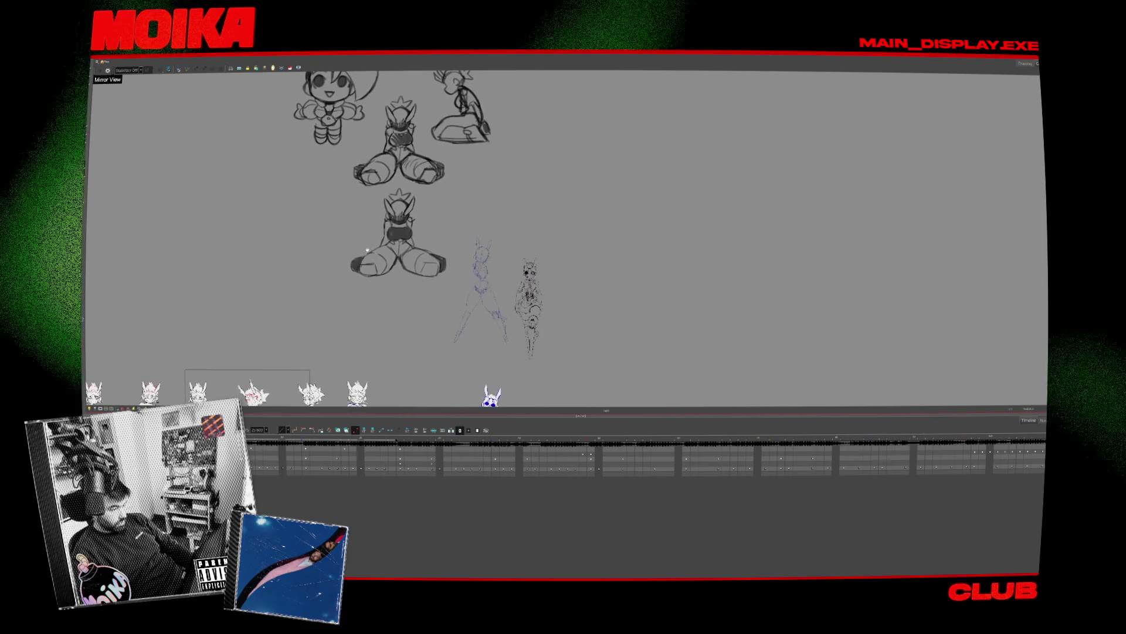
pyautogui.scroll(5, 354, 186)
pyautogui.scroll(-1, 364, 205)
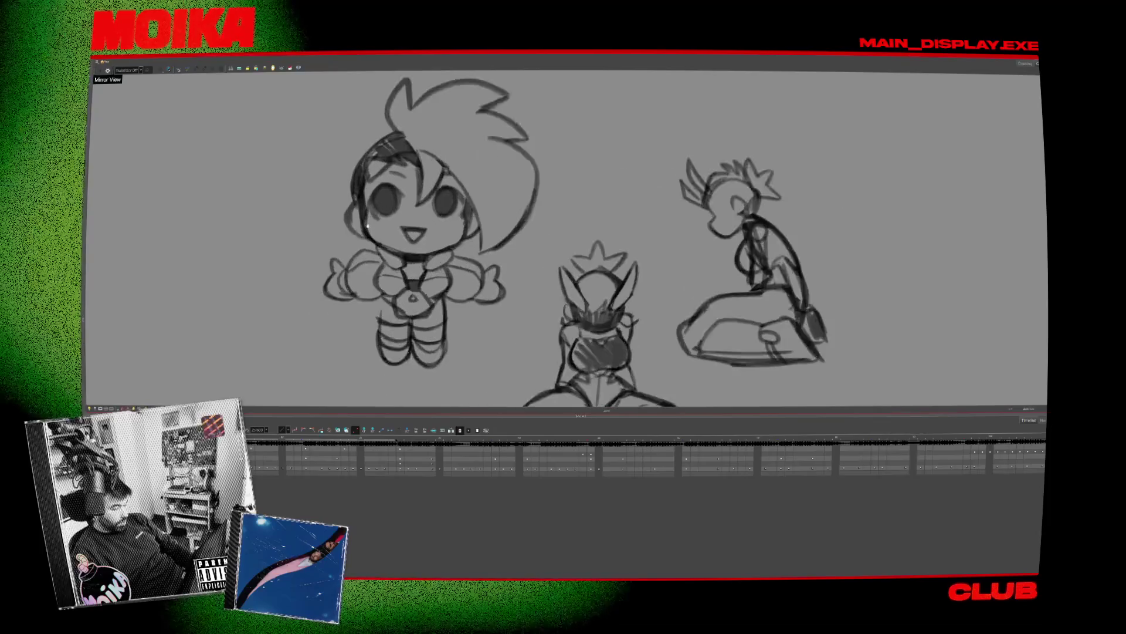
pyautogui.scroll(1, 376, 223)
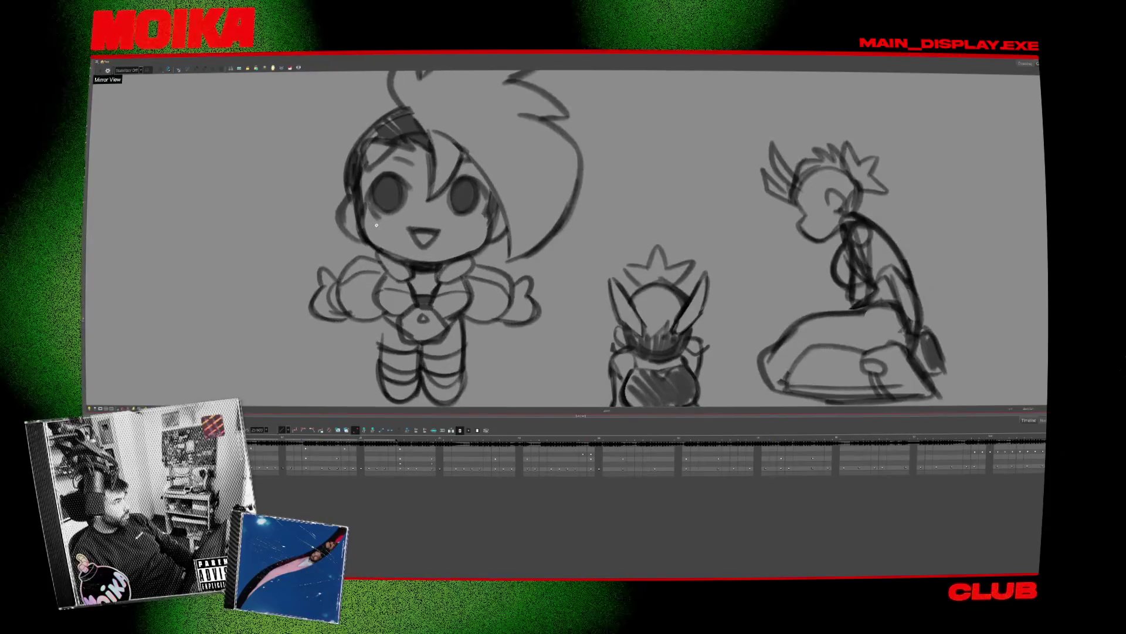
pyautogui.moveTo(376, 224); pyautogui.dragTo(420, 229)
pyautogui.scroll(-1, 420, 229)
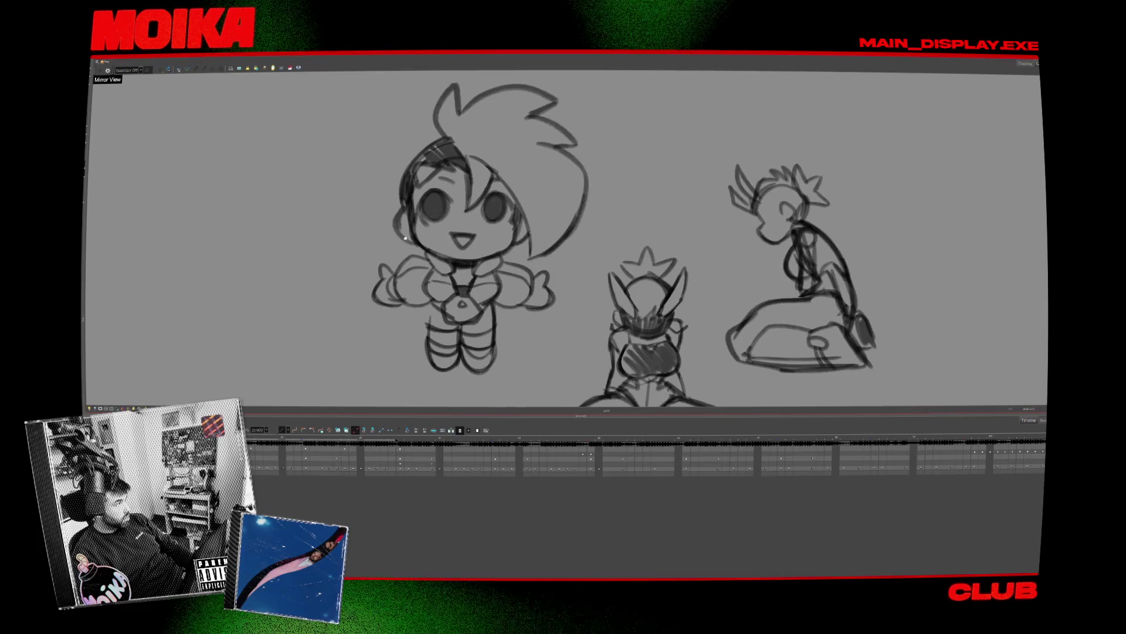
pyautogui.click(108, 70)
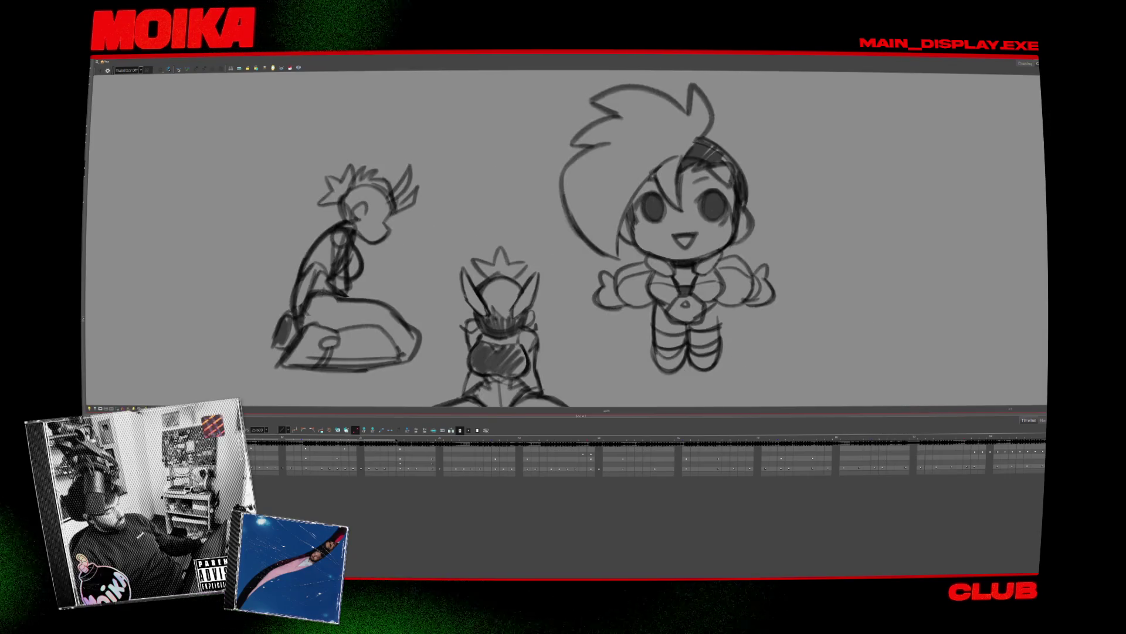
pyautogui.hscroll(2, 281, 400)
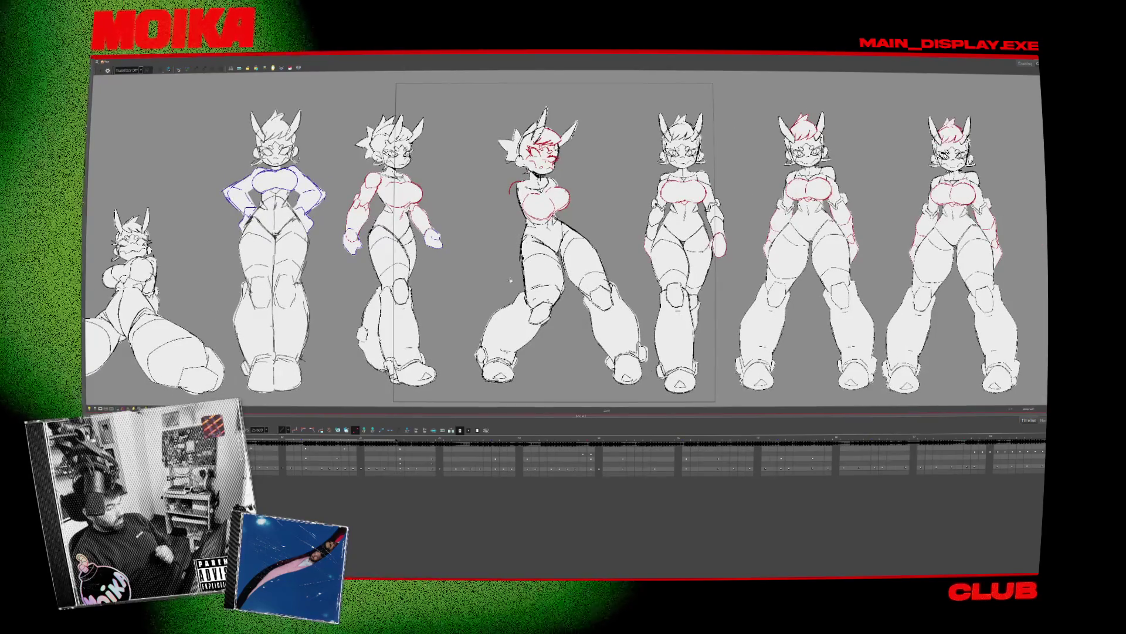
# Show the rough pose drawing in the centre slot, close Layer Properties and collapse the timeline rows
pyautogui.hscroll(4, 564, 246)
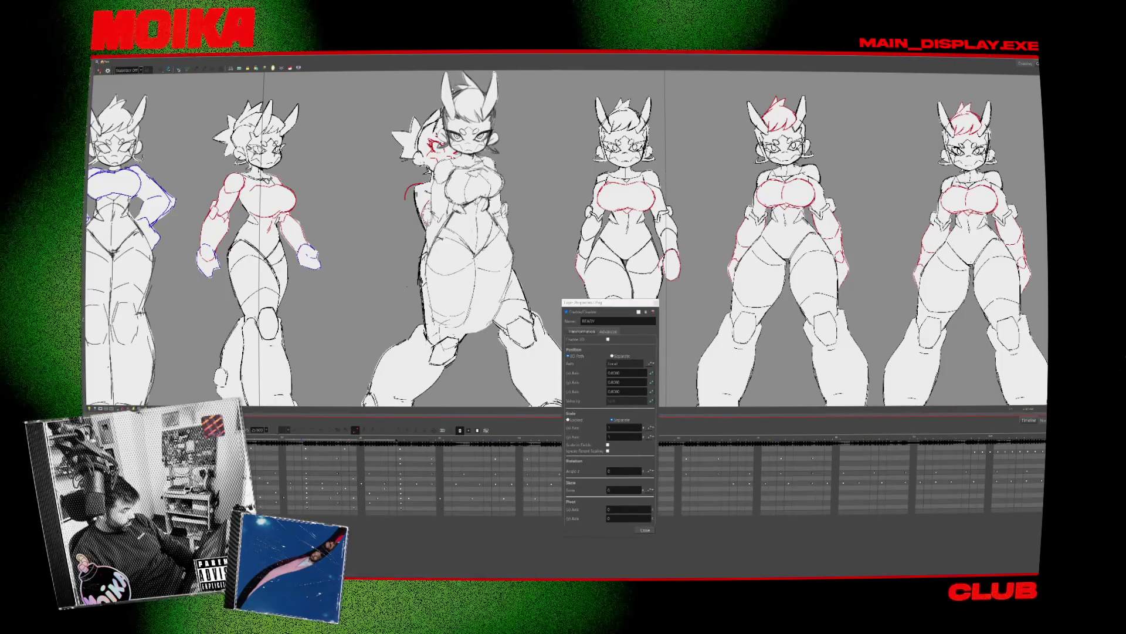
pyautogui.press('.')
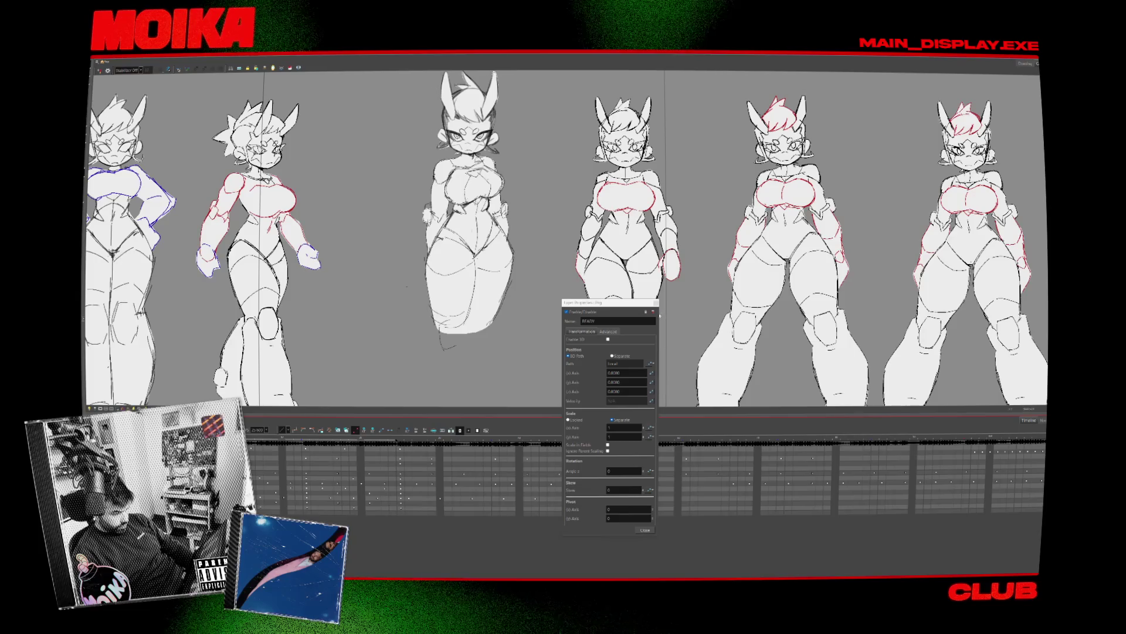
pyautogui.click(655, 302)
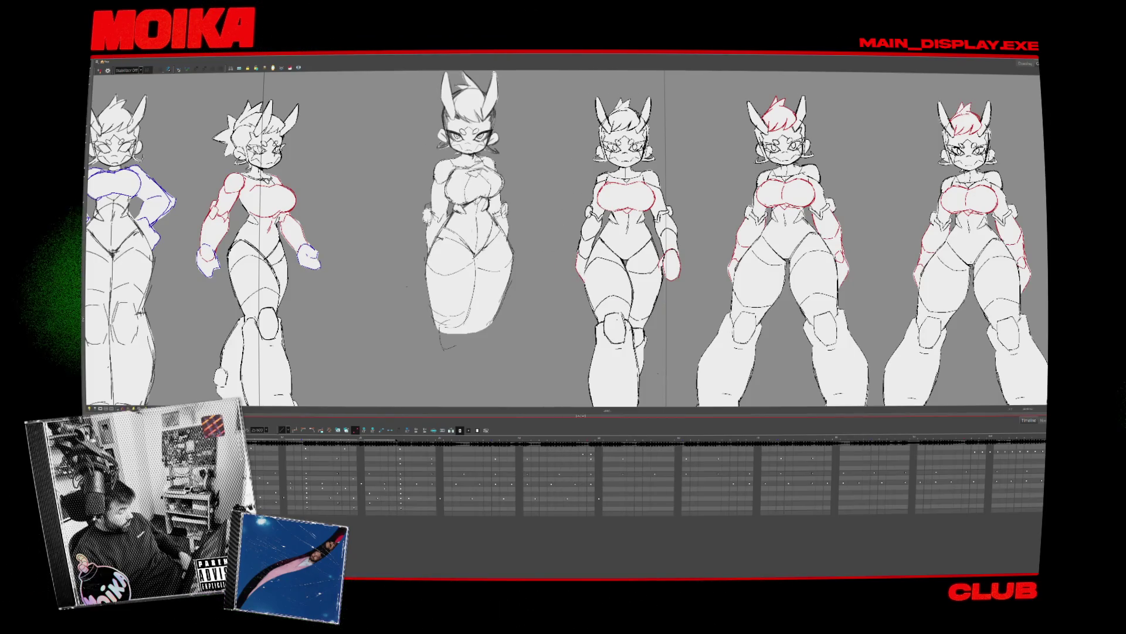
pyautogui.click(639, 462)
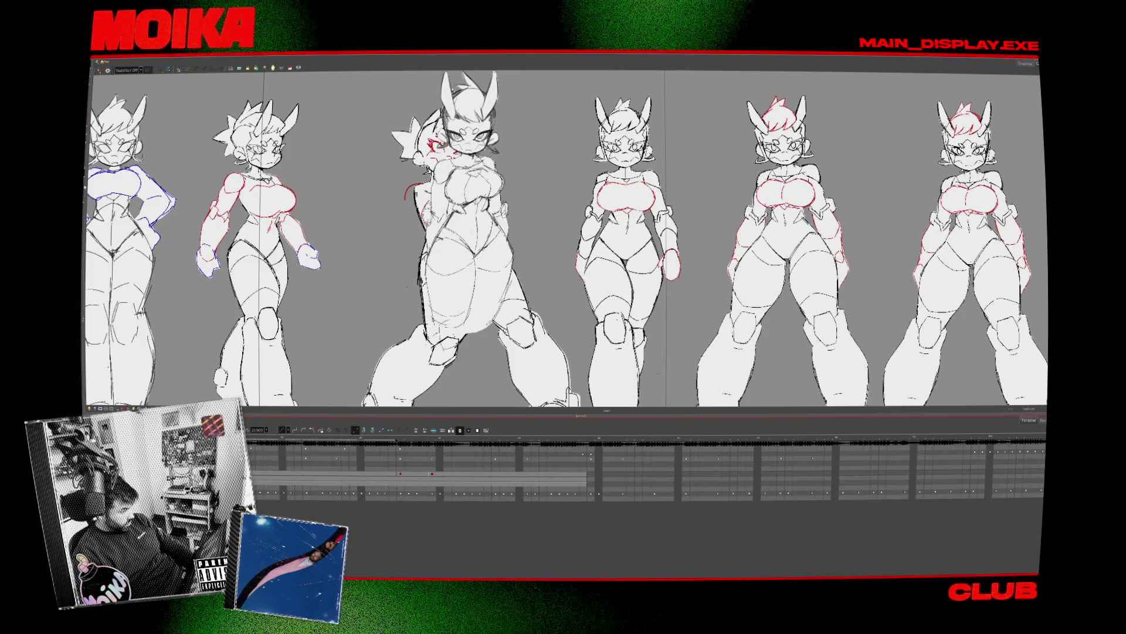
# Select the whole rough sketch and move it into the lineup's central gap
pyautogui.hotkey('ctrl', 'a')
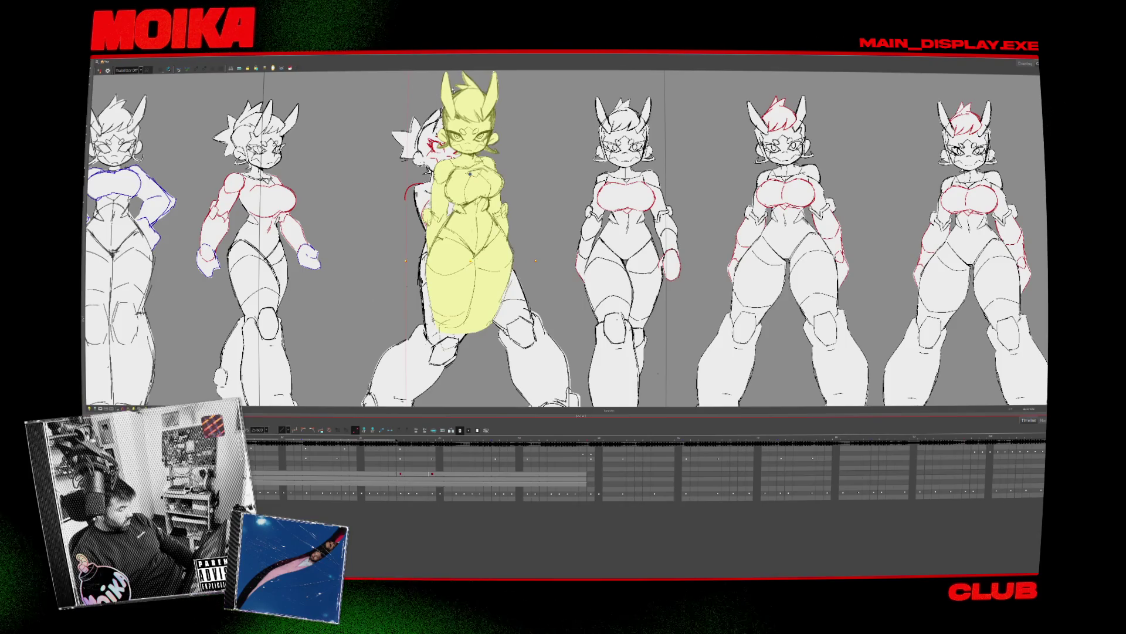
pyautogui.moveTo(534, 351); pyautogui.dragTo(367, 374)
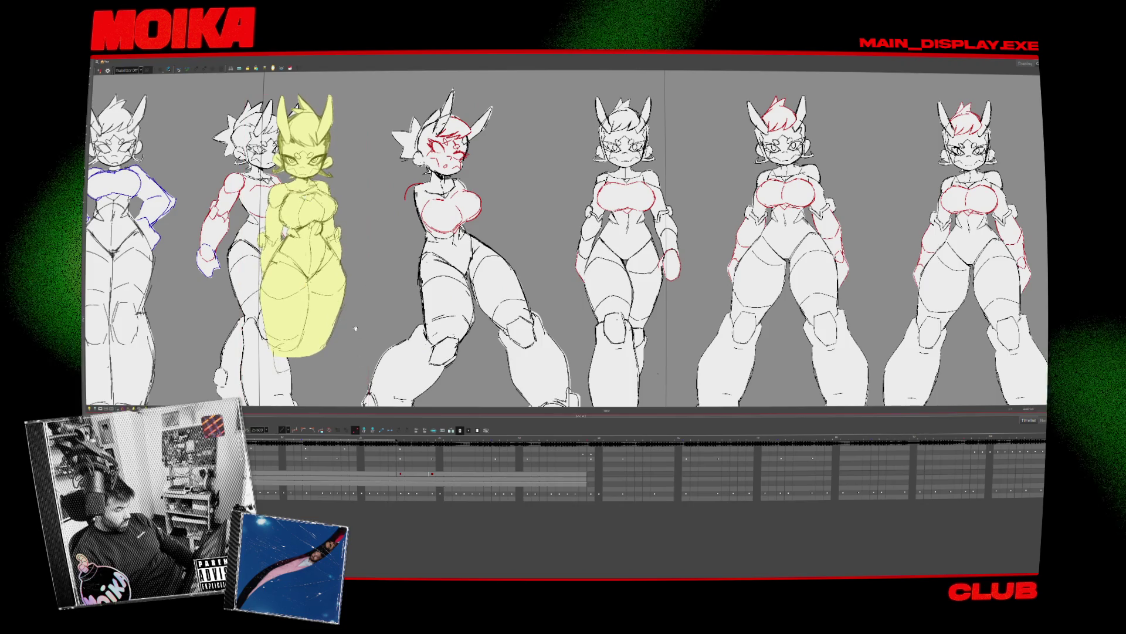
pyautogui.scroll(-3, 367, 374)
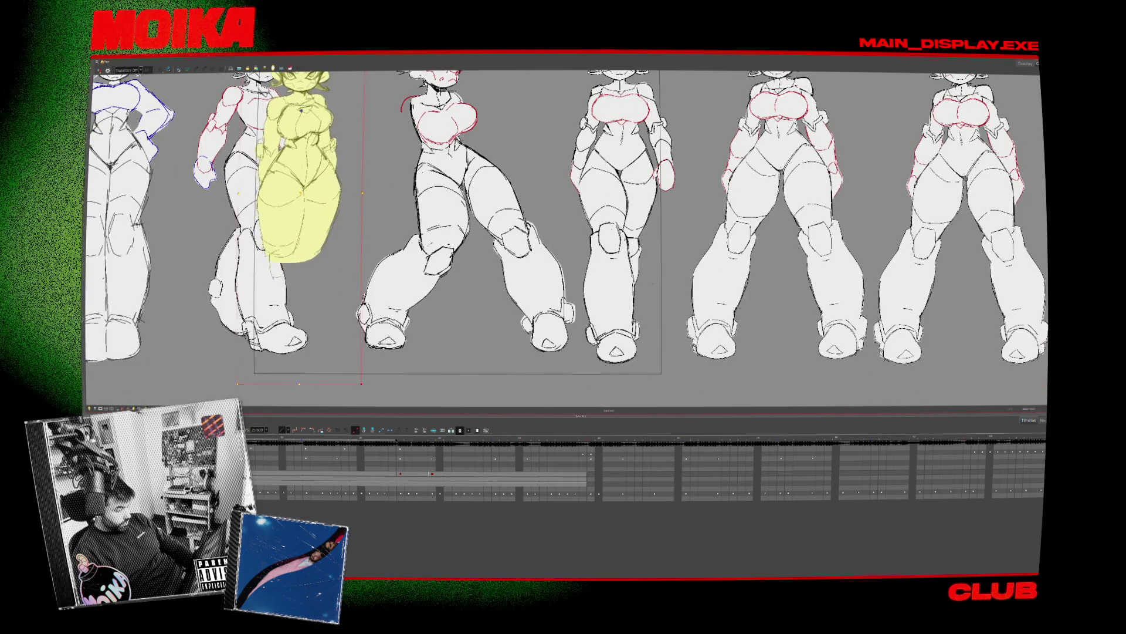
pyautogui.scroll(3, 332, 325)
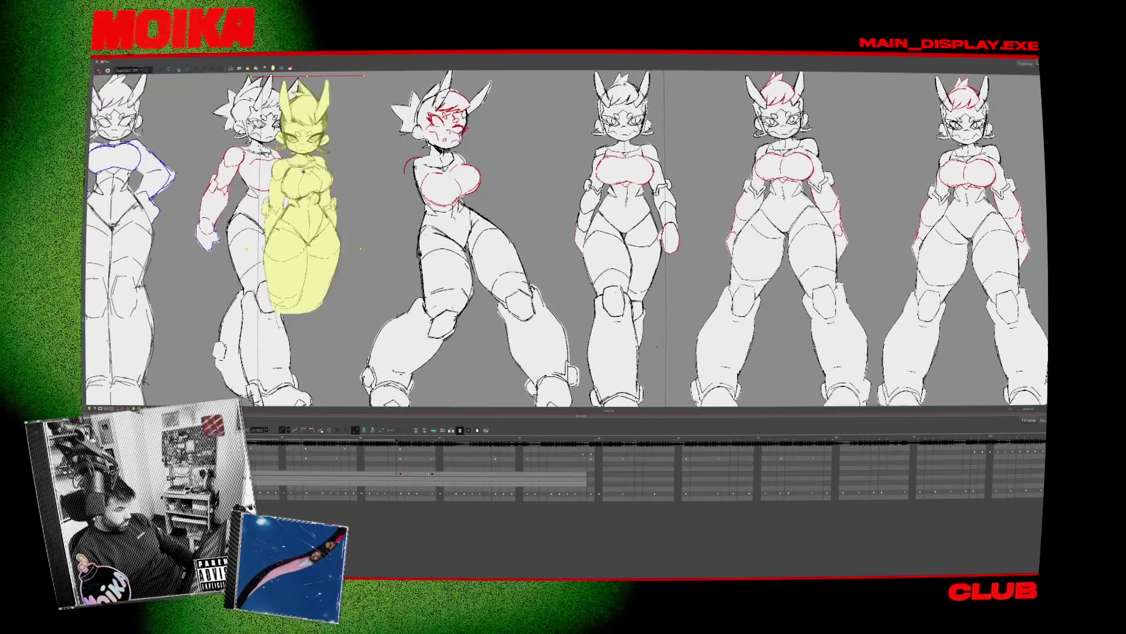
pyautogui.scroll(2, 369, 125)
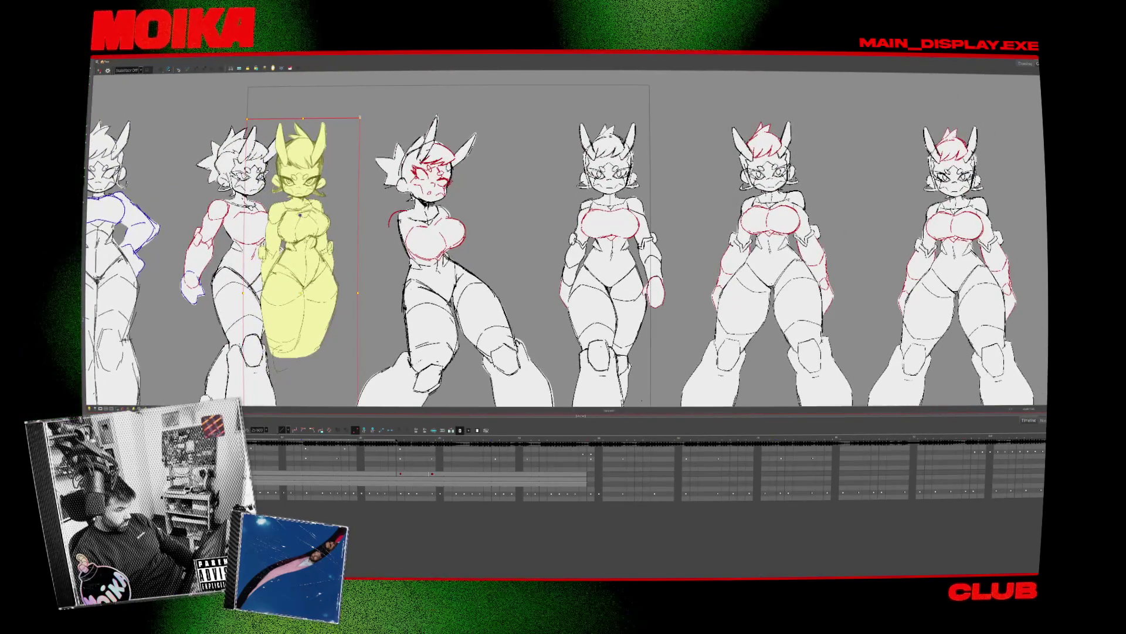
pyautogui.moveTo(299, 234)
pyautogui.mouseDown()
pyautogui.moveTo(443, 233)
pyautogui.moveTo(437, 223)
pyautogui.mouseUp()
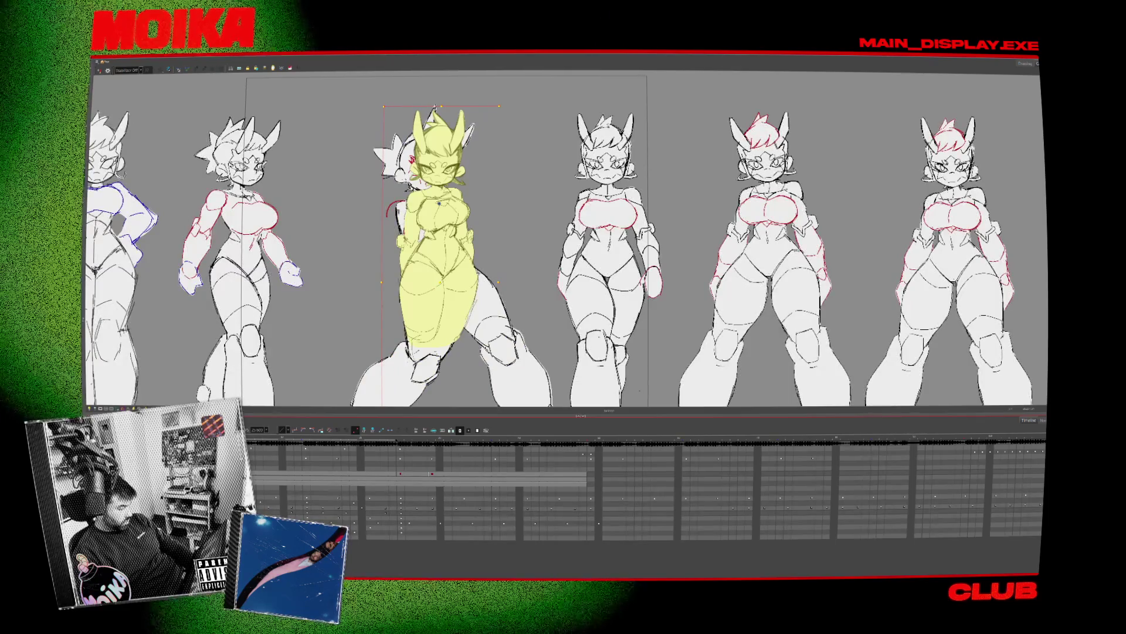
# Hide the spiky-haired figure under the sketch, deselect, check mirrored, and restore the side panels
pyautogui.press('.')
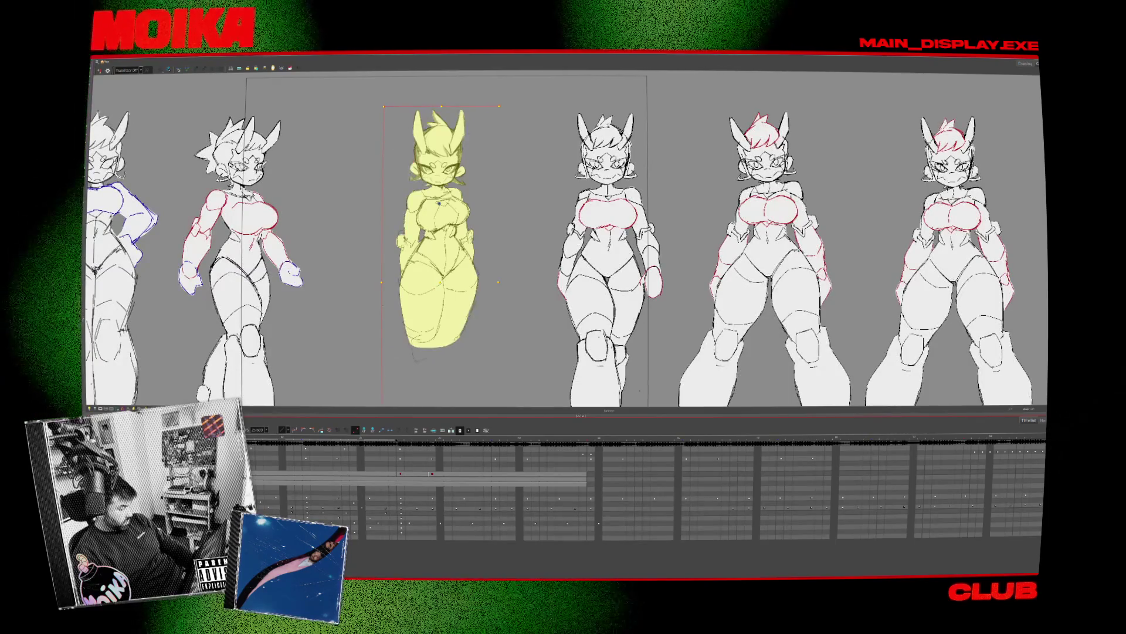
pyautogui.press('.')
pyautogui.press('.')
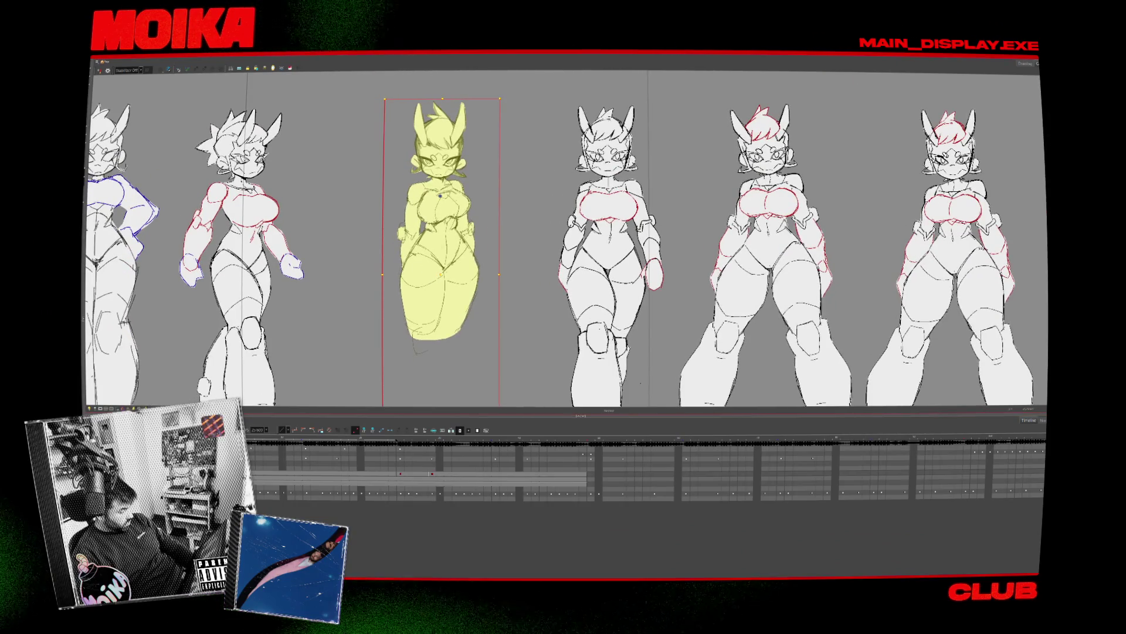
pyautogui.press('.')
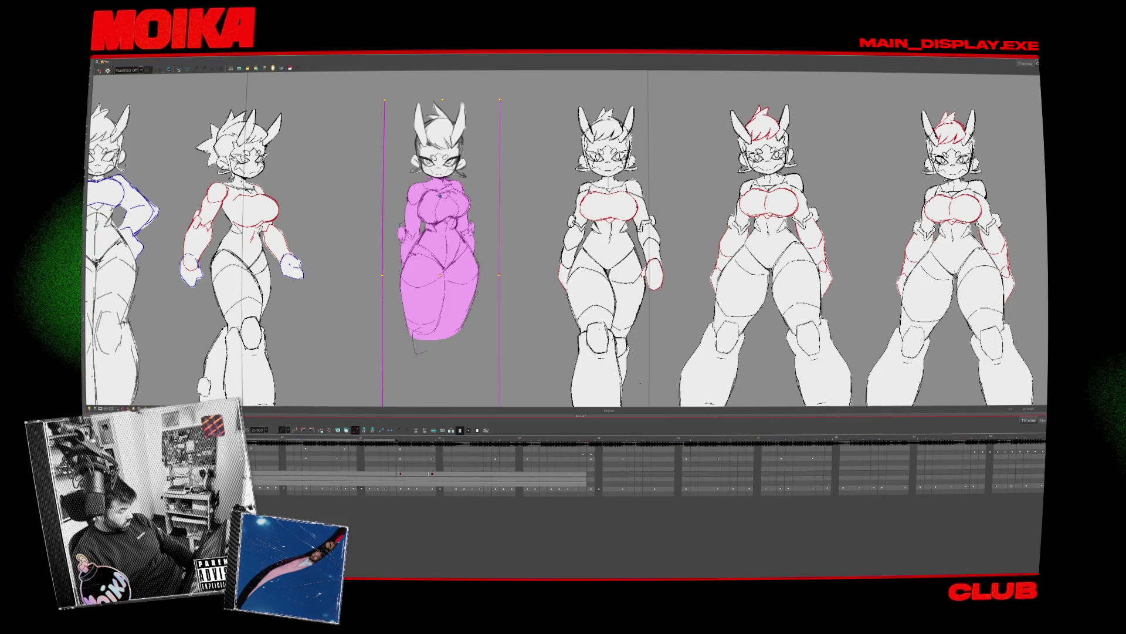
pyautogui.press('Escape')
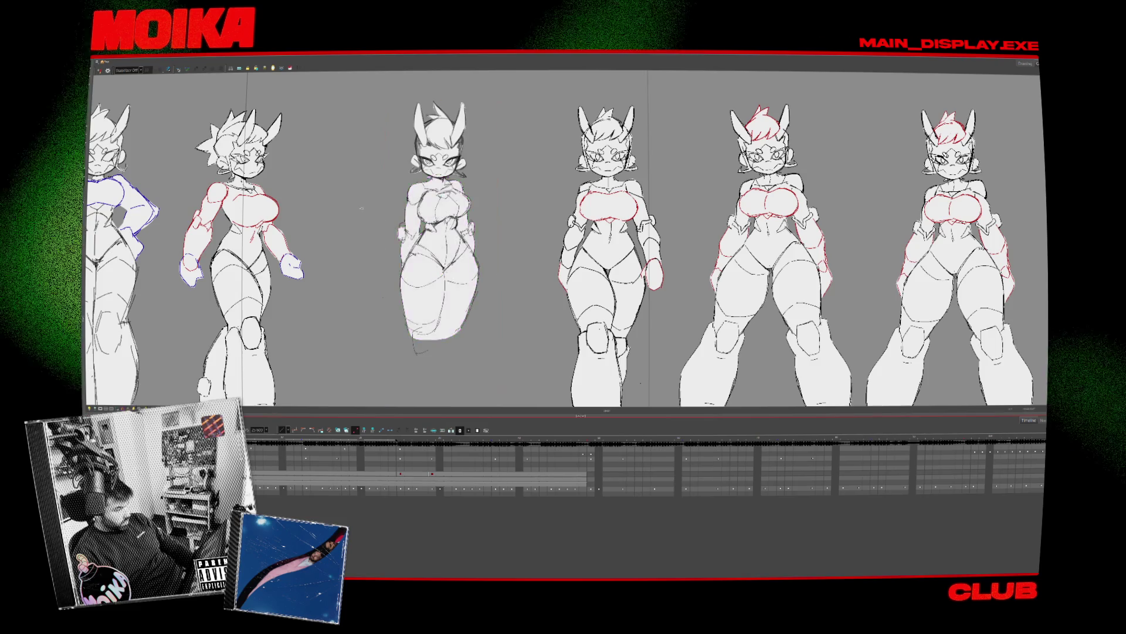
pyautogui.scroll(-3, 470, 345)
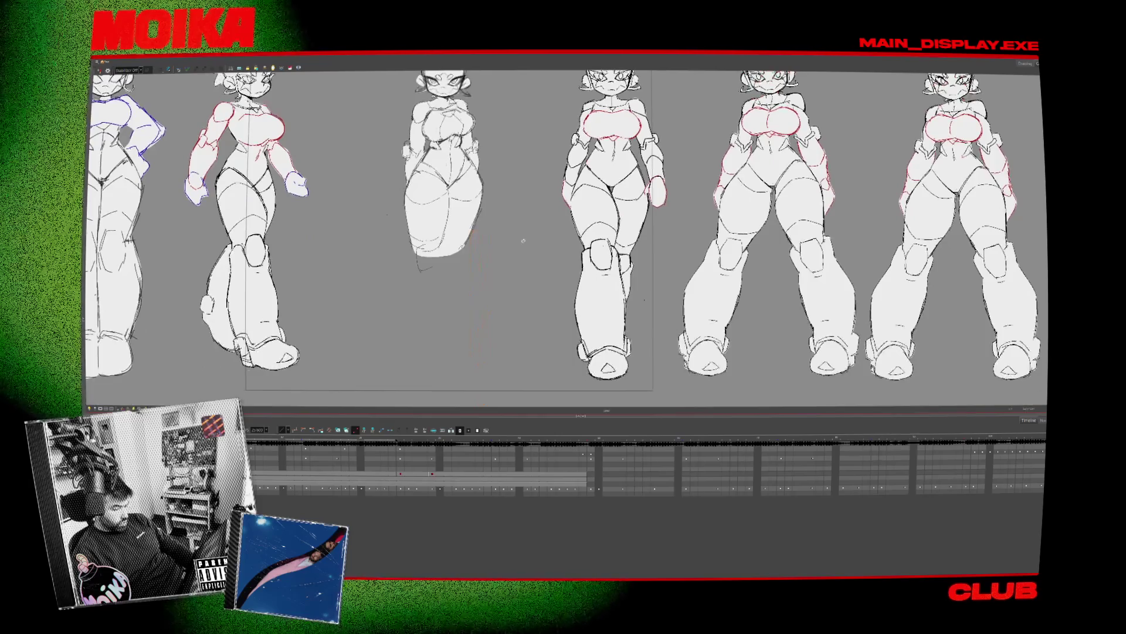
pyautogui.hotkey('ctrl', 'a')
pyautogui.press('Escape')
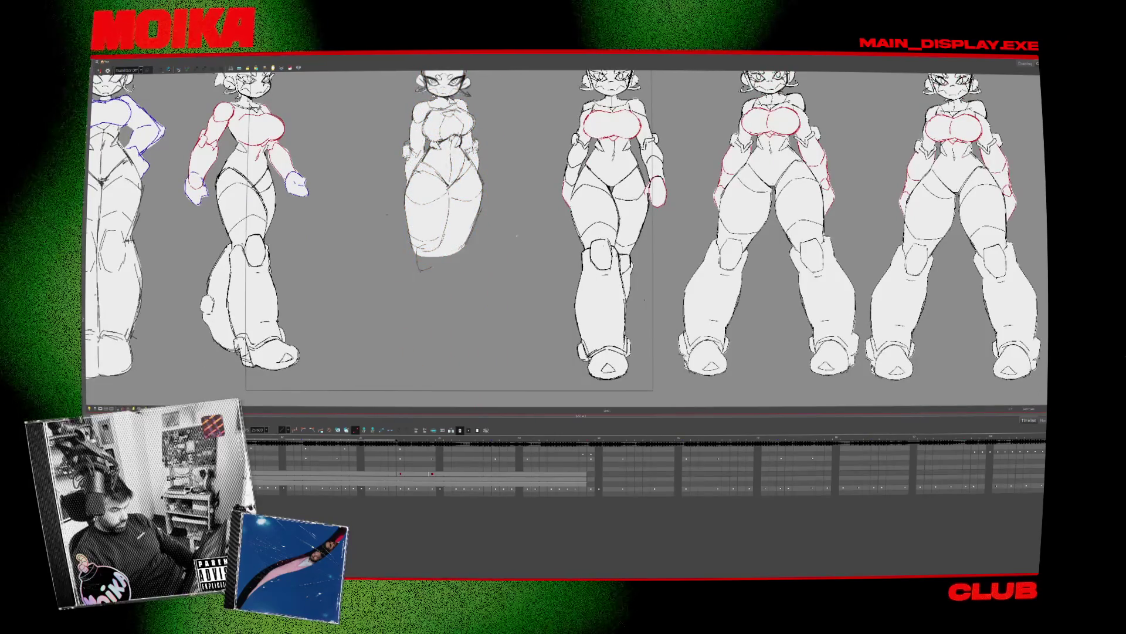
pyautogui.press('h')
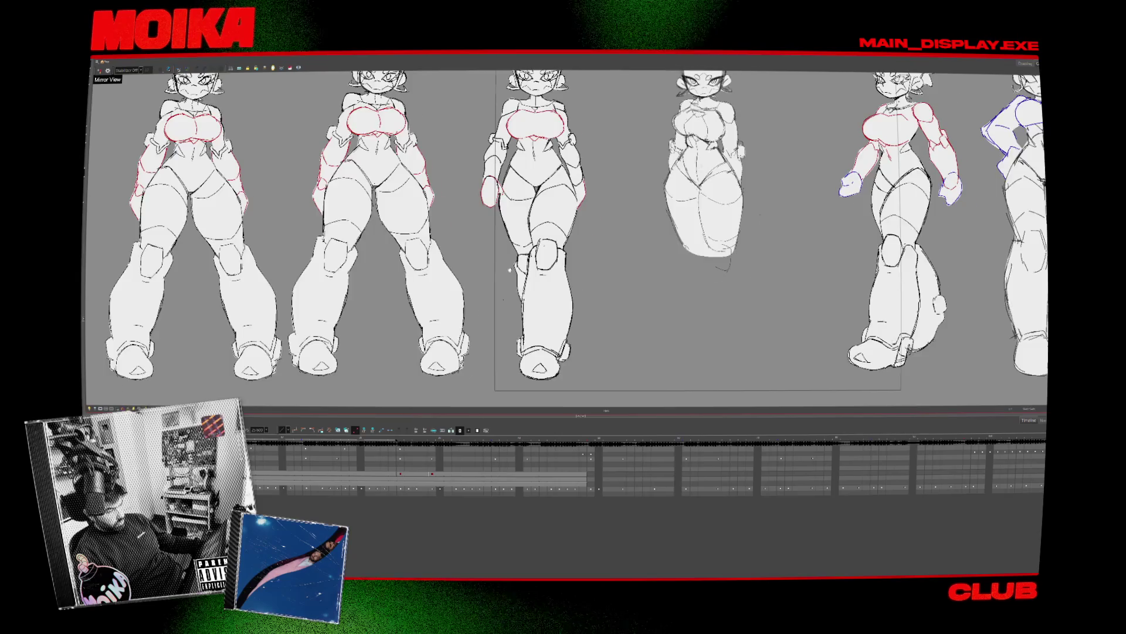
pyautogui.press('h')
pyautogui.scroll(2, 477, 278)
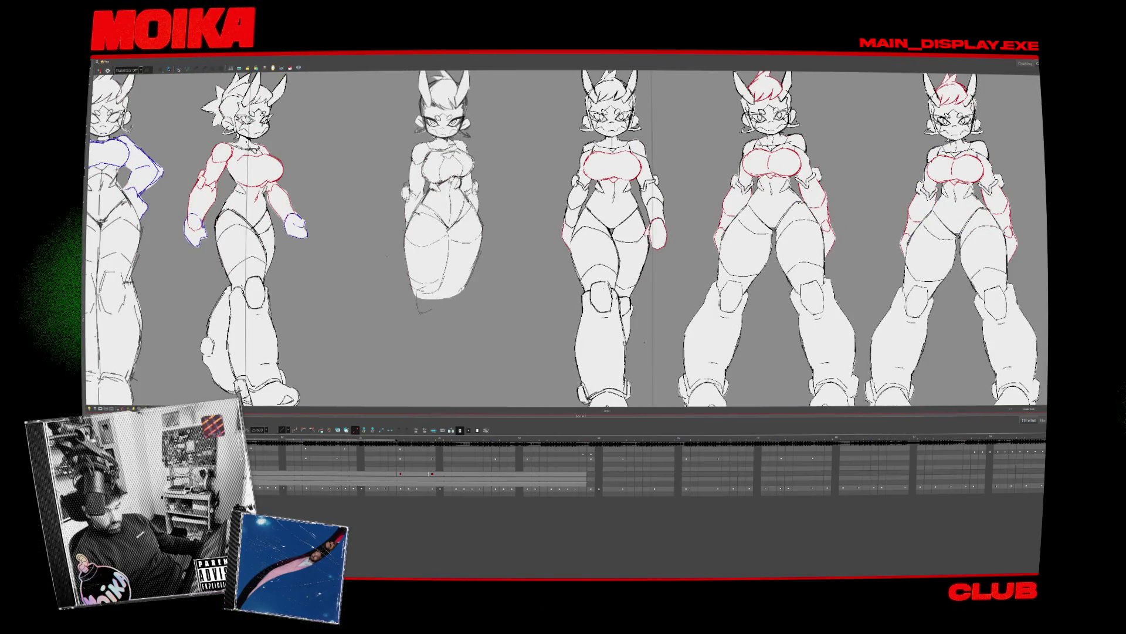
pyautogui.press('`')
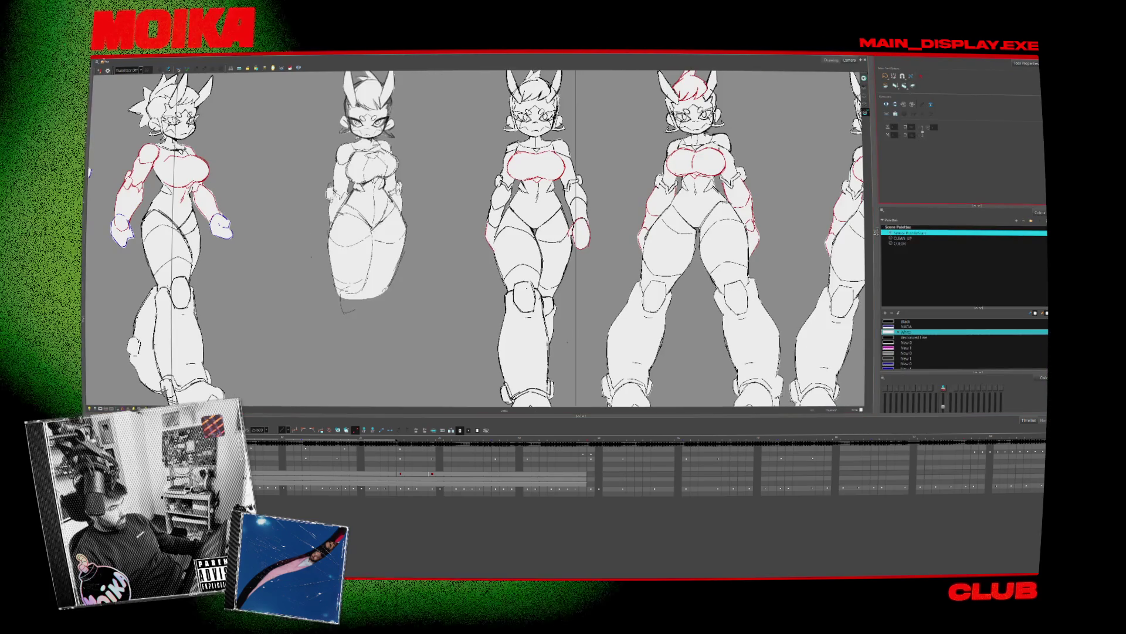
# Frame the three middle figures with the rough pose in the centre
pyautogui.moveTo(230, 134); pyautogui.dragTo(284, 176)
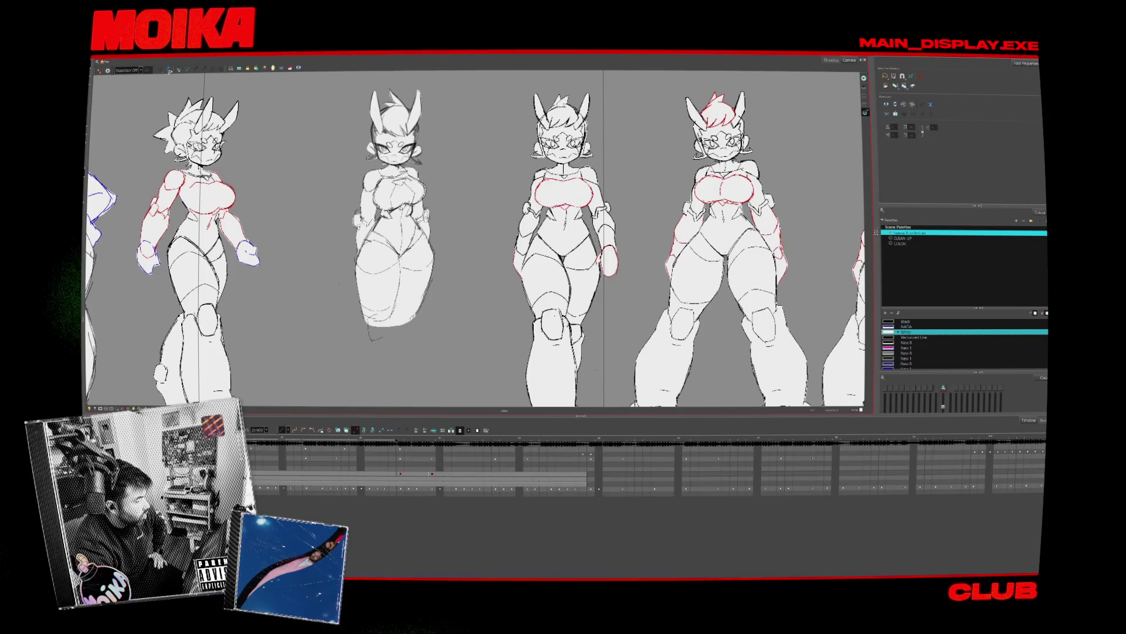
pyautogui.scroll(2, 457, 214)
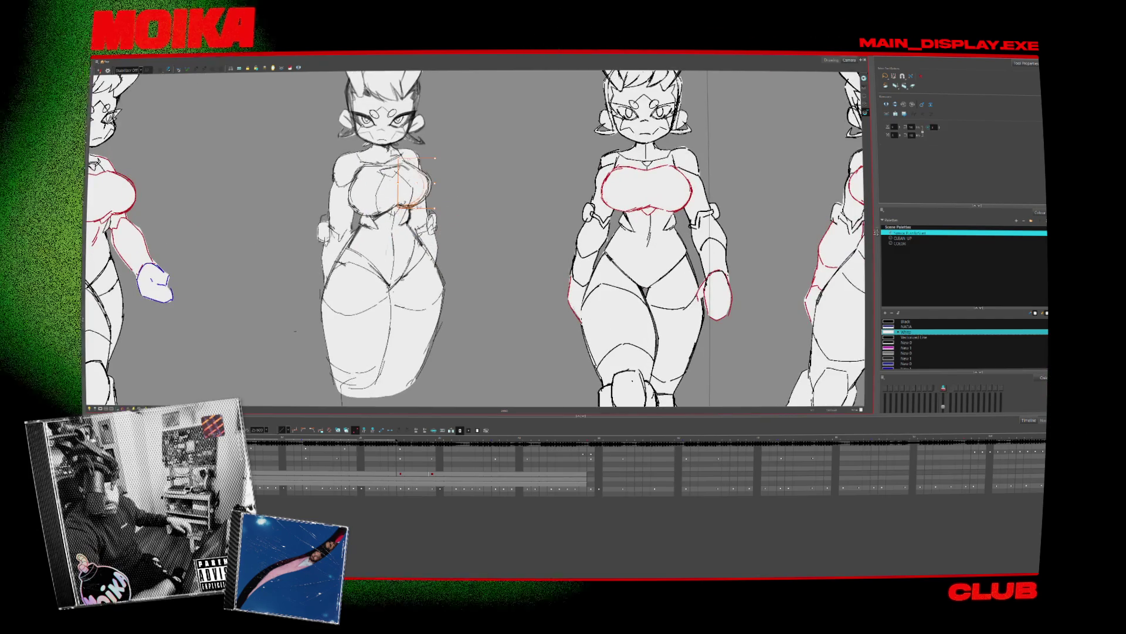
pyautogui.moveTo(819, 106); pyautogui.dragTo(913, 152)
# Ready the Brush tool with a pencil-style preset in colour New 1, checking the pose mirrored
pyautogui.hotkey('alt', 'b')
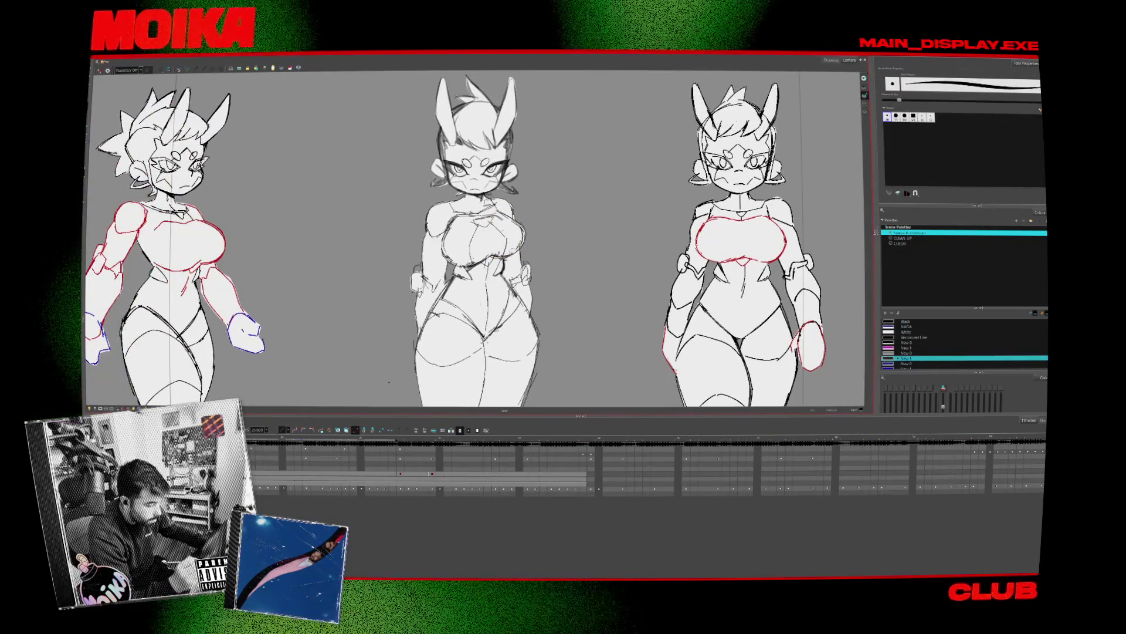
pyautogui.press('4')
pyautogui.press('v')
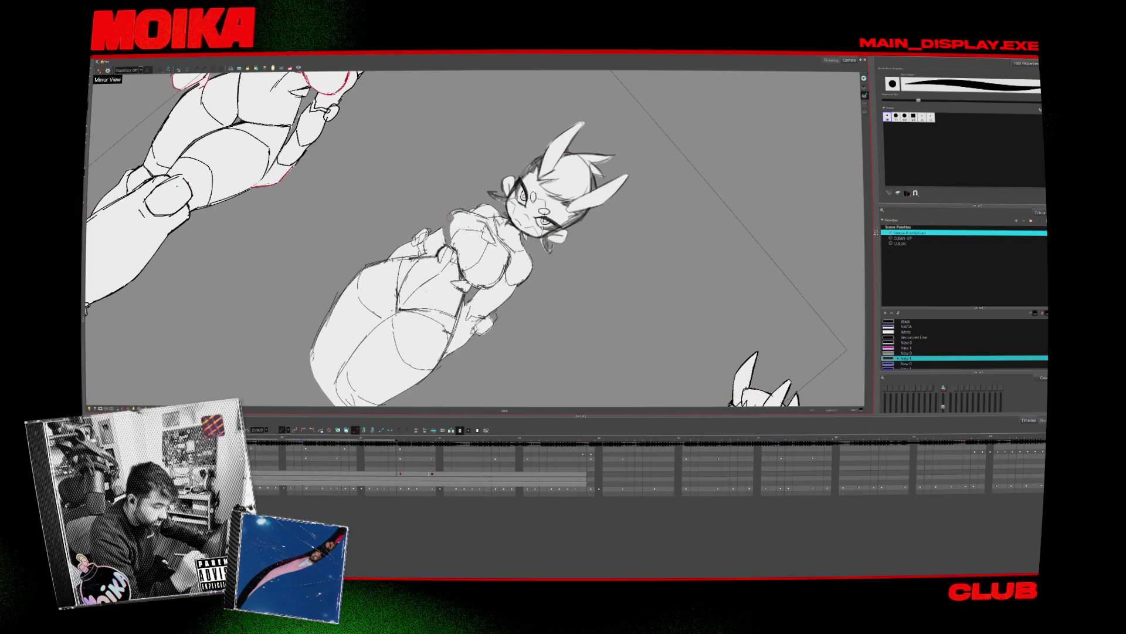
pyautogui.hotkey('alt', '/')
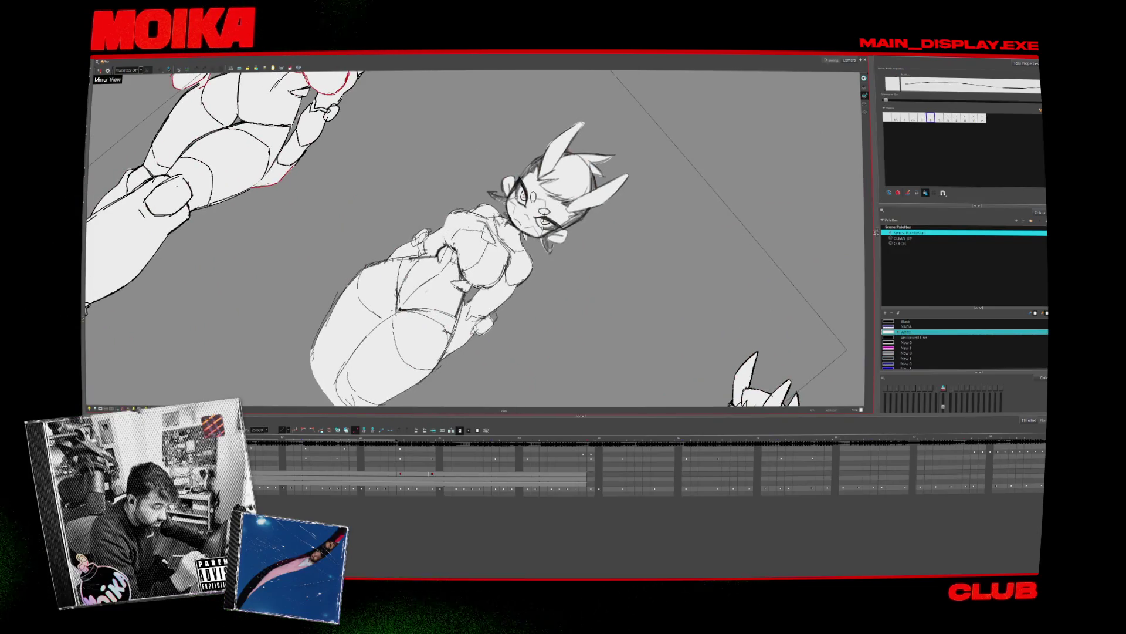
pyautogui.hotkey('alt', 'b')
pyautogui.hotkey('alt', '/')
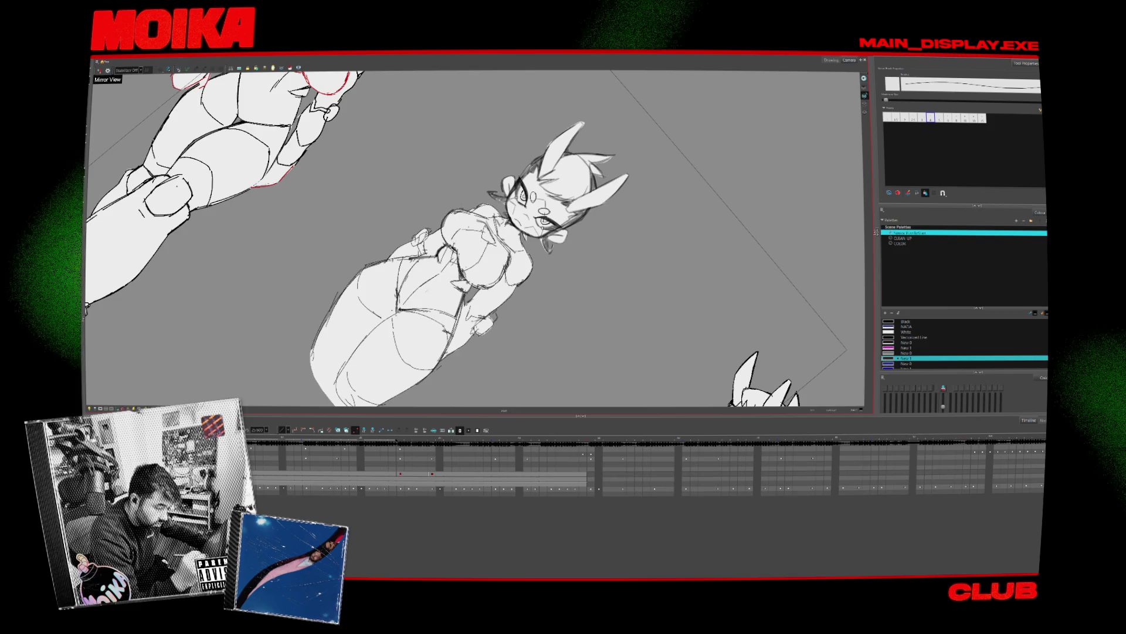
pyautogui.hotkey('shift', 'm')
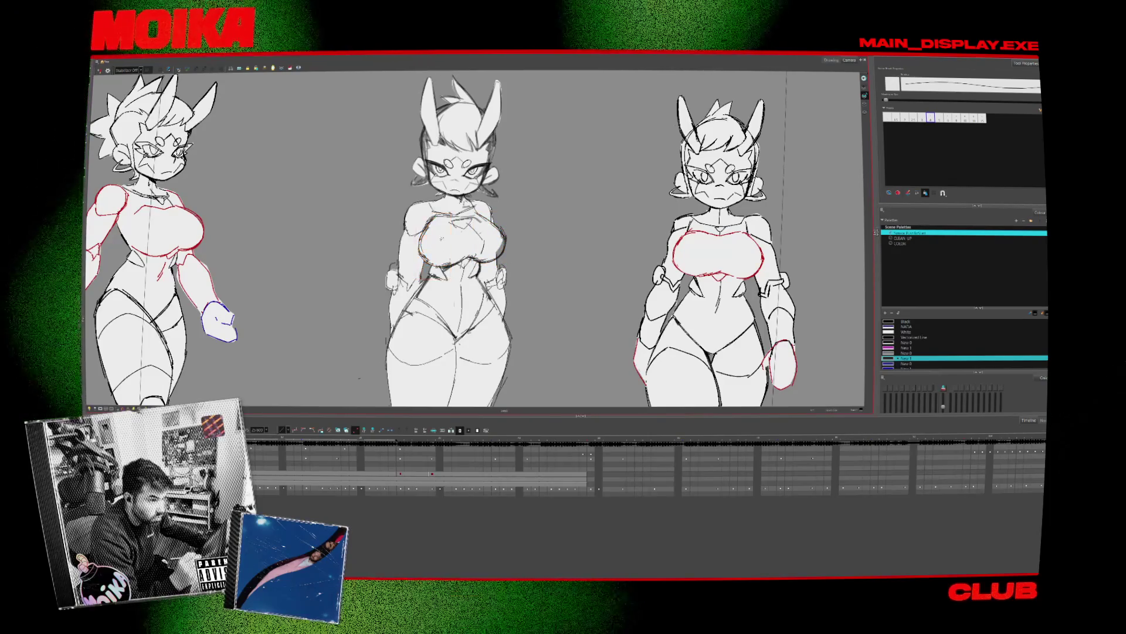
# Add a curved stroke on the rough pose's chest, checking it in mirrored view
pyautogui.hotkey('ctrl', 'v')
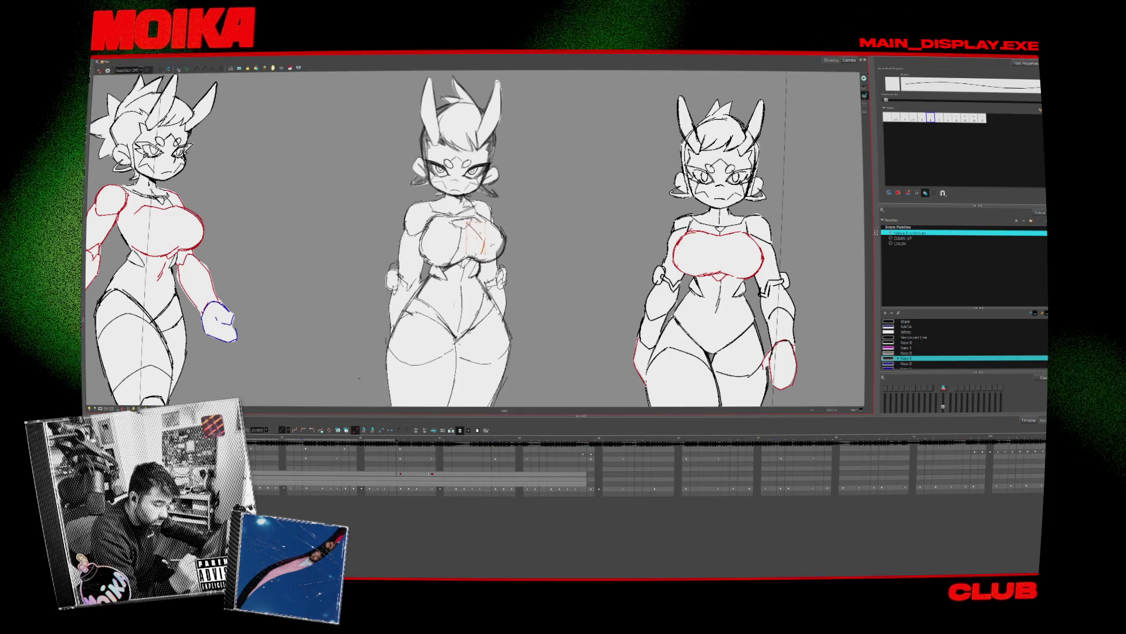
pyautogui.press('4')
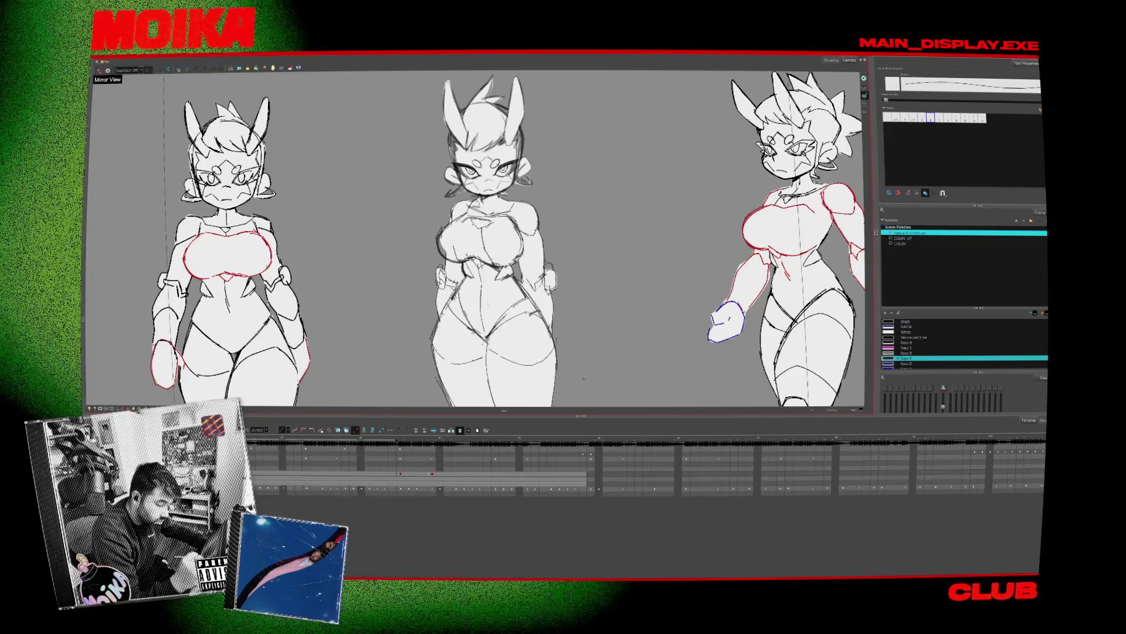
pyautogui.press('4')
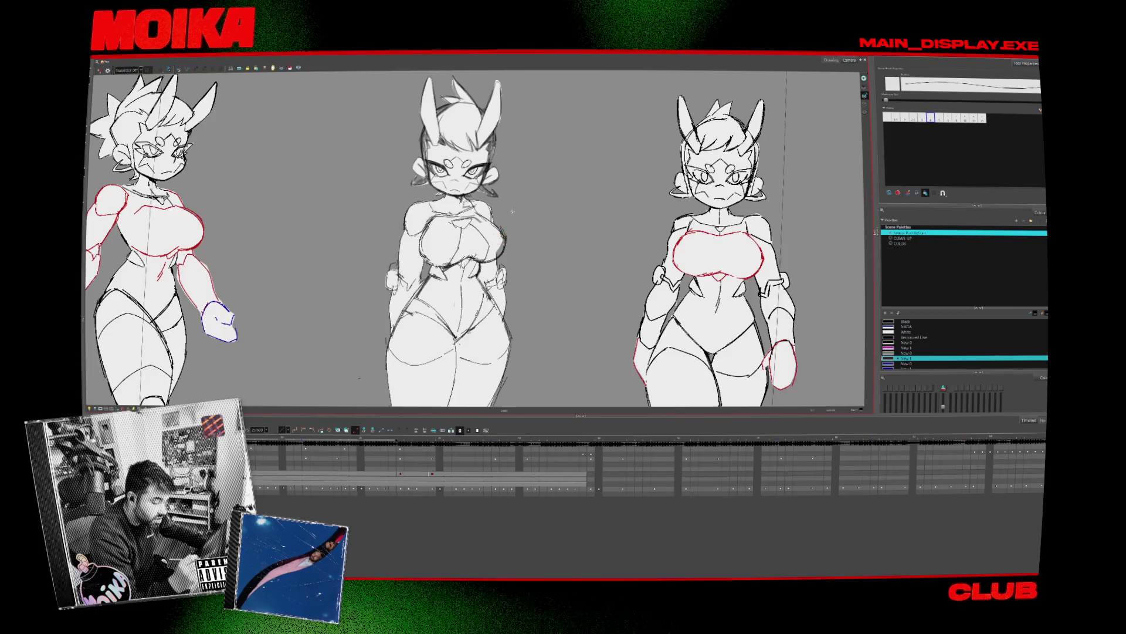
pyautogui.press('4')
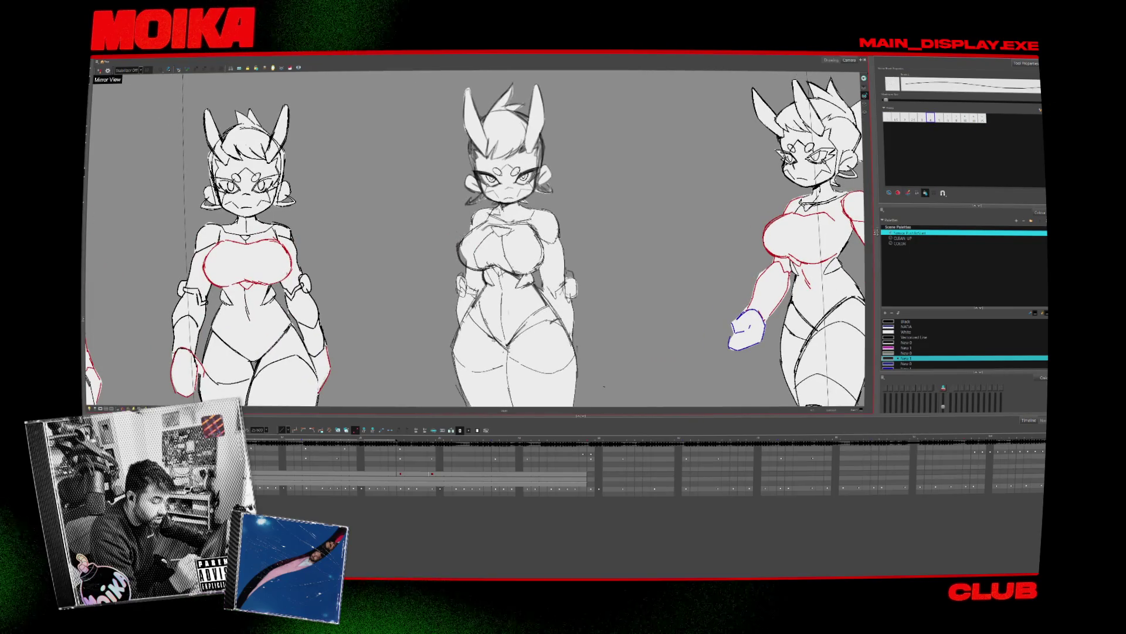
pyautogui.press('4')
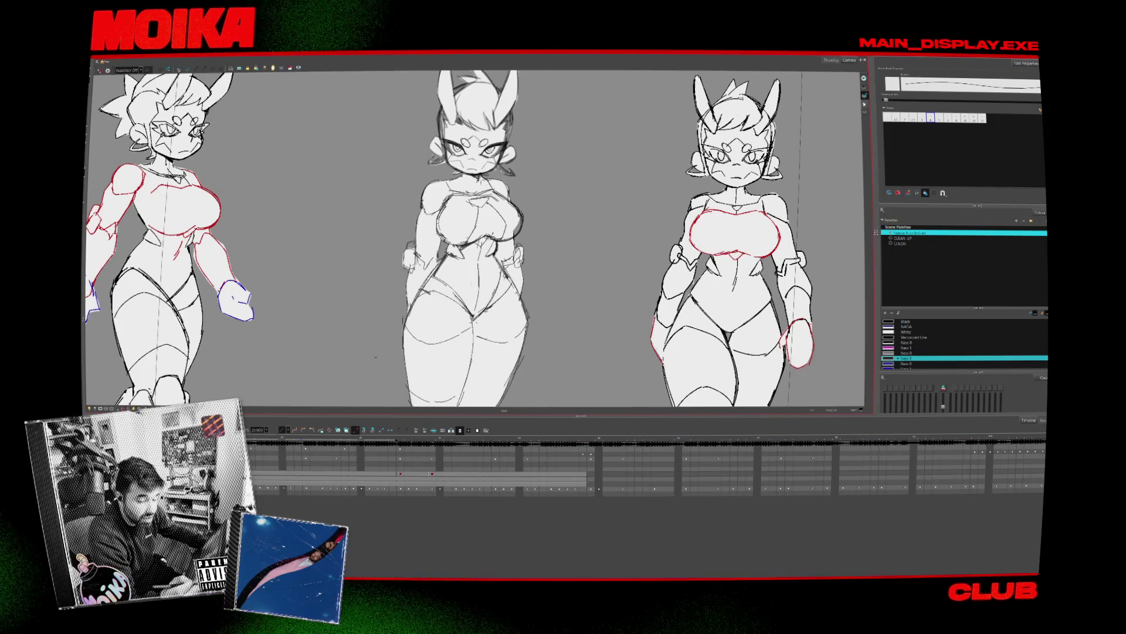
# Reselect the brush and pick the New 1 swatch as the drawing colour
pyautogui.click(906, 331)
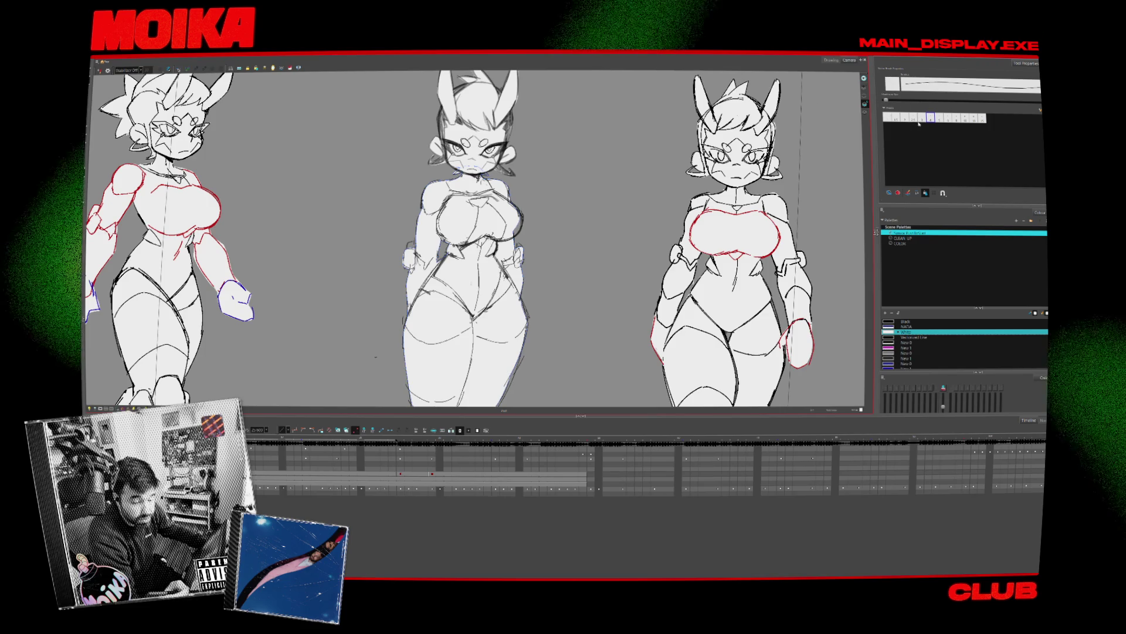
pyautogui.click(906, 327)
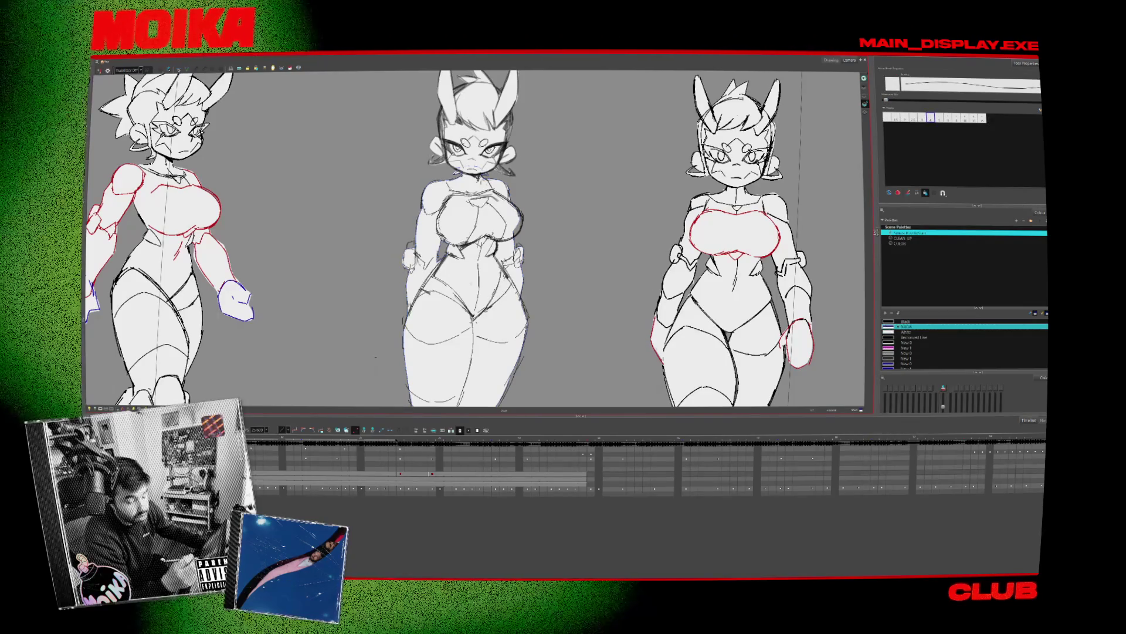
pyautogui.press('space')
pyautogui.click(865, 105)
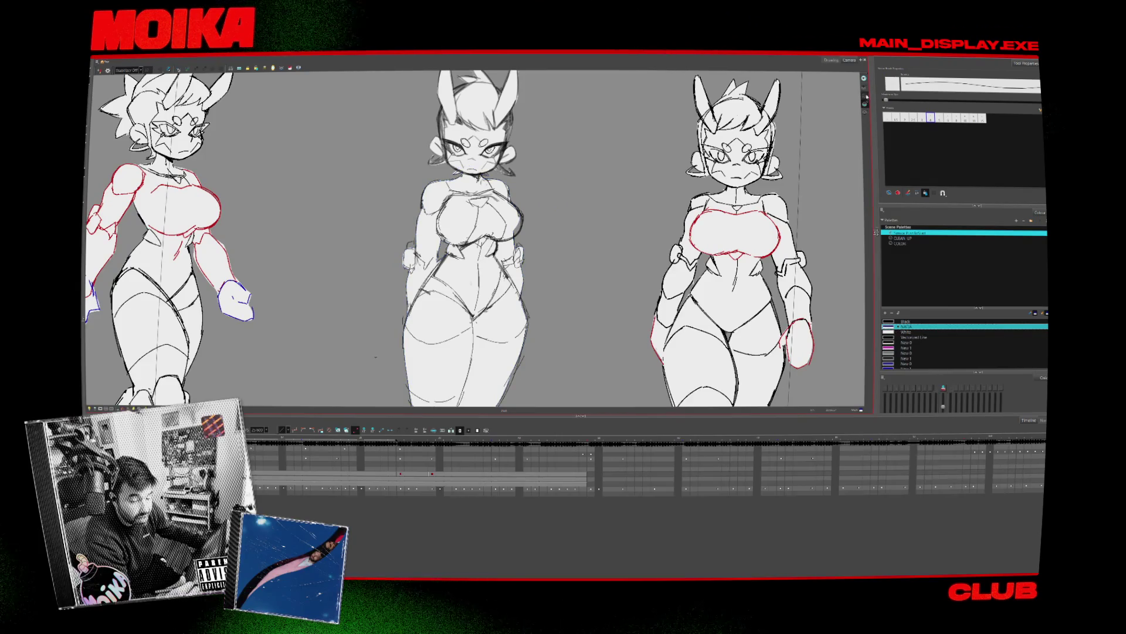
pyautogui.click(907, 358)
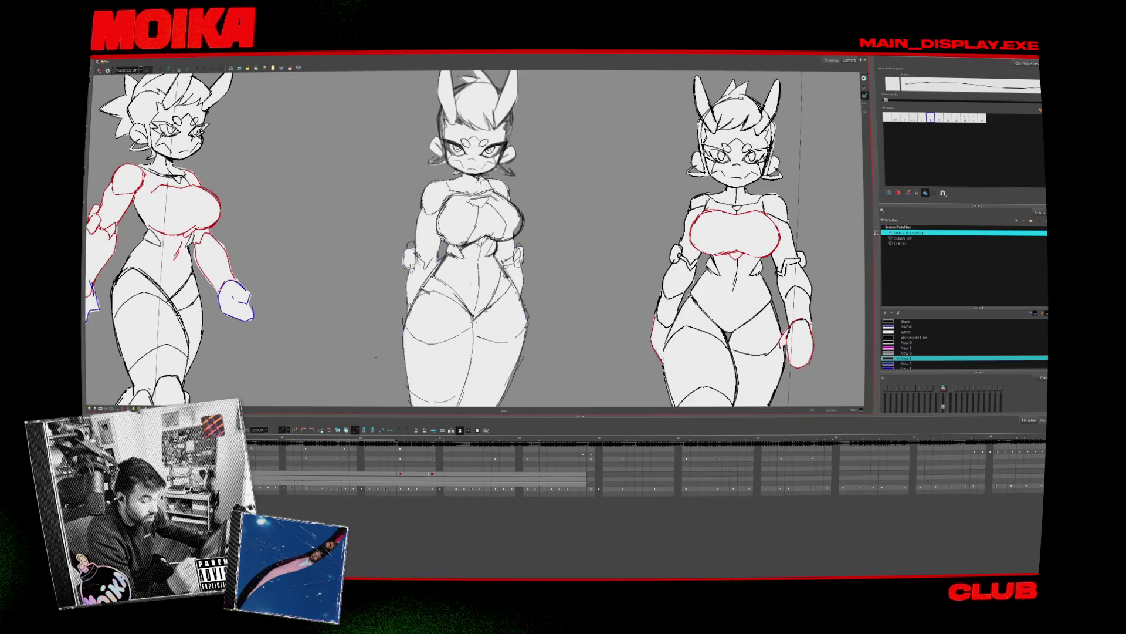
pyautogui.moveTo(395, 258); pyautogui.dragTo(407, 271)
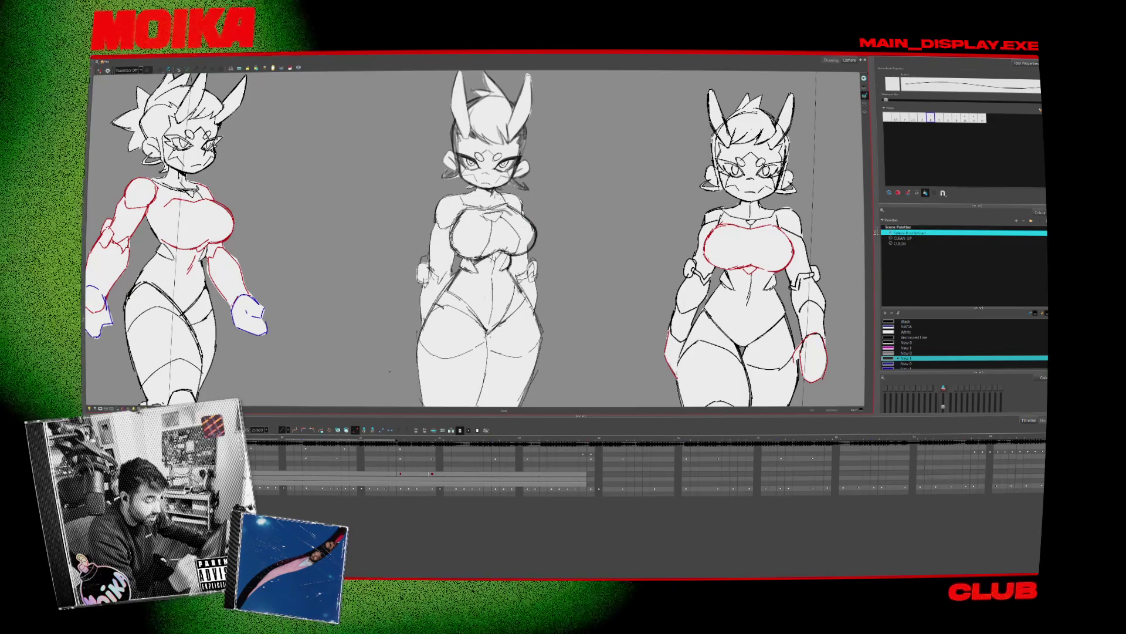
# Step through the pose drawings, then zoom out to the whole lineup and back in
pyautogui.press('.')
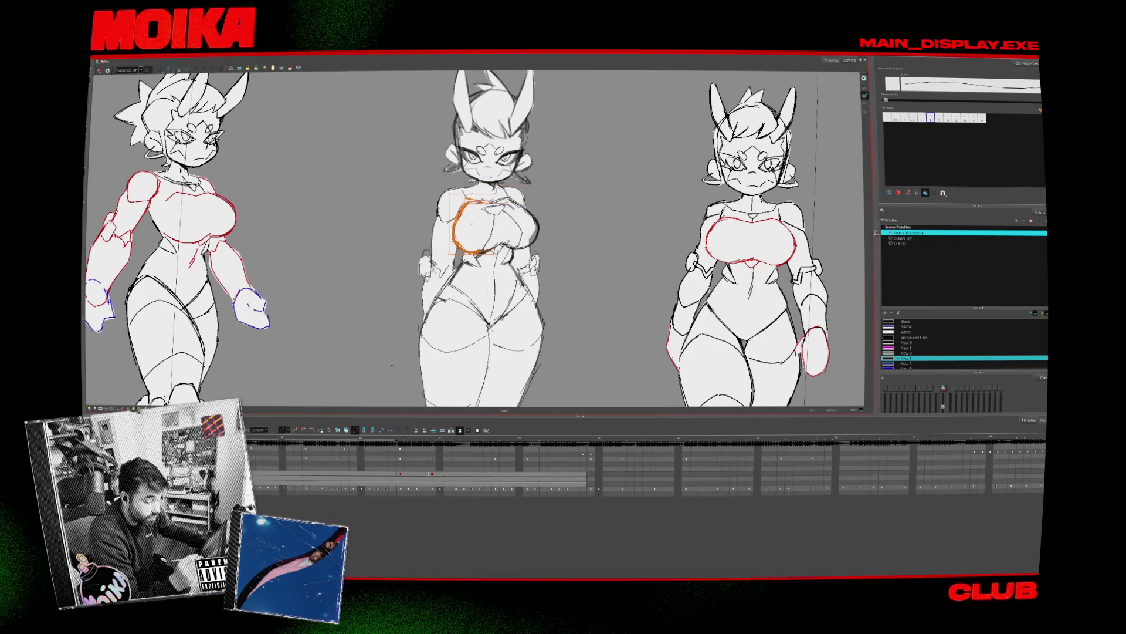
pyautogui.press('.')
pyautogui.press('.')
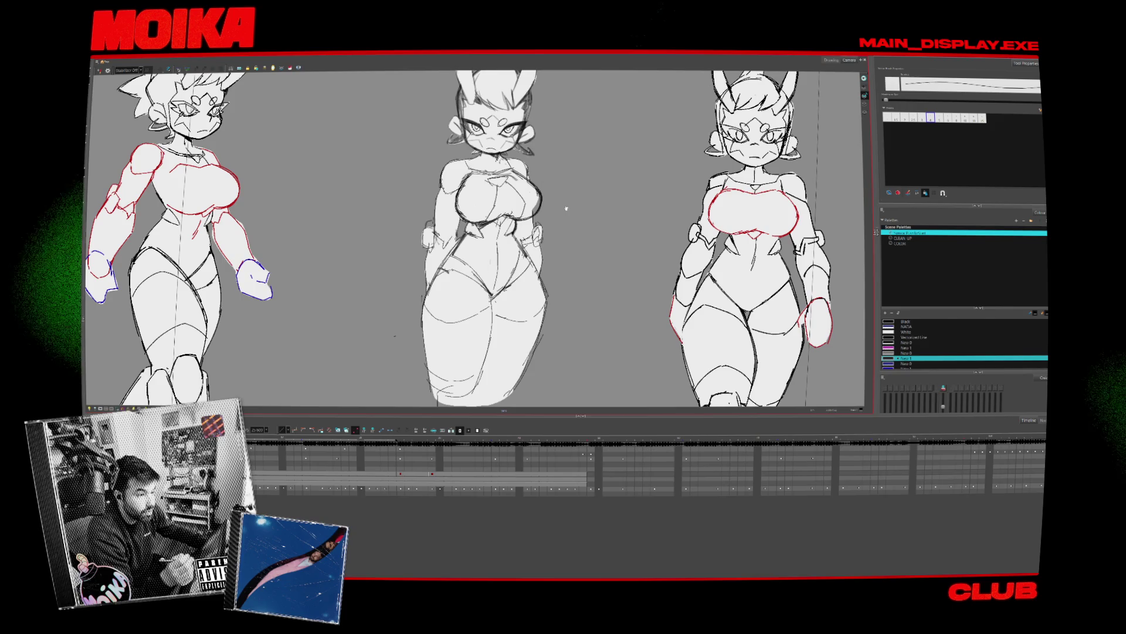
pyautogui.press('.')
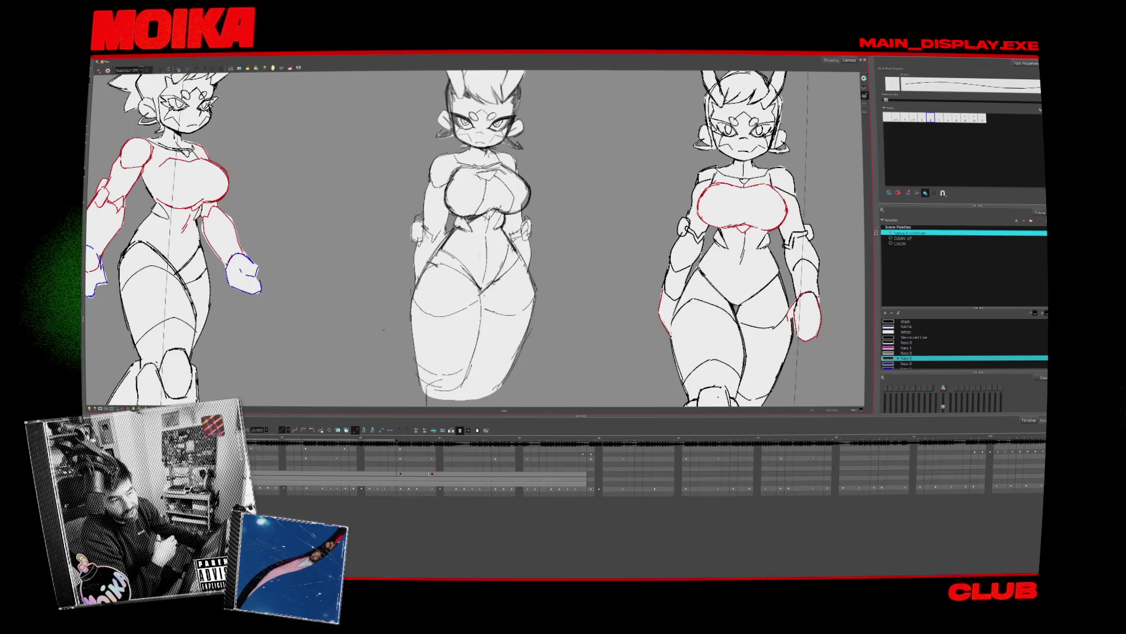
pyautogui.press('.')
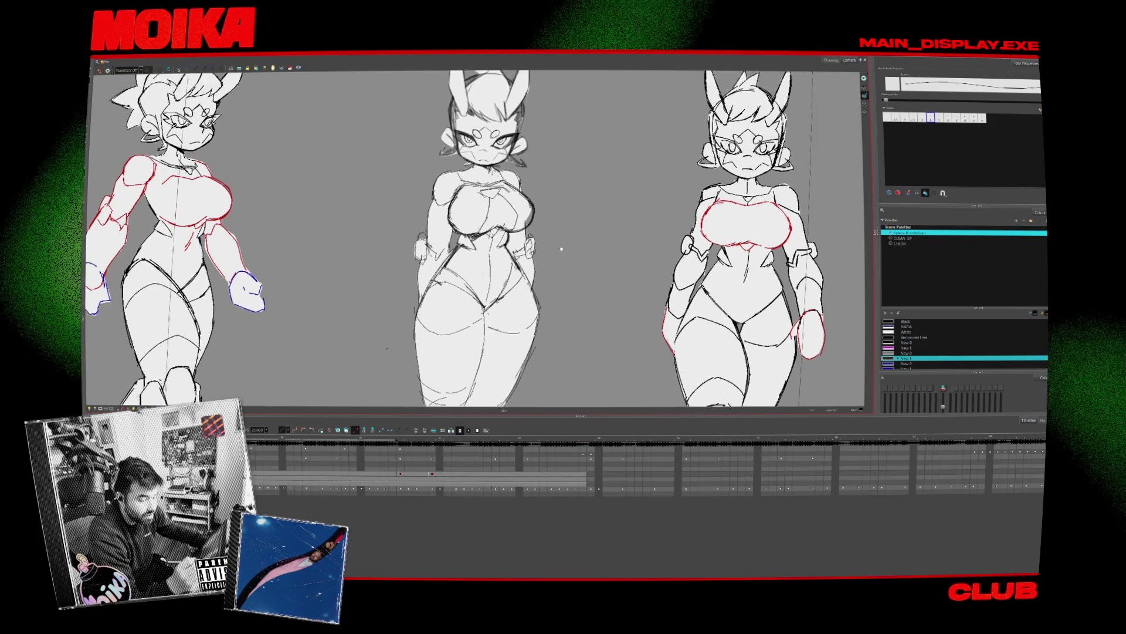
pyautogui.press('.')
pyautogui.press('.')
pyautogui.press('.')
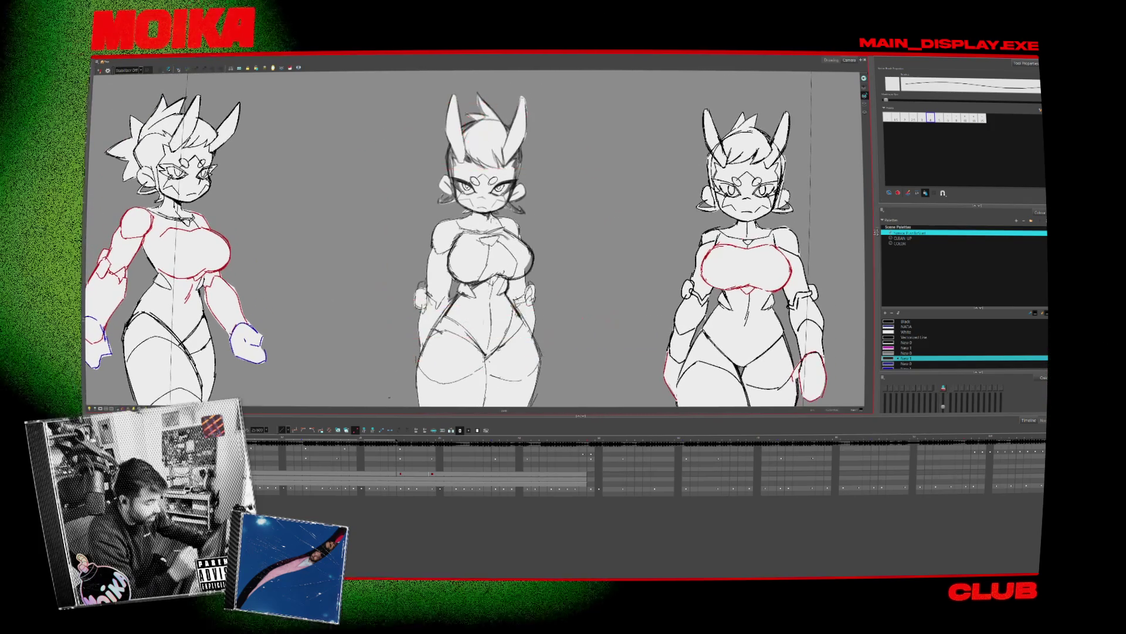
pyautogui.press('1')
pyautogui.press('2')
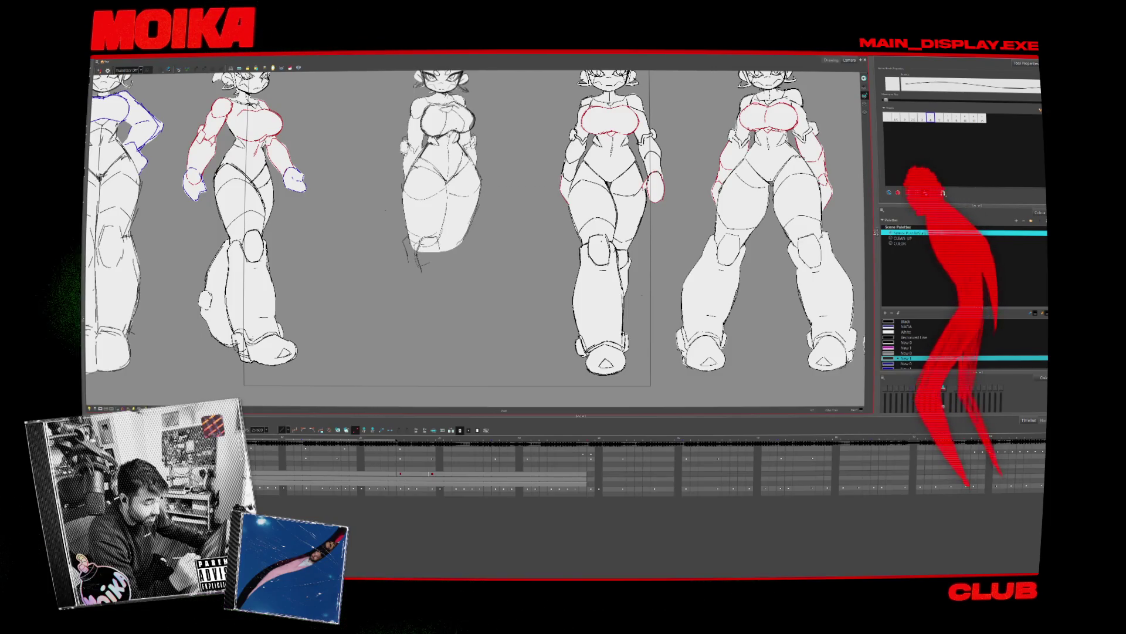
# Adjust the view on the legless middle pose and switch to a thick brush
pyautogui.scroll(2, 475, 237)
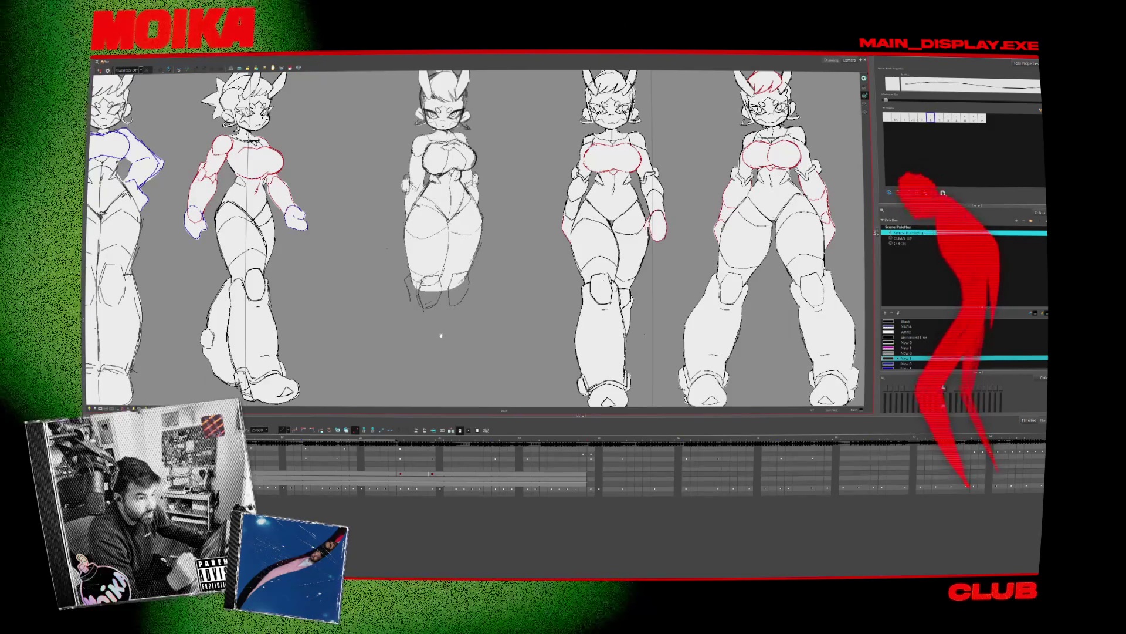
pyautogui.scroll(-1, 476, 238)
pyautogui.hotkey('alt', 'b')
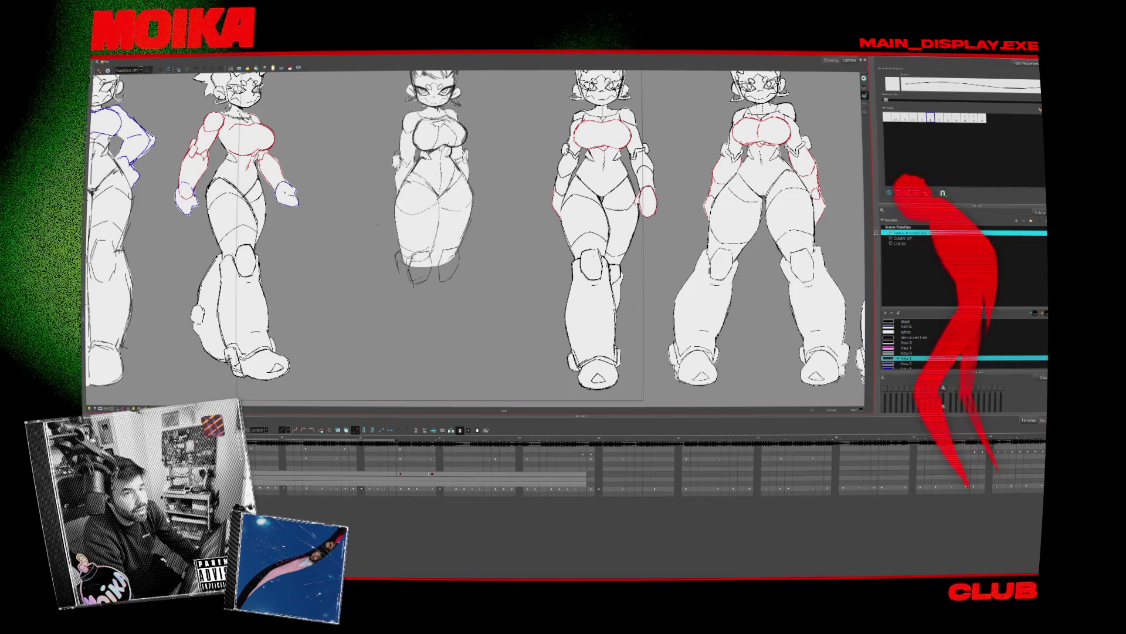
# Search Google for 'BREAKBOT MERCH' and open the Baby I'm Yours result in a new tab
pyautogui.moveTo(497, 80); pyautogui.dragTo(502, 110)
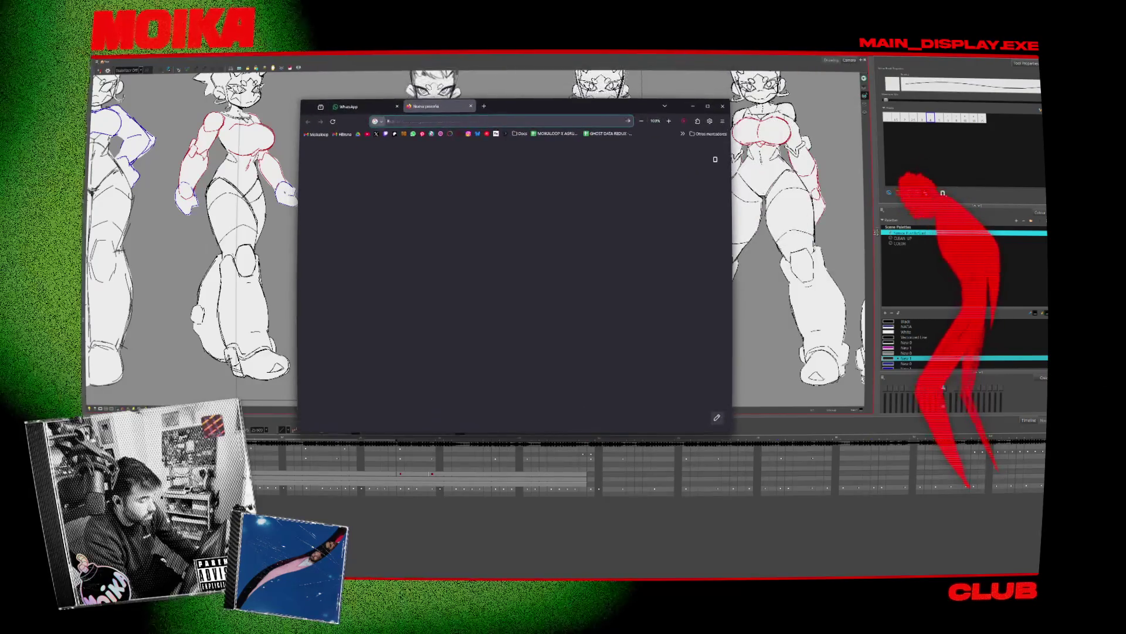
pyautogui.write('BREAKBOT')
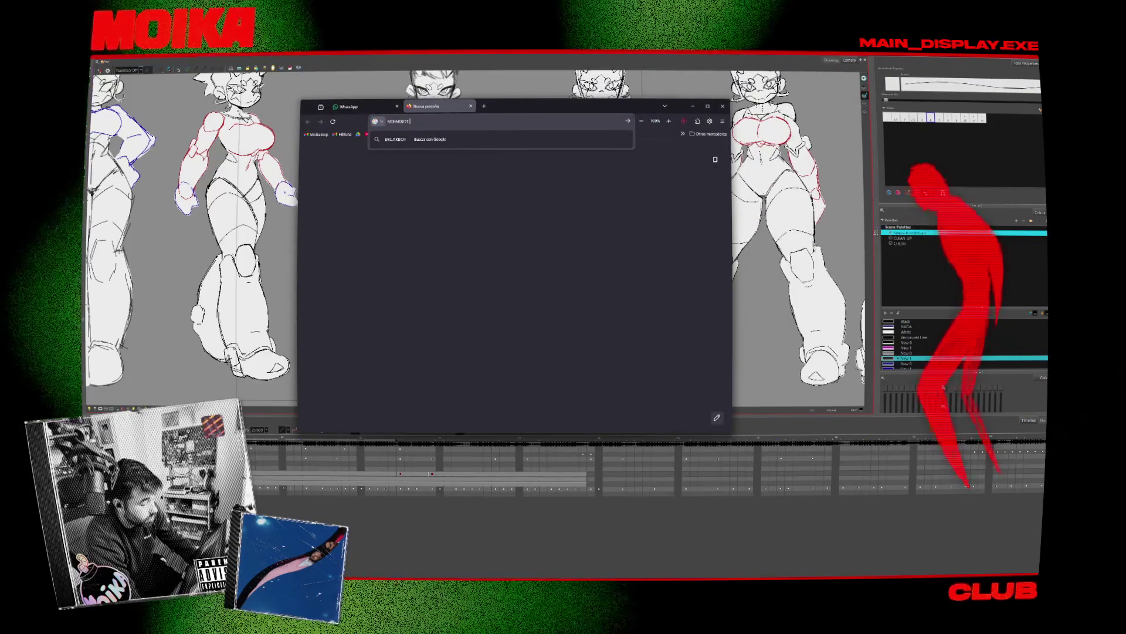
pyautogui.write(' MERCH')
pyautogui.press('Return')
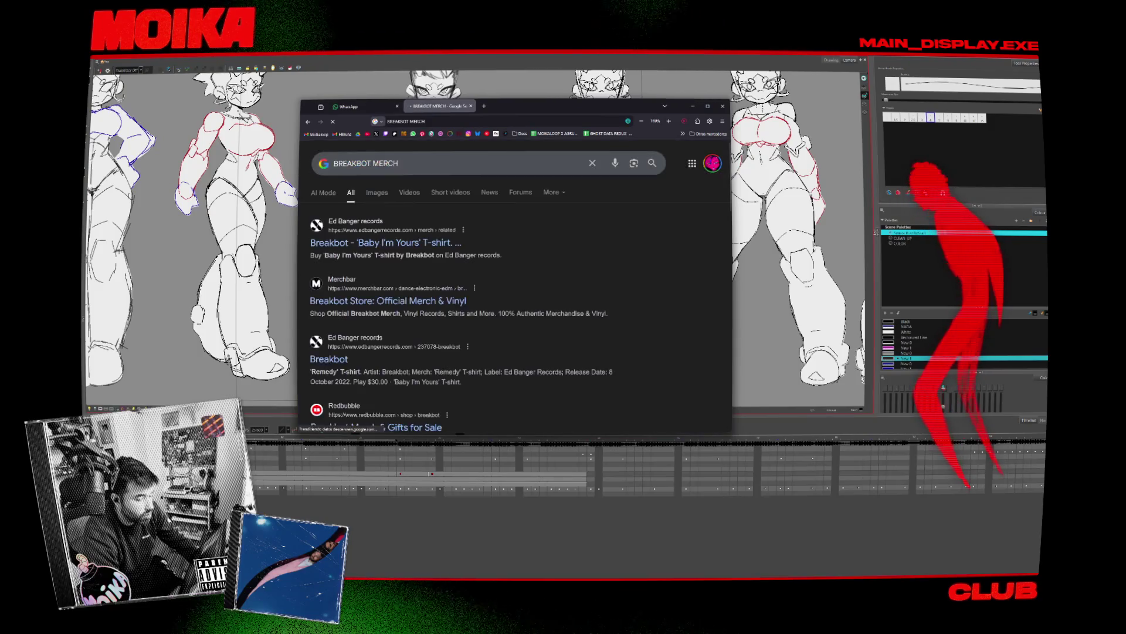
pyautogui.middleClick(399, 236)
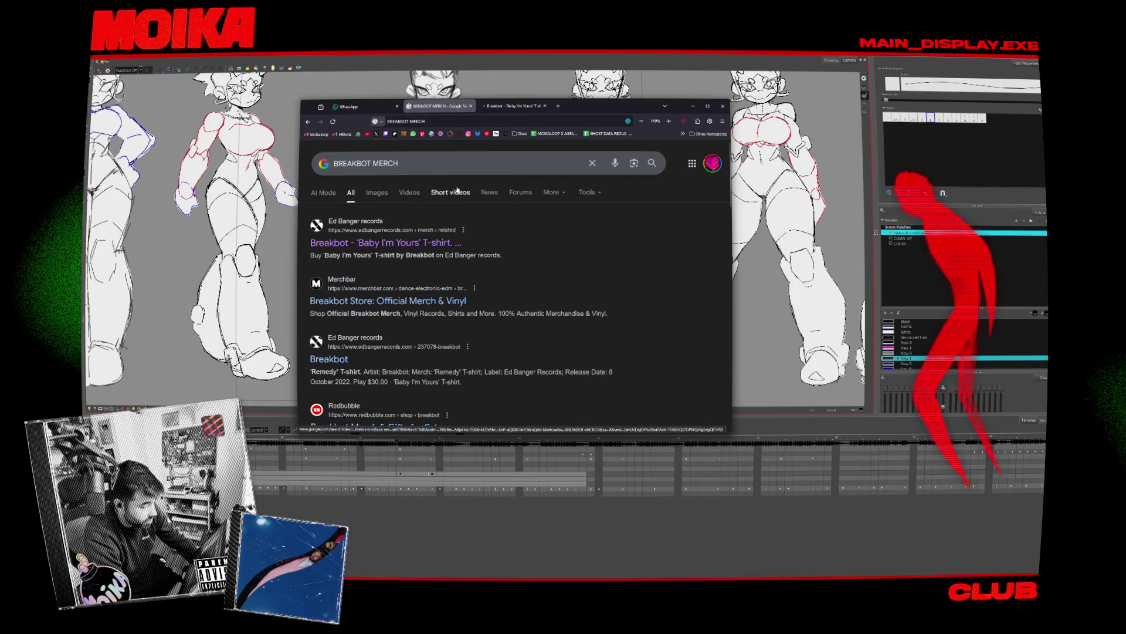
pyautogui.hotkey('ctrl', 'w')
# Browse the Breakbot artist page and the Still Waters release, accepting the cookie banner
pyautogui.click(505, 223)
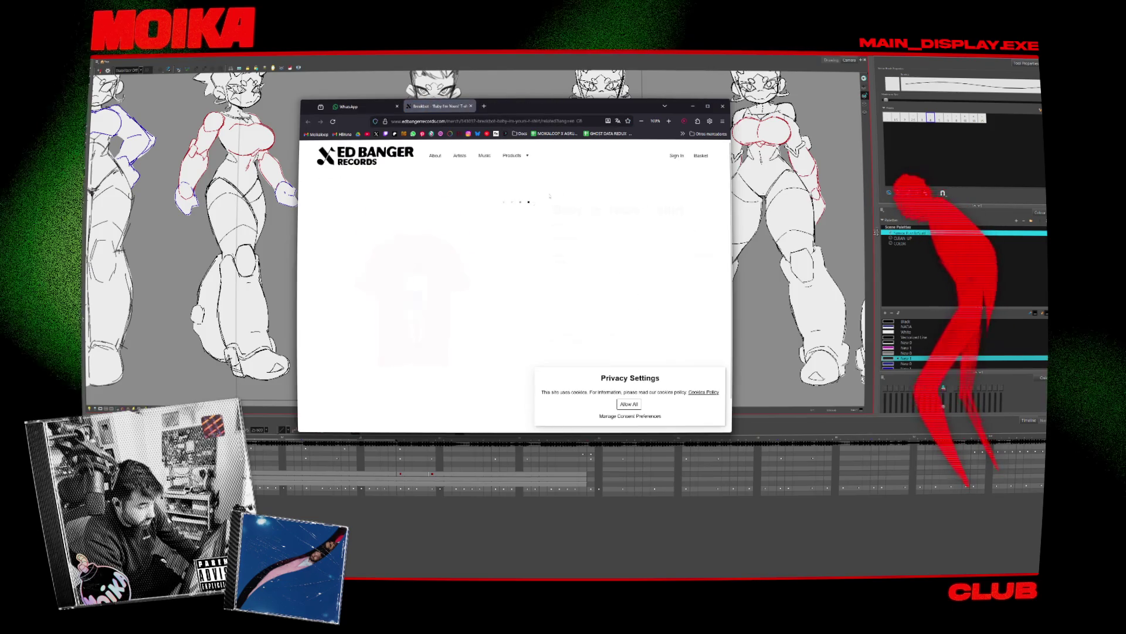
pyautogui.scroll(-3, 504, 257)
pyautogui.scroll(-3, 504, 257)
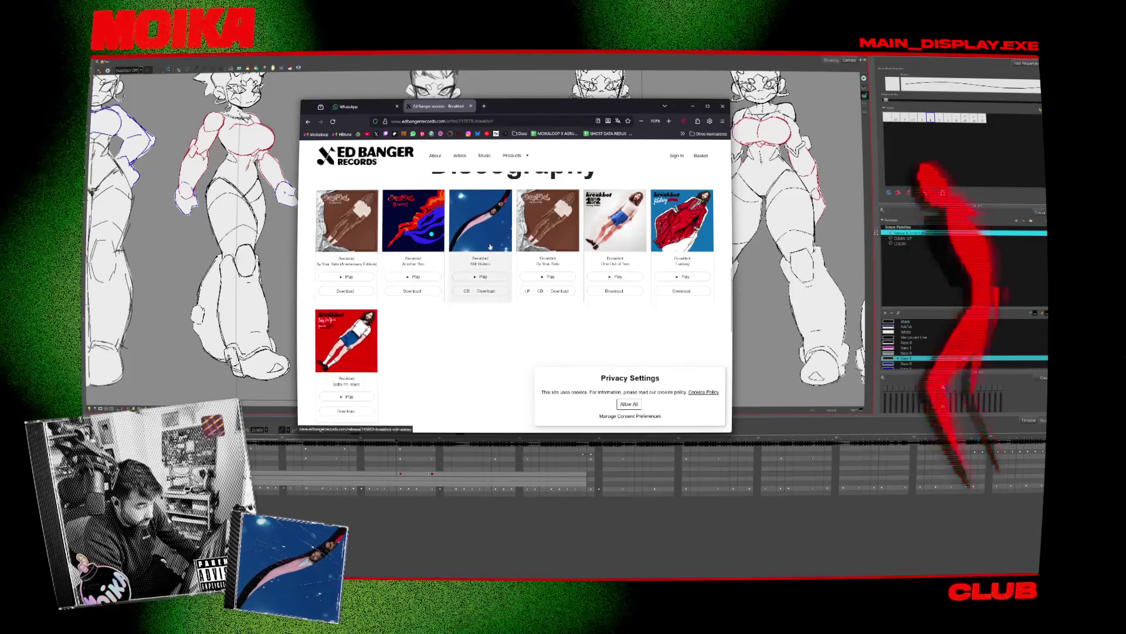
pyautogui.click(481, 263)
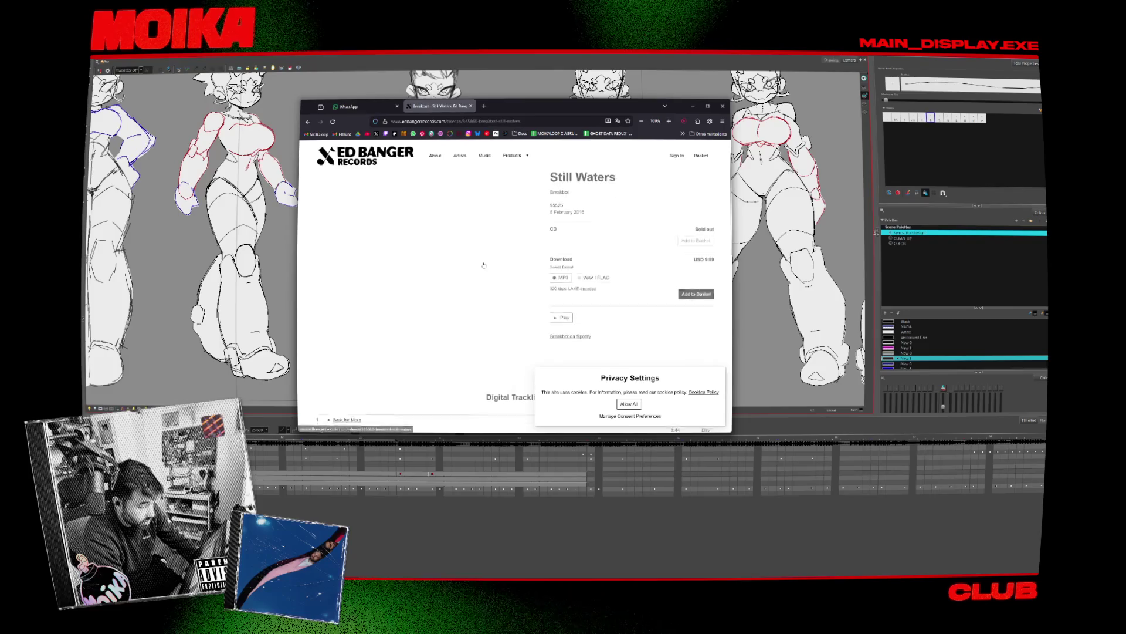
pyautogui.click(626, 403)
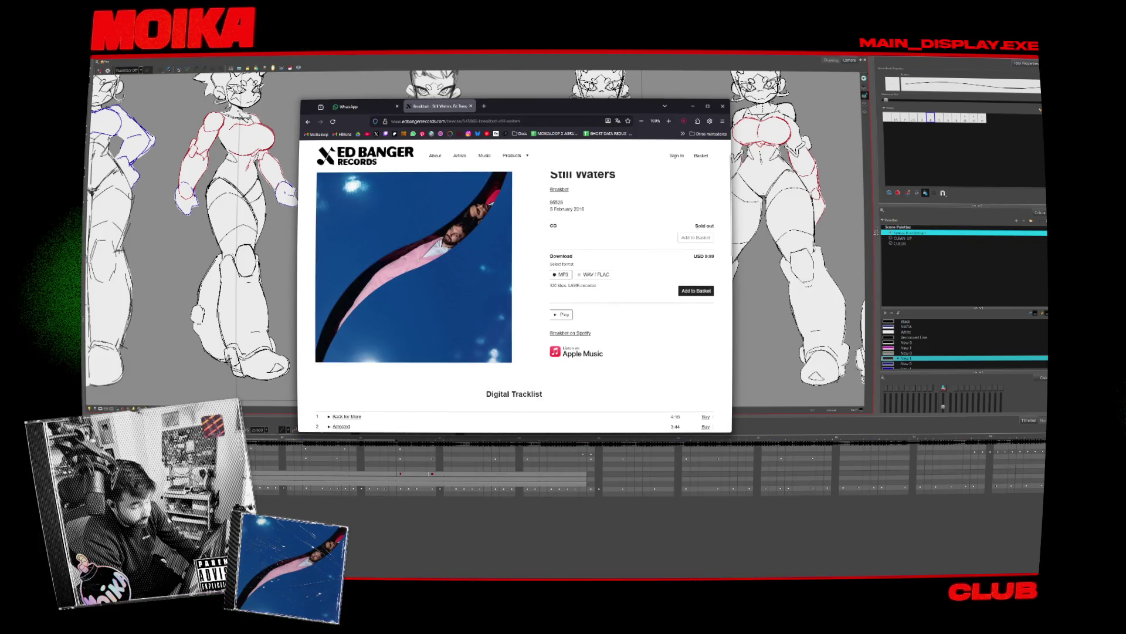
pyautogui.click(308, 120)
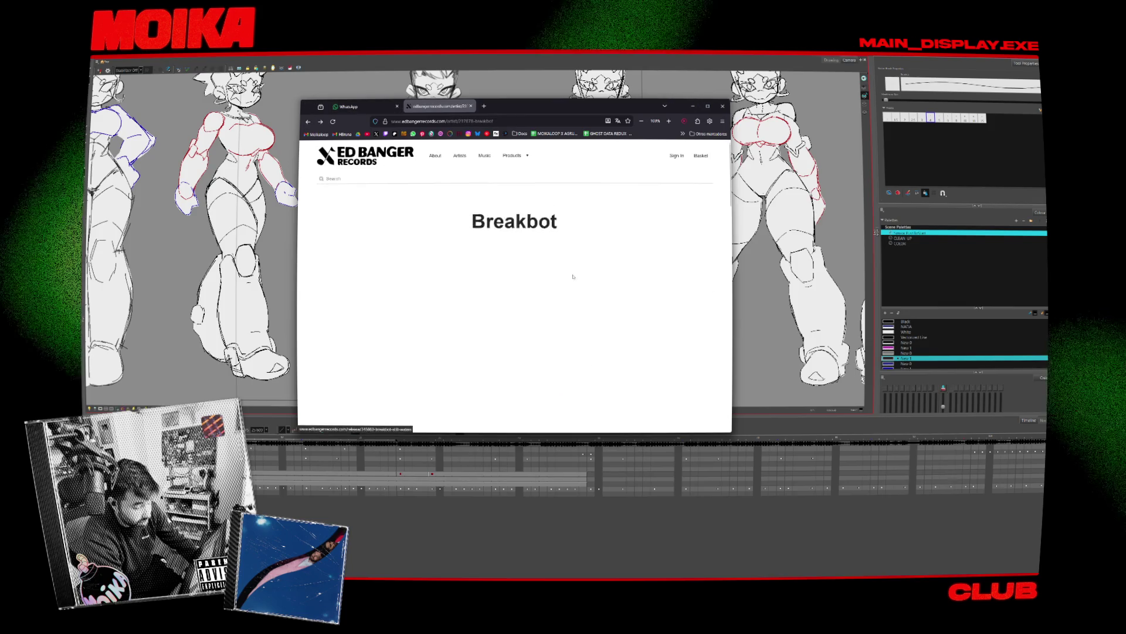
pyautogui.scroll(-10, 574, 276)
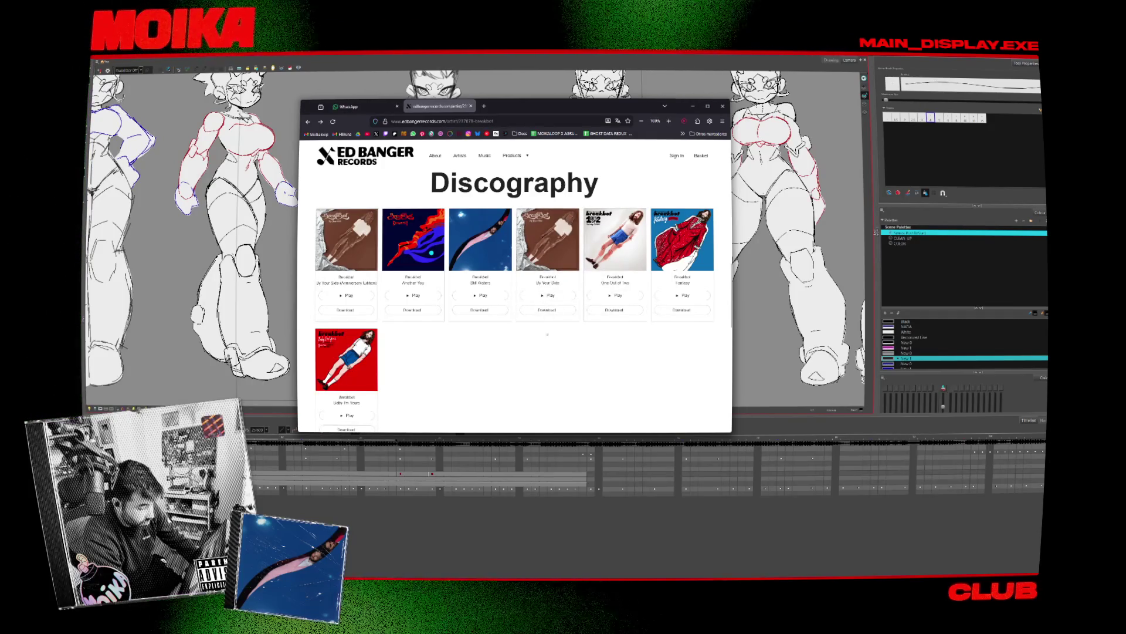
# Reload the artist page and open the Baby I'm Yours wooden art puzzle under Merchandise
pyautogui.click(555, 278)
pyautogui.scroll(-10, 543, 267)
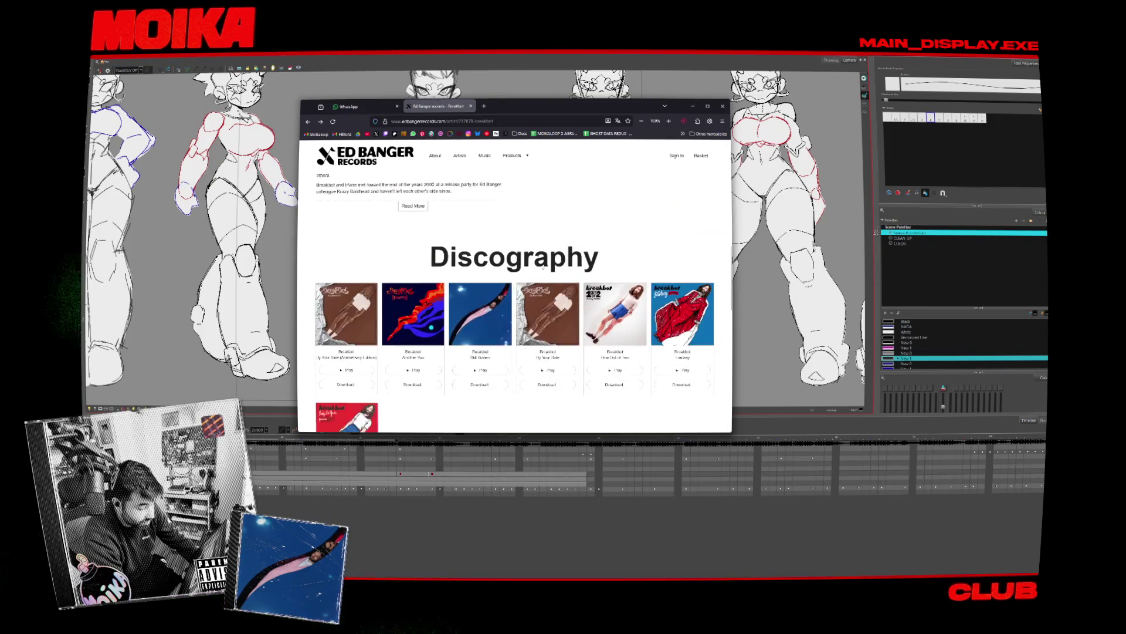
pyautogui.scroll(-5, 541, 270)
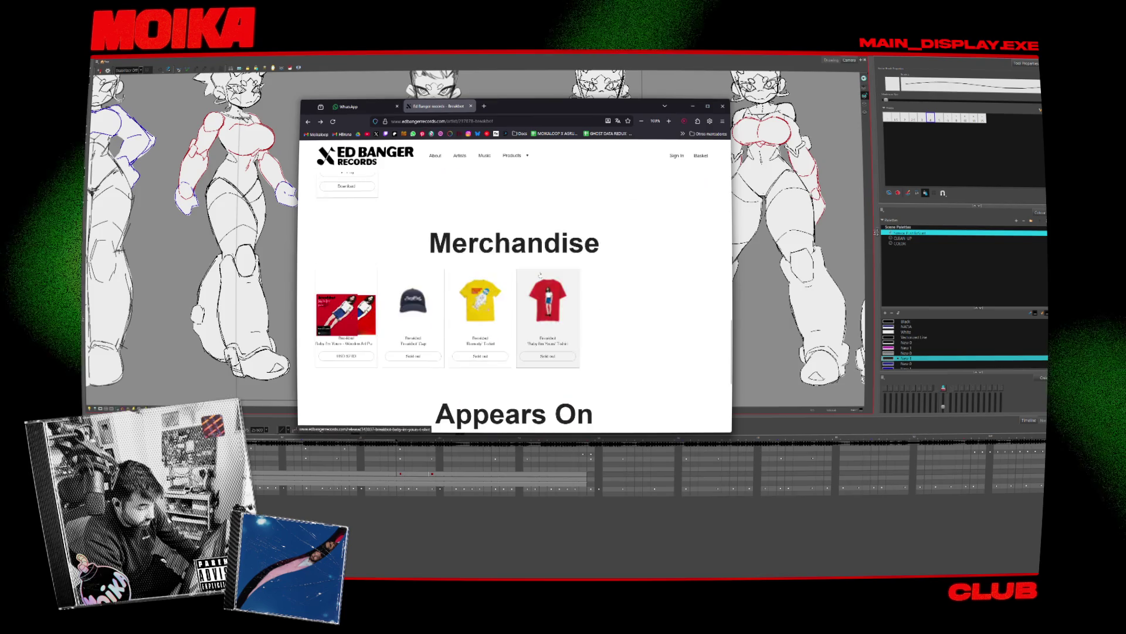
pyautogui.click(364, 324)
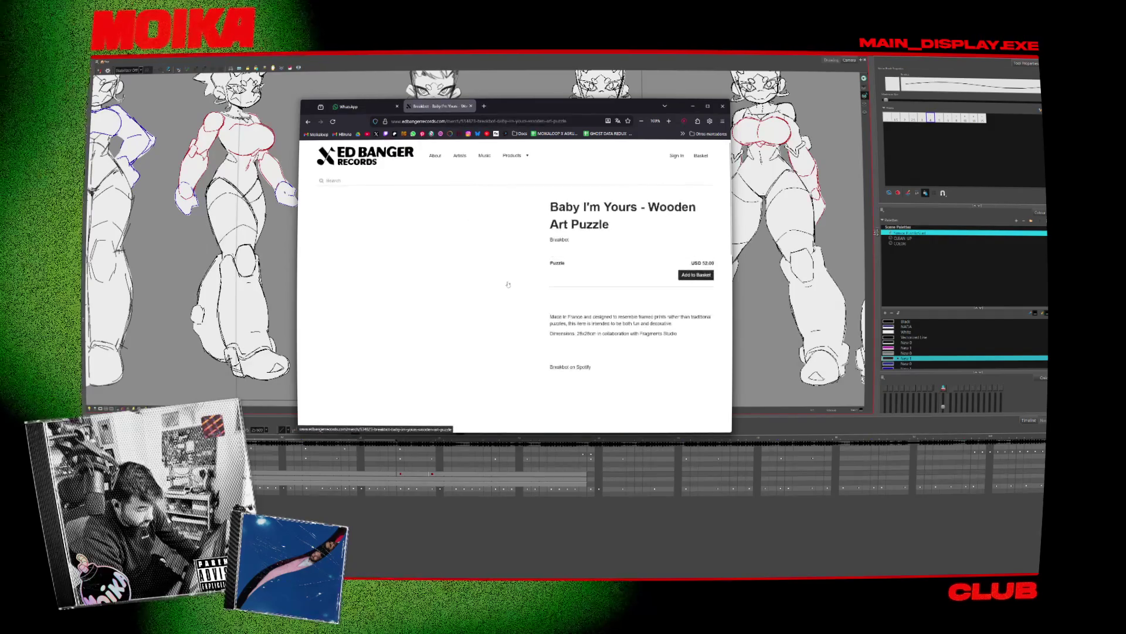
pyautogui.scroll(-2, 508, 283)
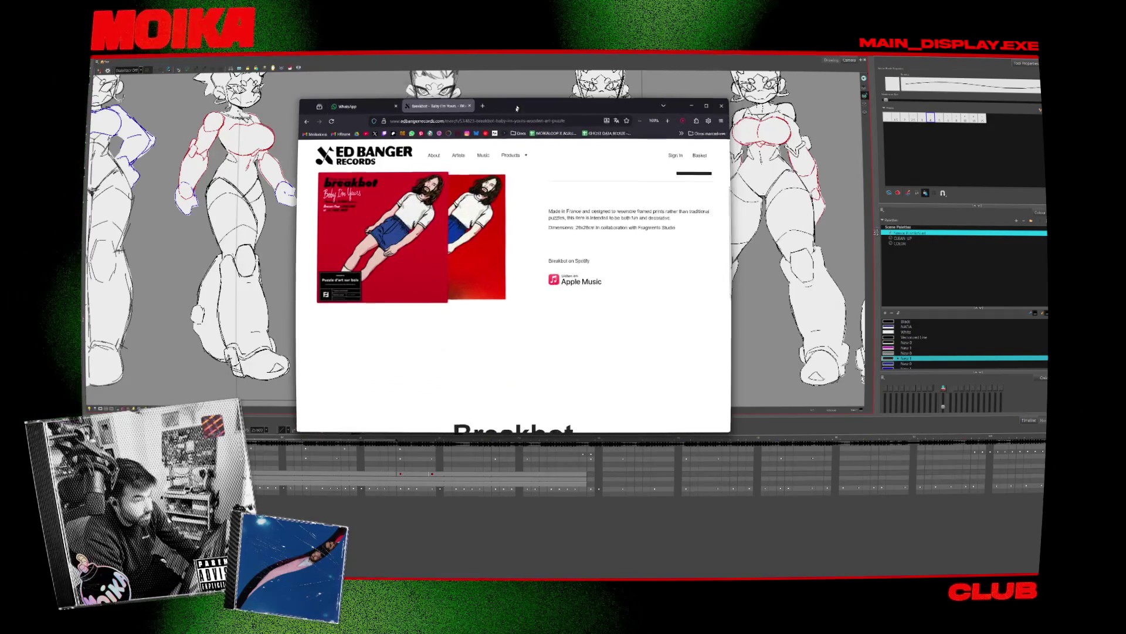
pyautogui.moveTo(516, 108); pyautogui.dragTo(1044, 111)
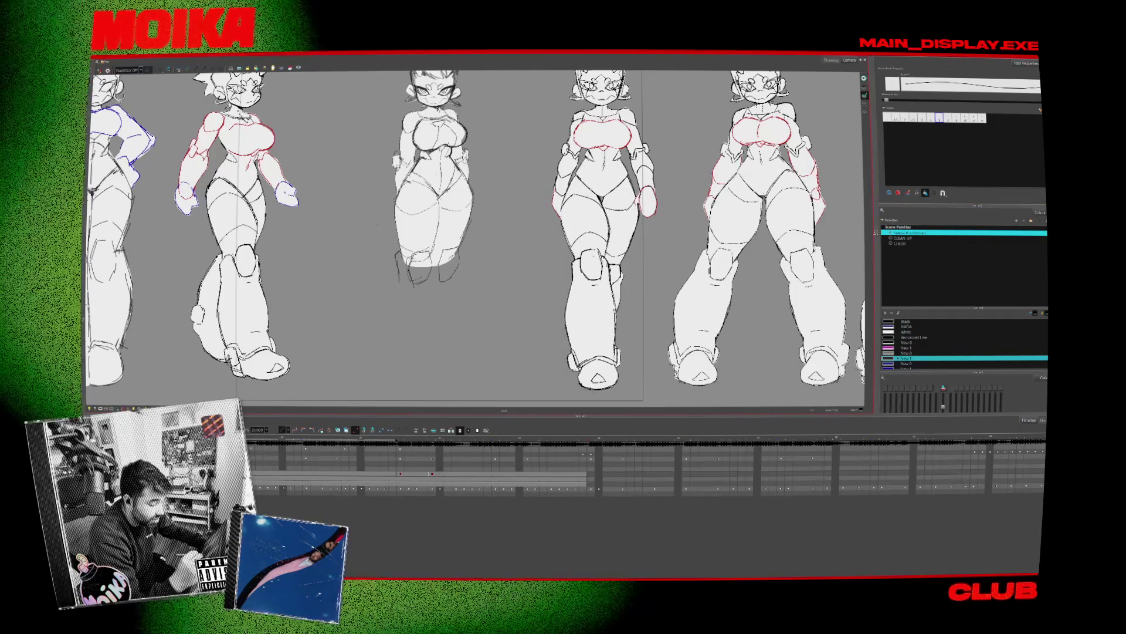
# Sketch the lower leg lines and feet beneath the middle pose's white-filled thighs
pyautogui.moveTo(397, 255)
pyautogui.mouseDown()
pyautogui.moveTo(413, 343)
pyautogui.moveTo(448, 337)
pyautogui.mouseUp()
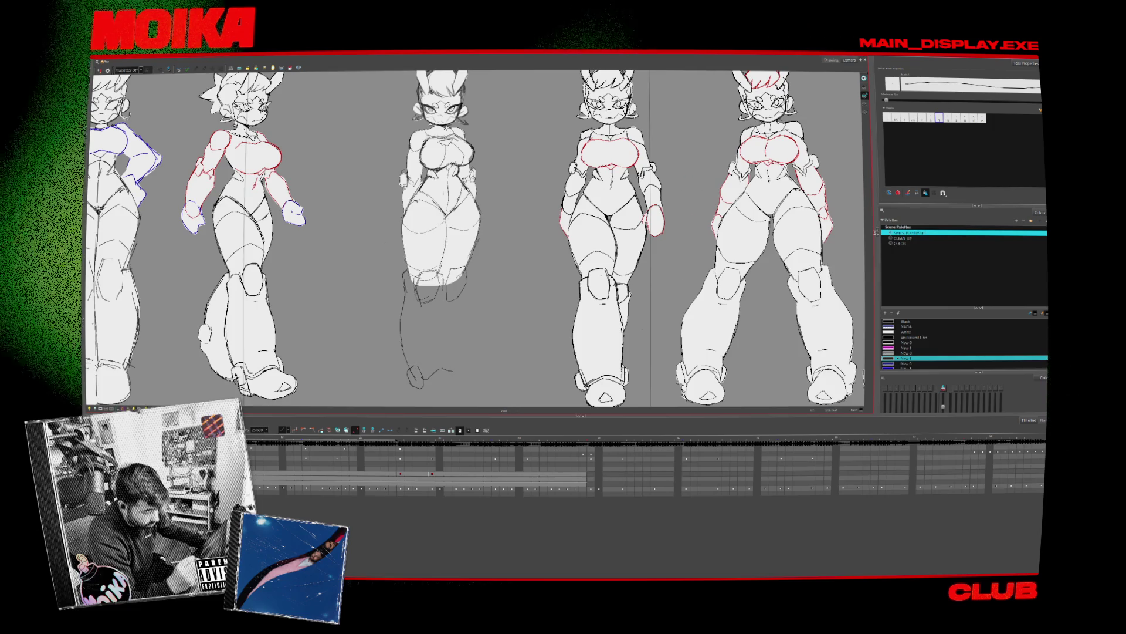
pyautogui.moveTo(440, 284); pyautogui.dragTo(448, 351)
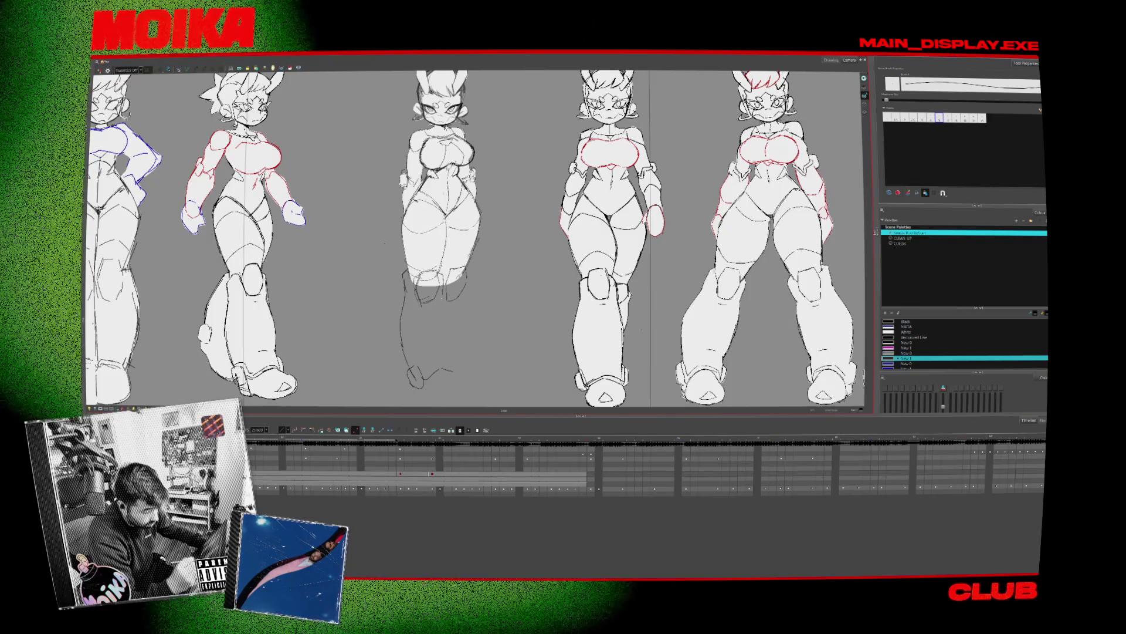
pyautogui.scroll(-1, 475, 235)
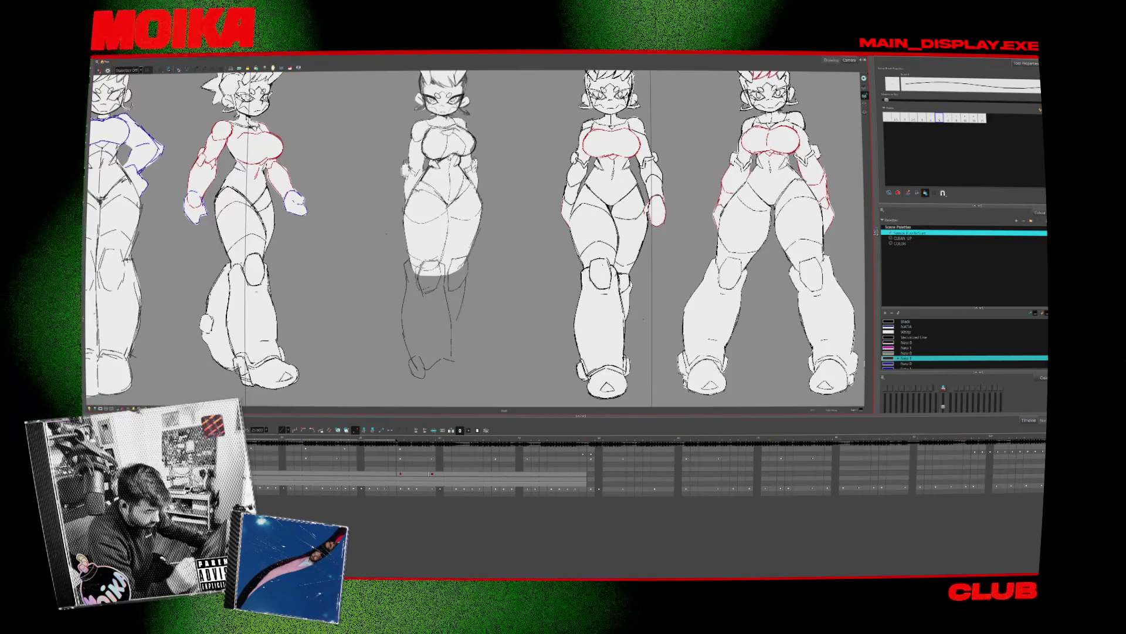
pyautogui.scroll(-2, 476, 235)
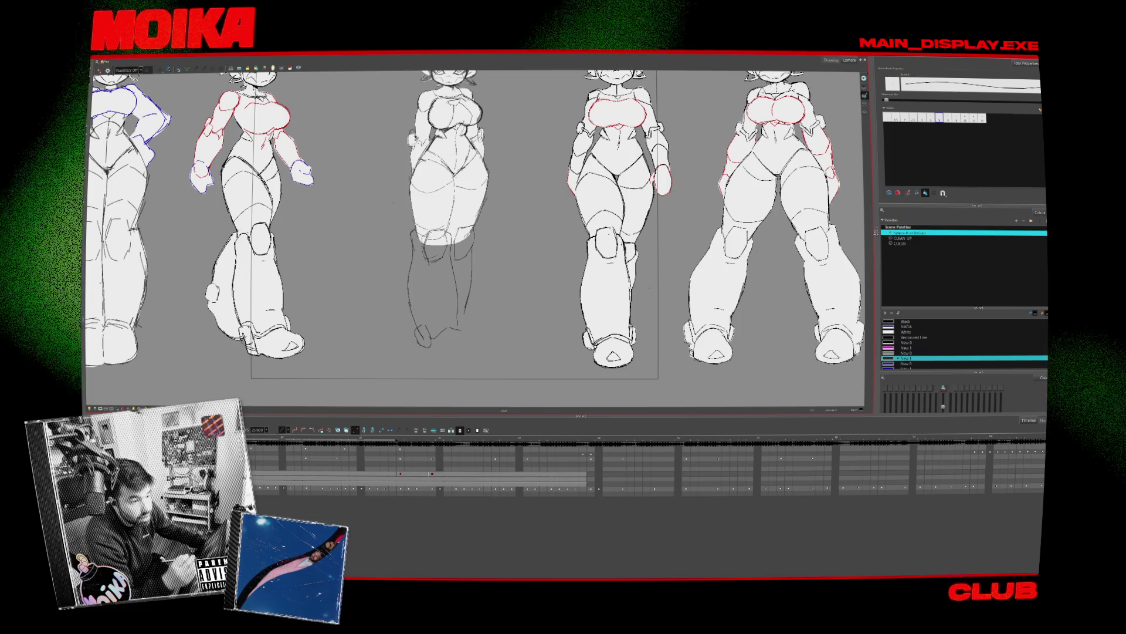
pyautogui.moveTo(410, 240); pyautogui.dragTo(466, 317)
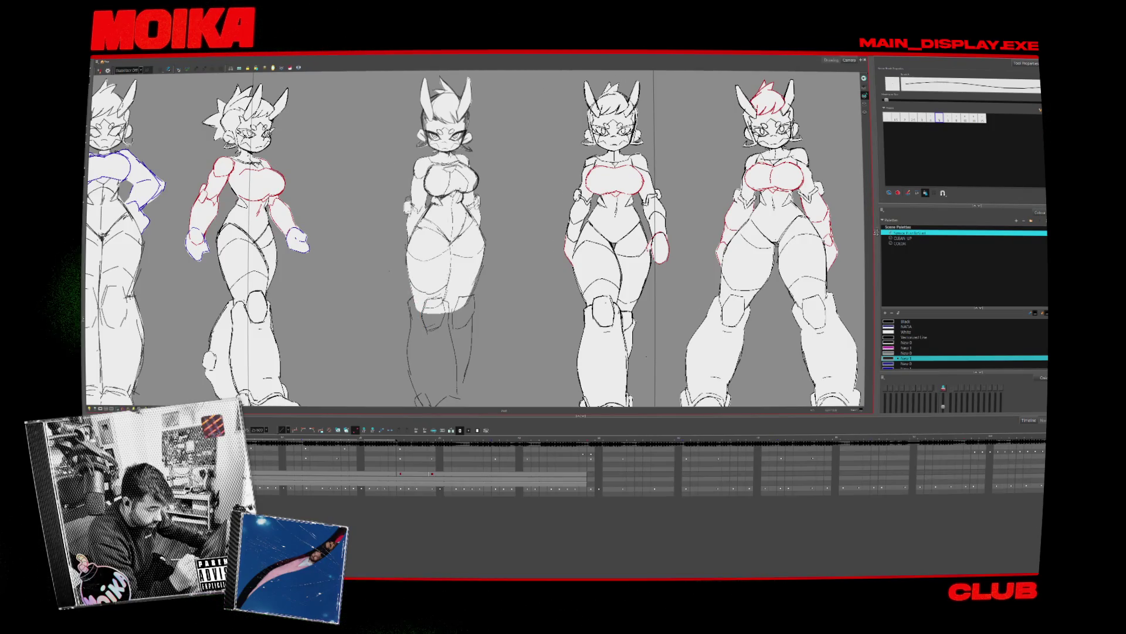
# Toggle Mirror View on and off to check proportions, then frame the middle figure's legs
pyautogui.press('4')
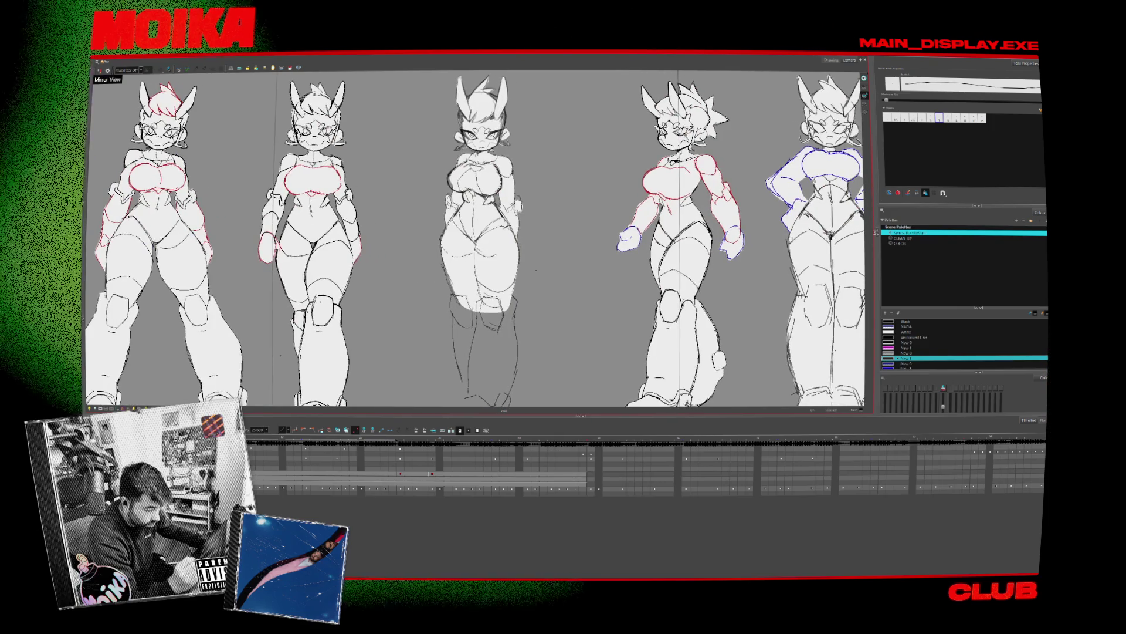
pyautogui.press('4')
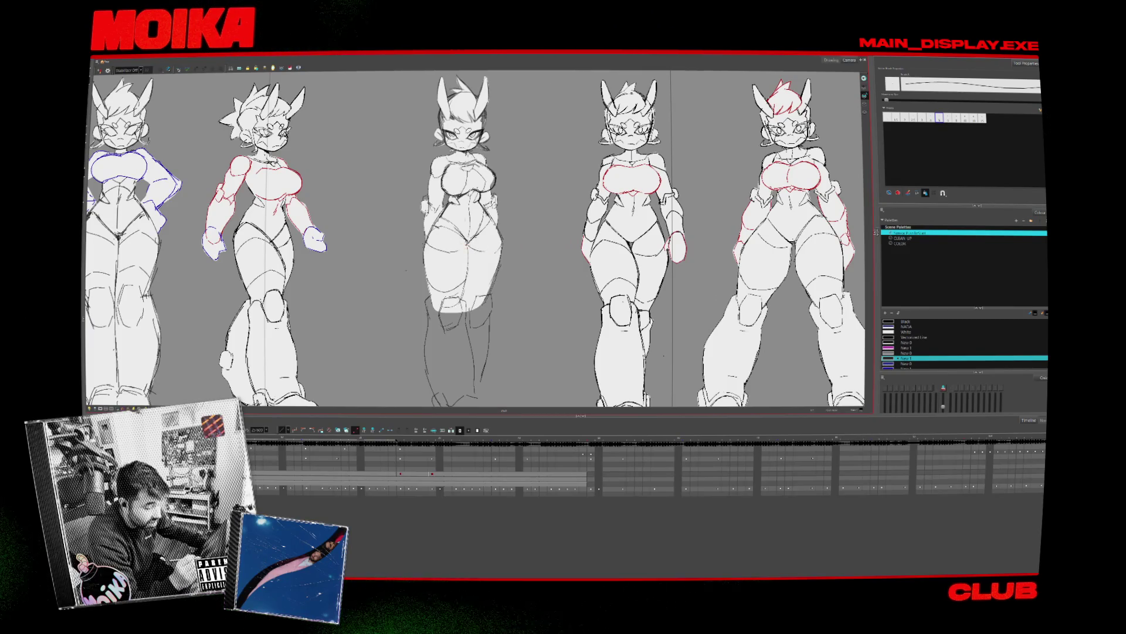
pyautogui.press('4')
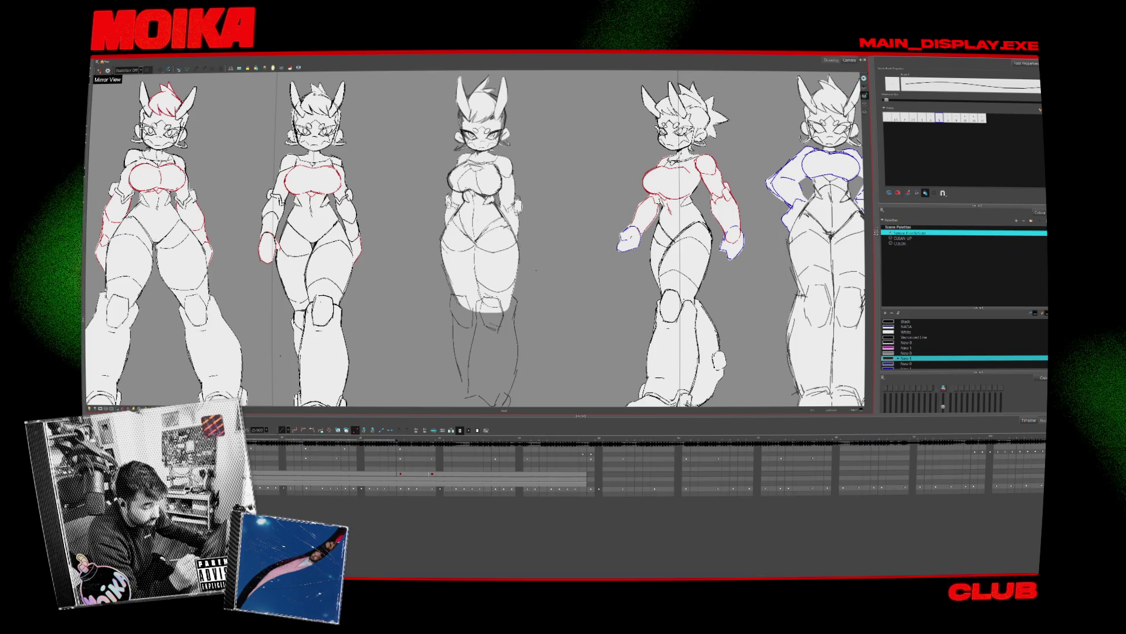
pyautogui.press('4')
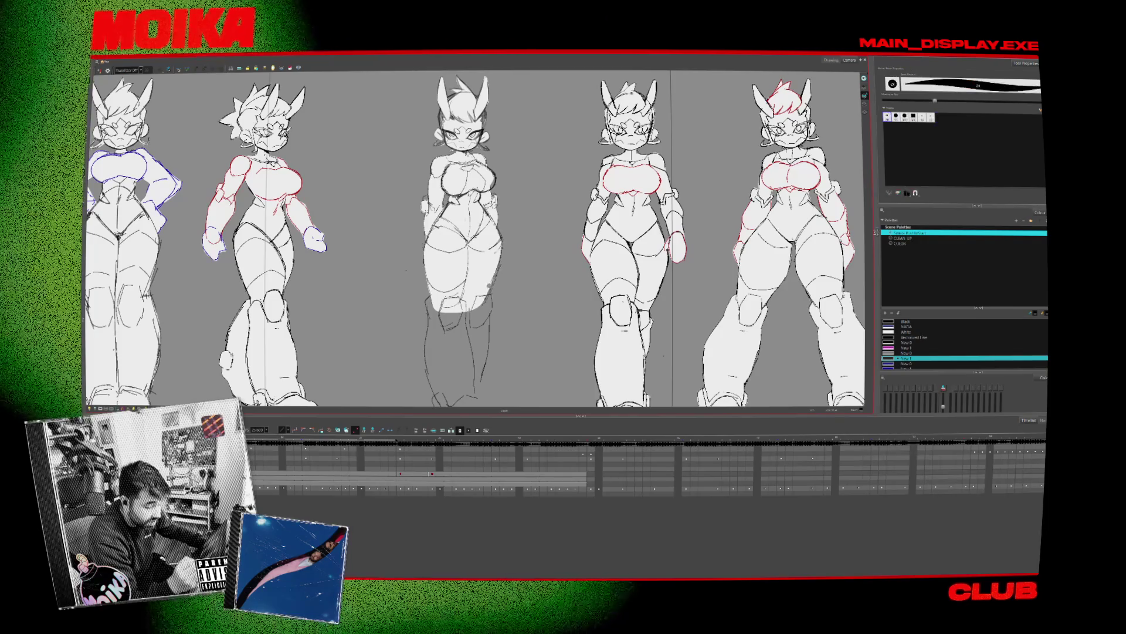
pyautogui.moveTo(470, 264); pyautogui.dragTo(483, 233)
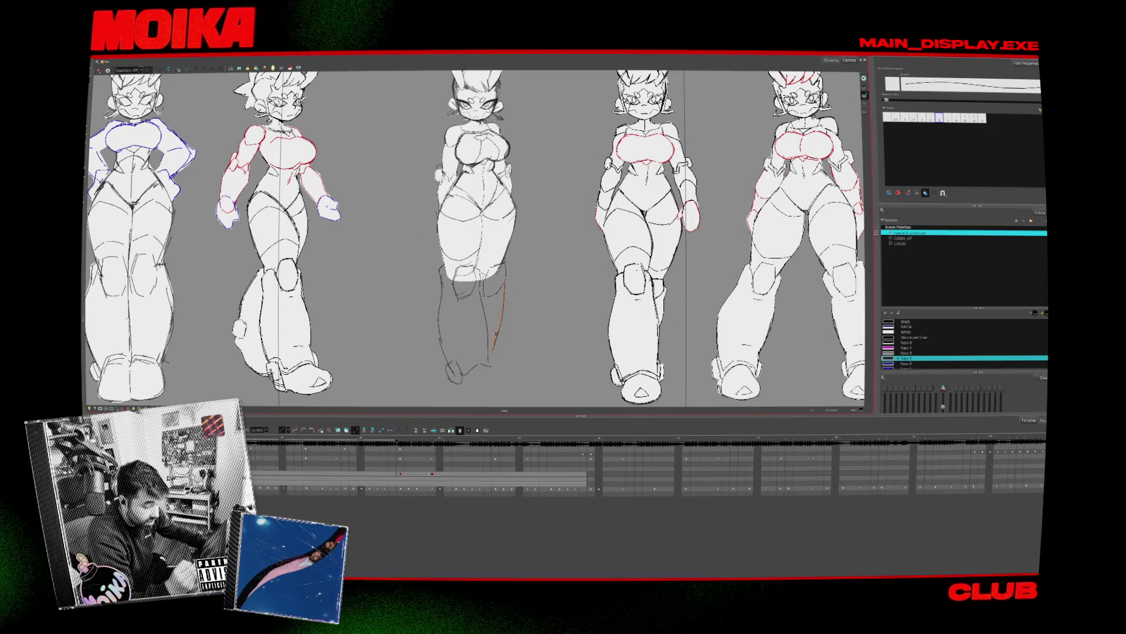
pyautogui.moveTo(470, 264); pyautogui.dragTo(448, 229)
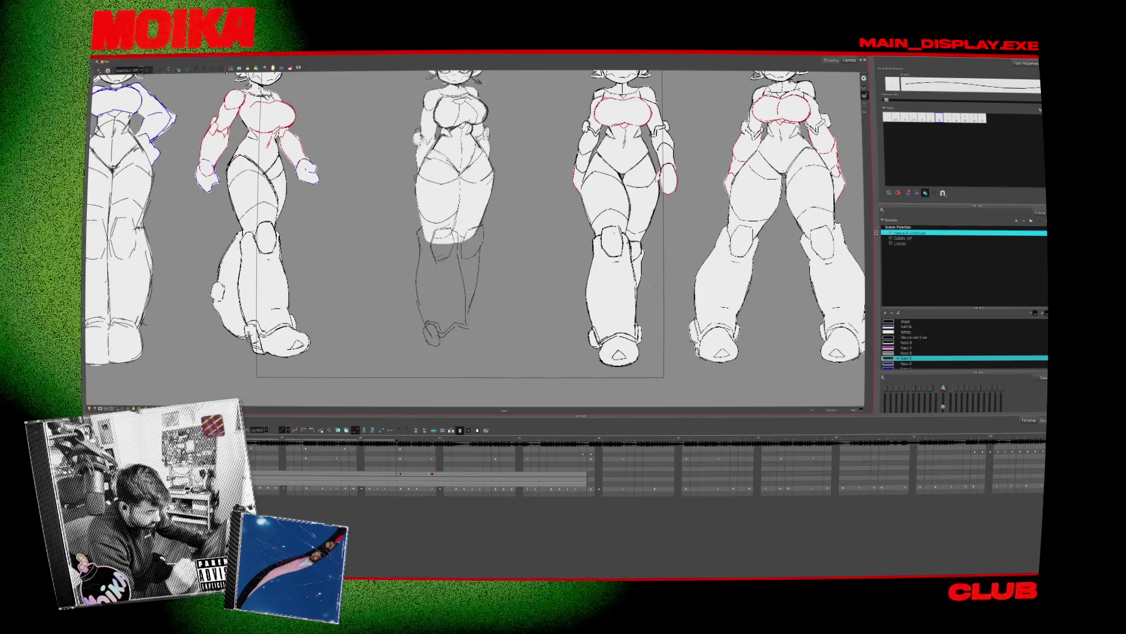
# Draw a new lower-leg line, mirror-check it, and lasso the middle figure's foot strokes
pyautogui.moveTo(469, 332); pyautogui.dragTo(481, 357)
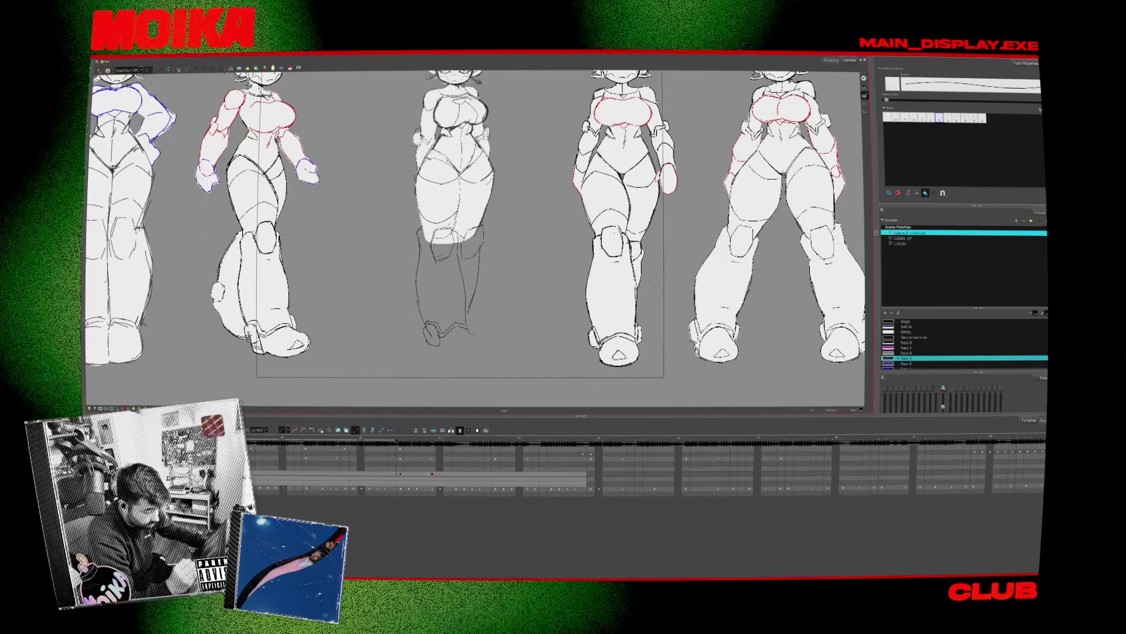
pyautogui.click(98, 70)
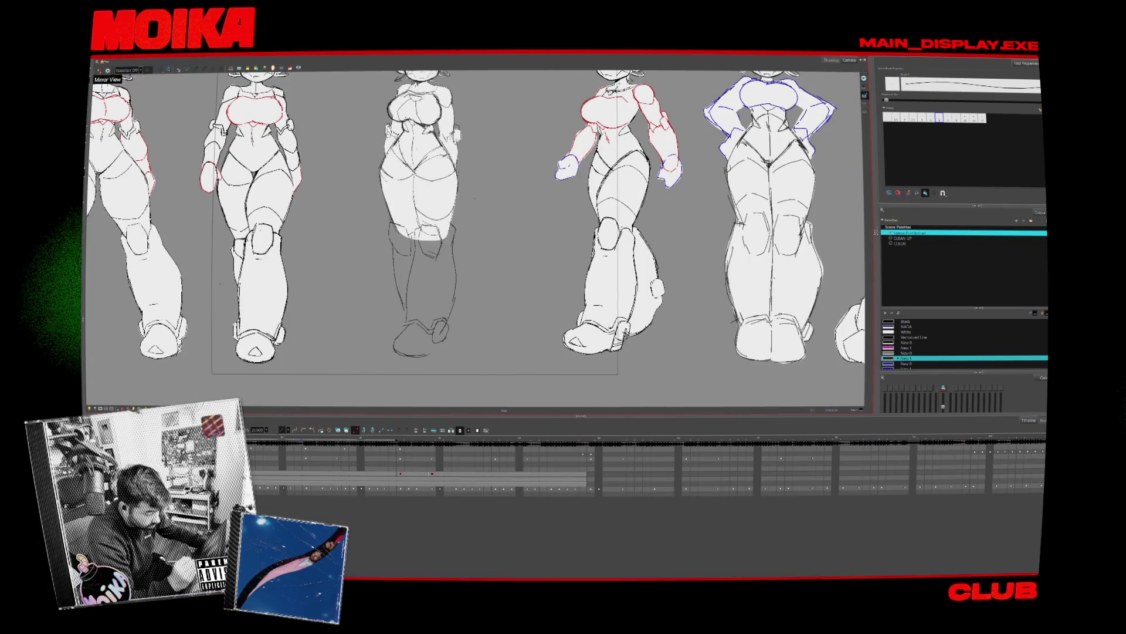
pyautogui.click(99, 72)
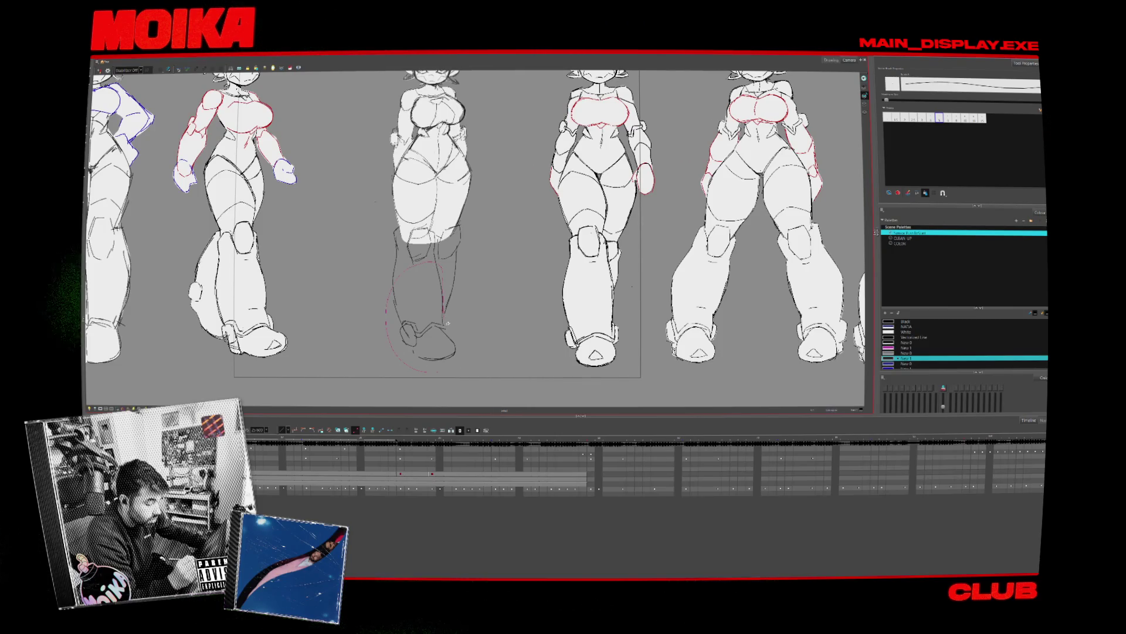
pyautogui.click(462, 346)
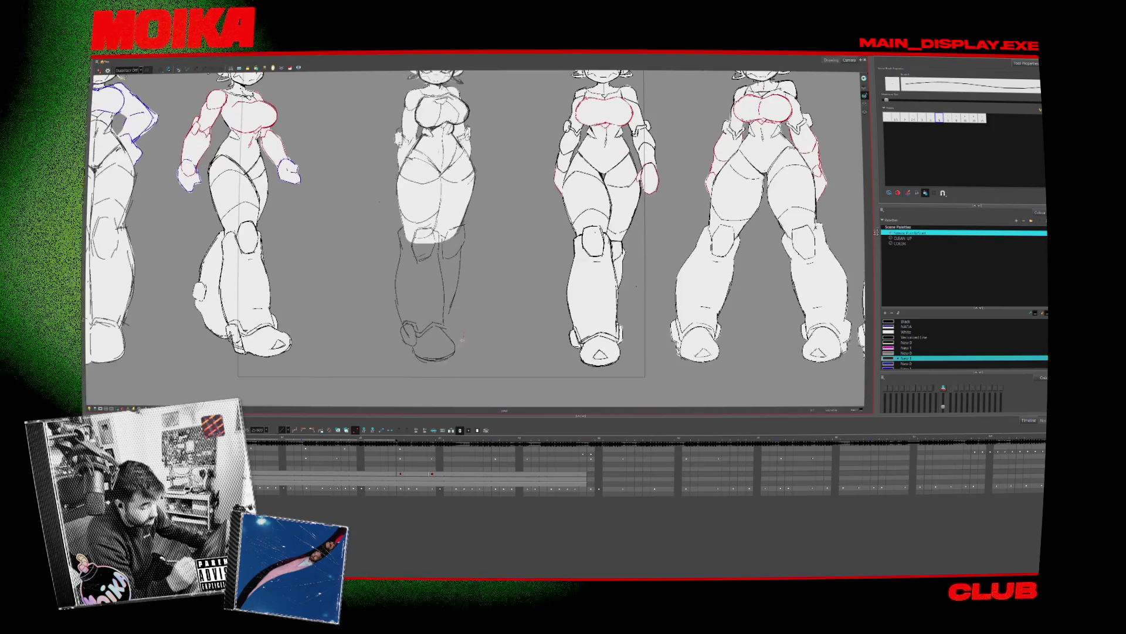
pyautogui.click(434, 345)
pyautogui.moveTo(410, 321)
pyautogui.mouseDown()
pyautogui.moveTo(384, 346)
pyautogui.moveTo(452, 365)
pyautogui.mouseUp()
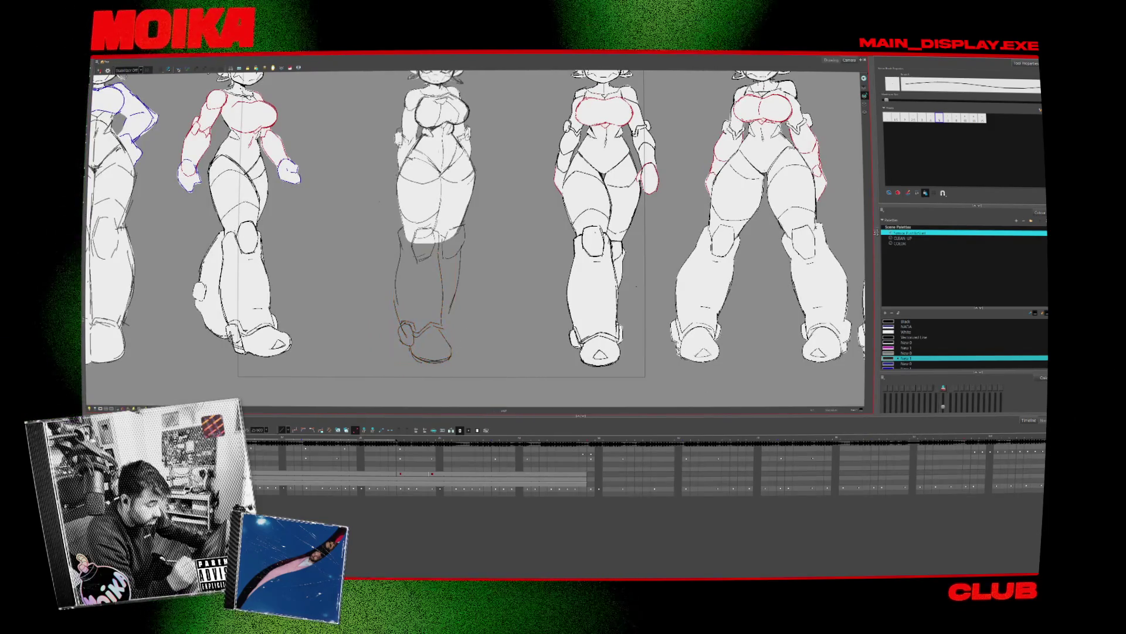
pyautogui.scroll(3, 445, 352)
pyautogui.scroll(-3, 446, 353)
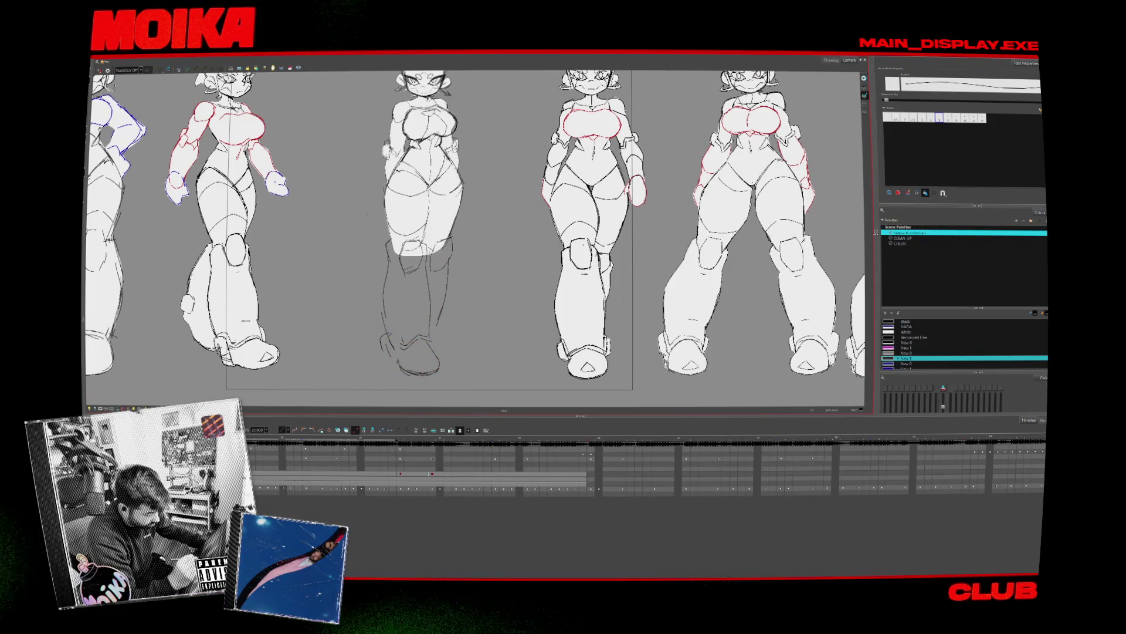
# Outline the middle figure's shoe with new thin pencil strokes
pyautogui.hotkey('alt', 'b')
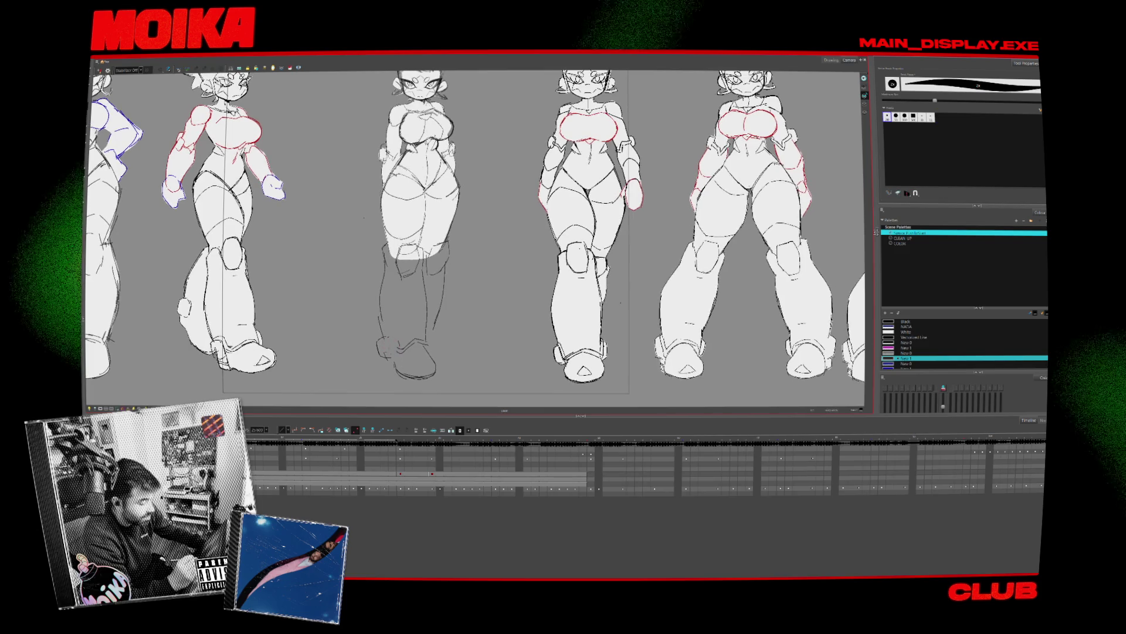
pyautogui.hotkey('alt', 'x')
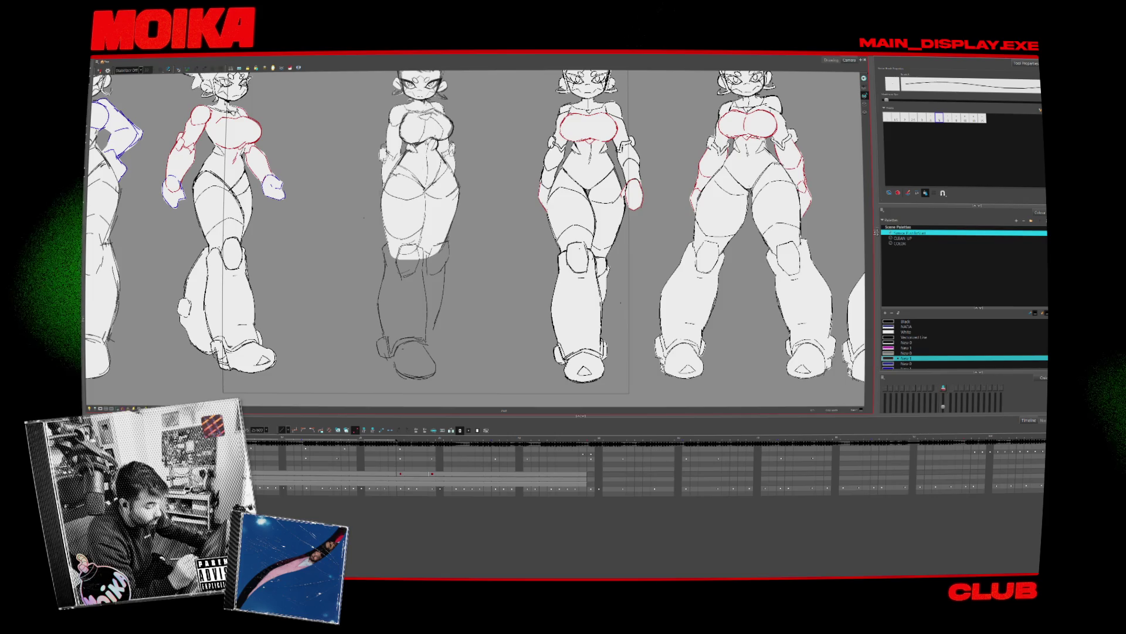
pyautogui.moveTo(396, 348); pyautogui.dragTo(433, 373)
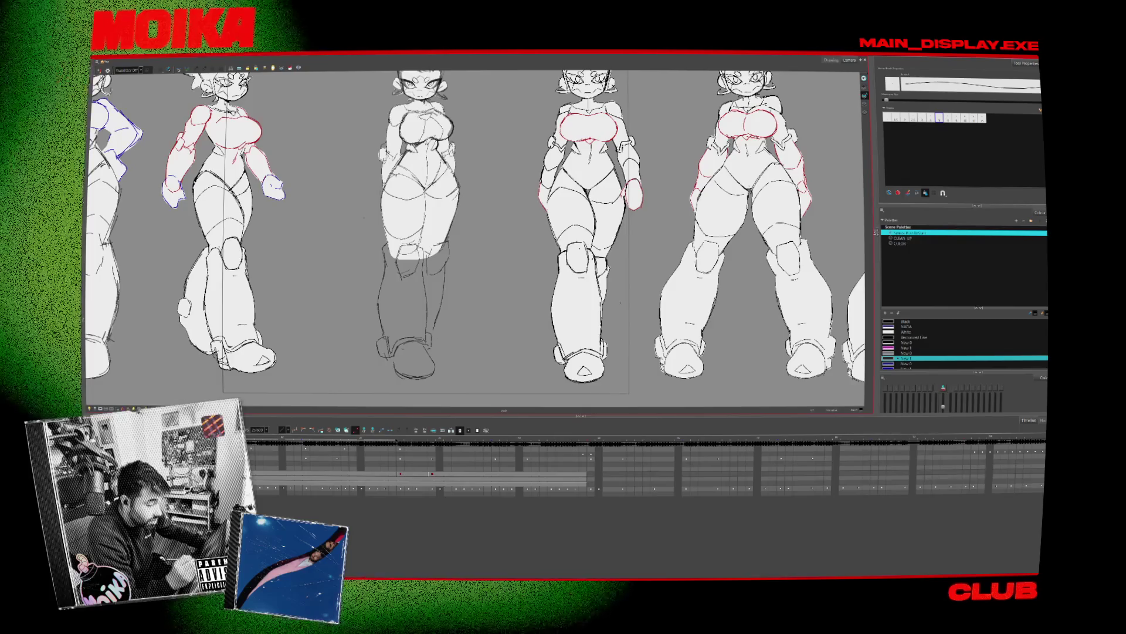
pyautogui.click(422, 368)
pyautogui.press('Escape')
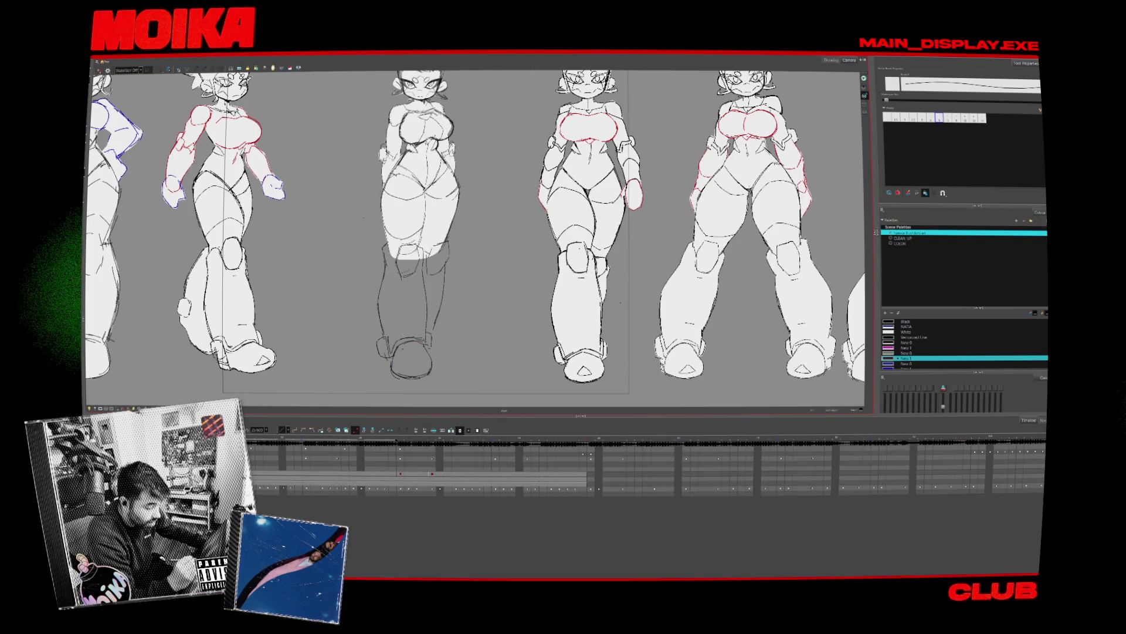
pyautogui.scroll(2, 476, 235)
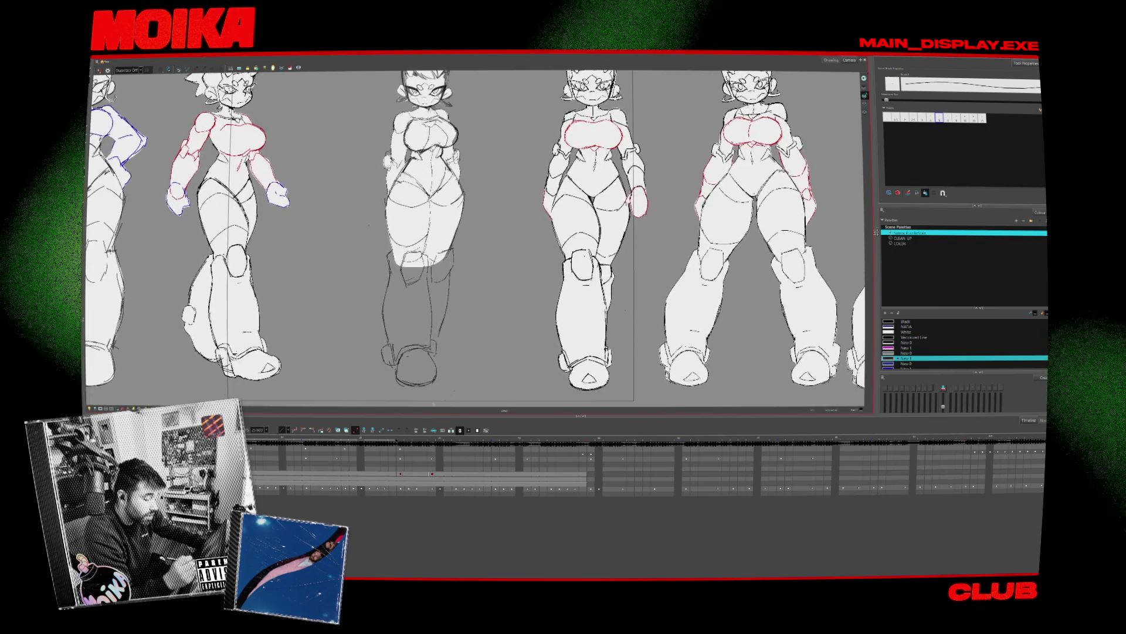
# Select and delete the middle figure's old lower-leg strokes
pyautogui.click(409, 329)
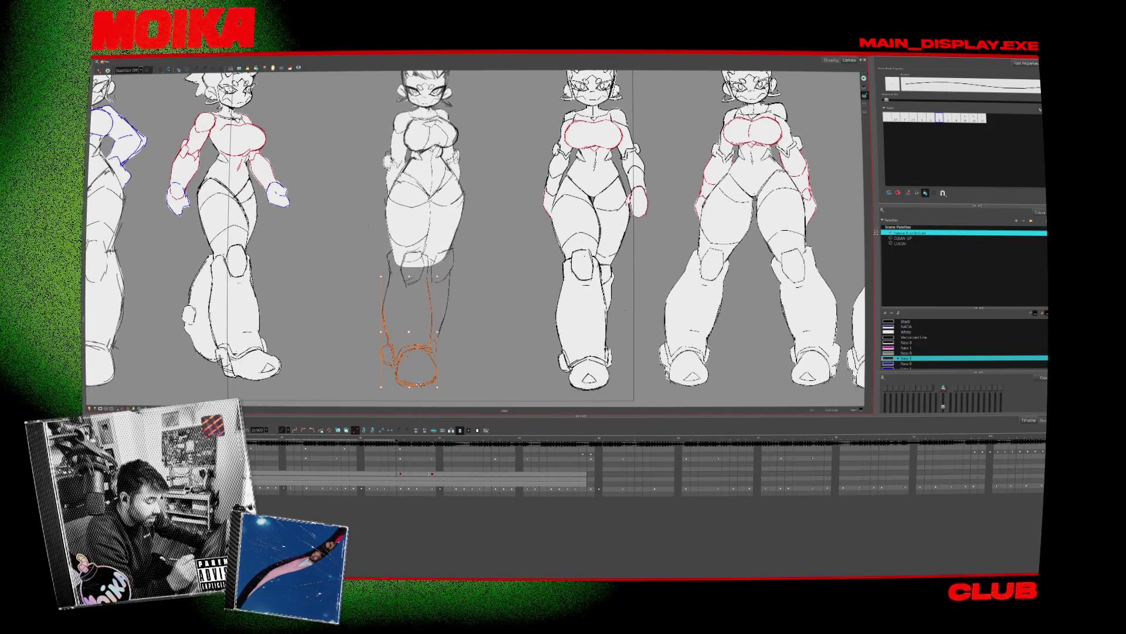
pyautogui.scroll(2, 475, 234)
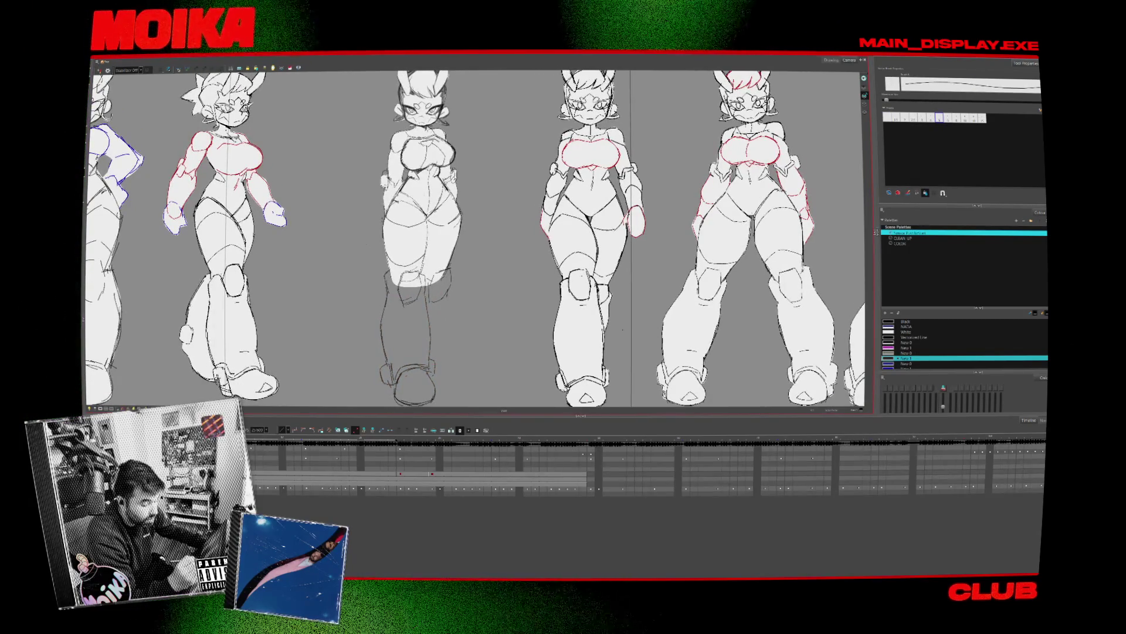
pyautogui.scroll(-2, 475, 234)
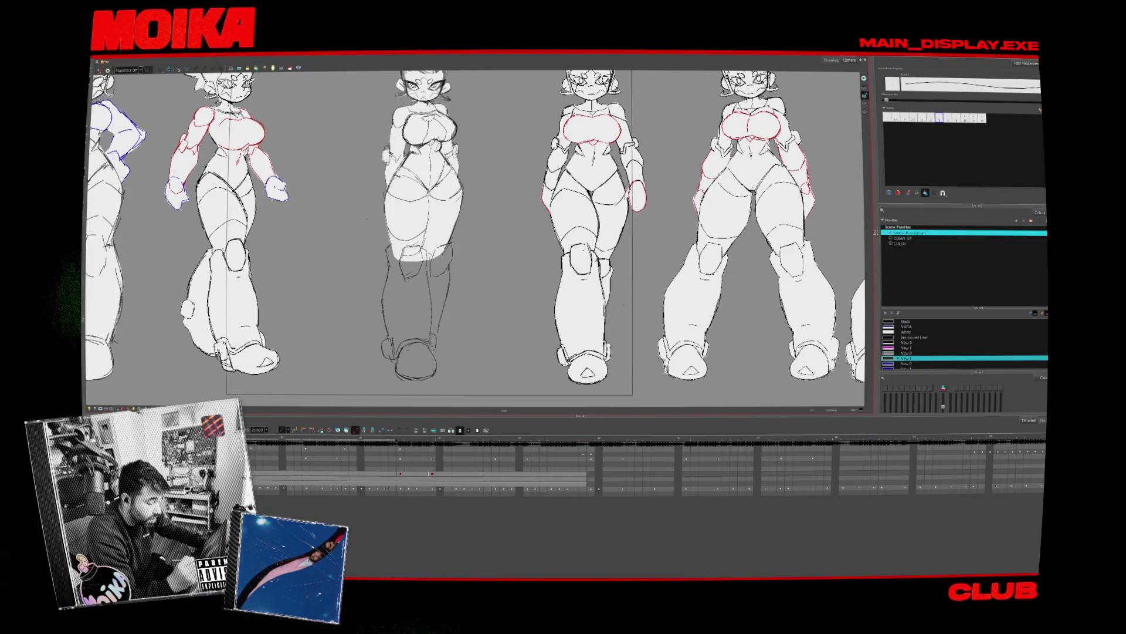
pyautogui.scroll(-2, 475, 235)
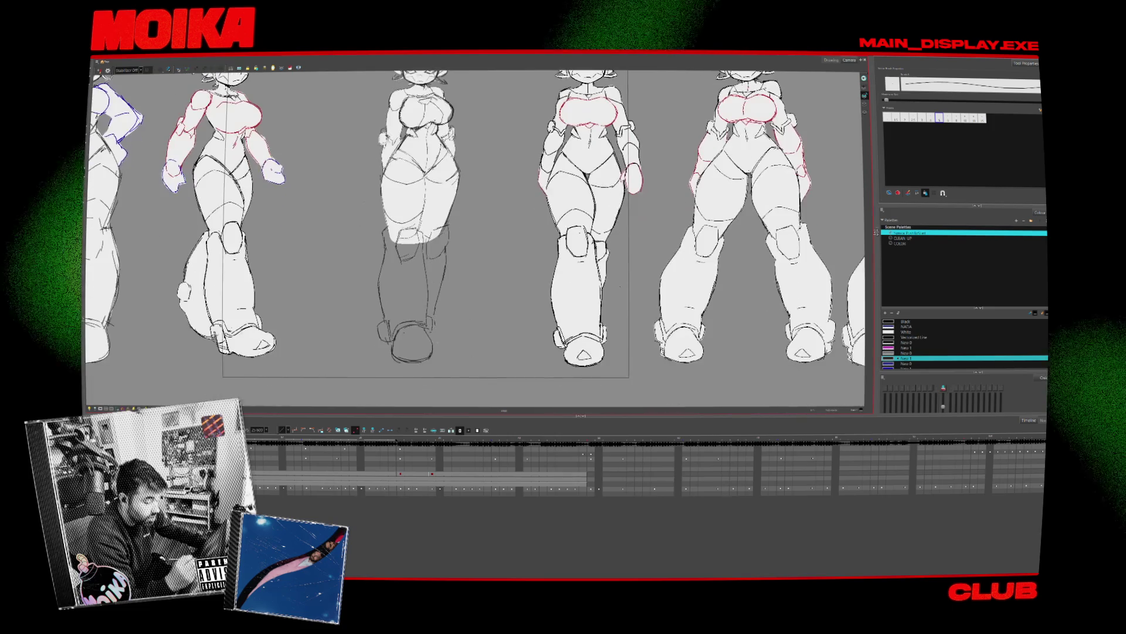
pyautogui.moveTo(407, 375); pyautogui.dragTo(452, 246)
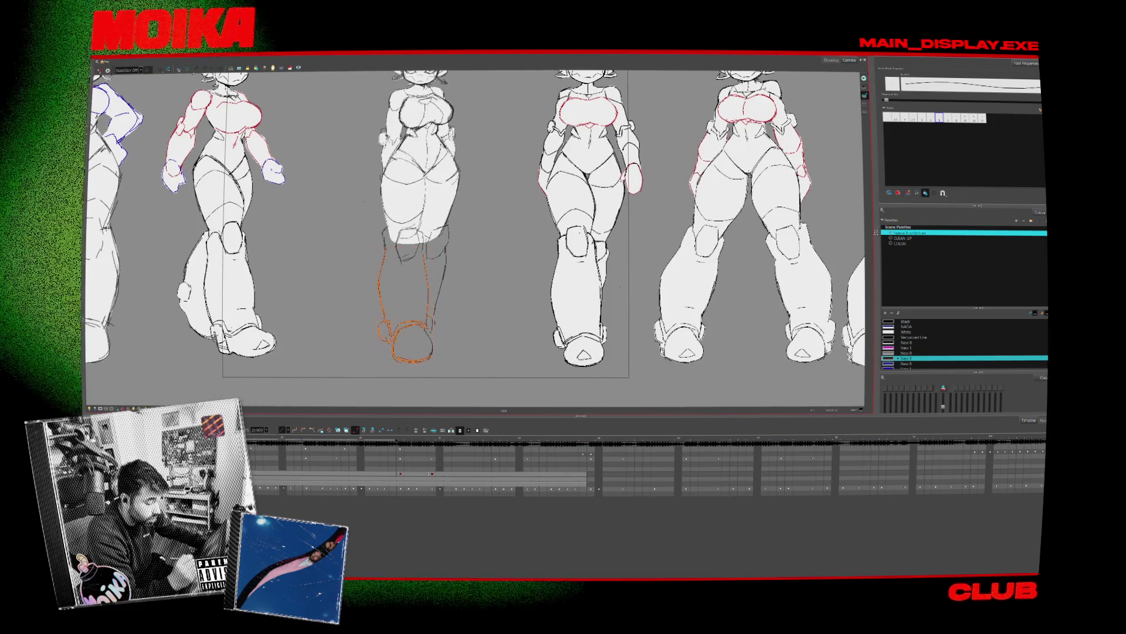
pyautogui.press('Delete')
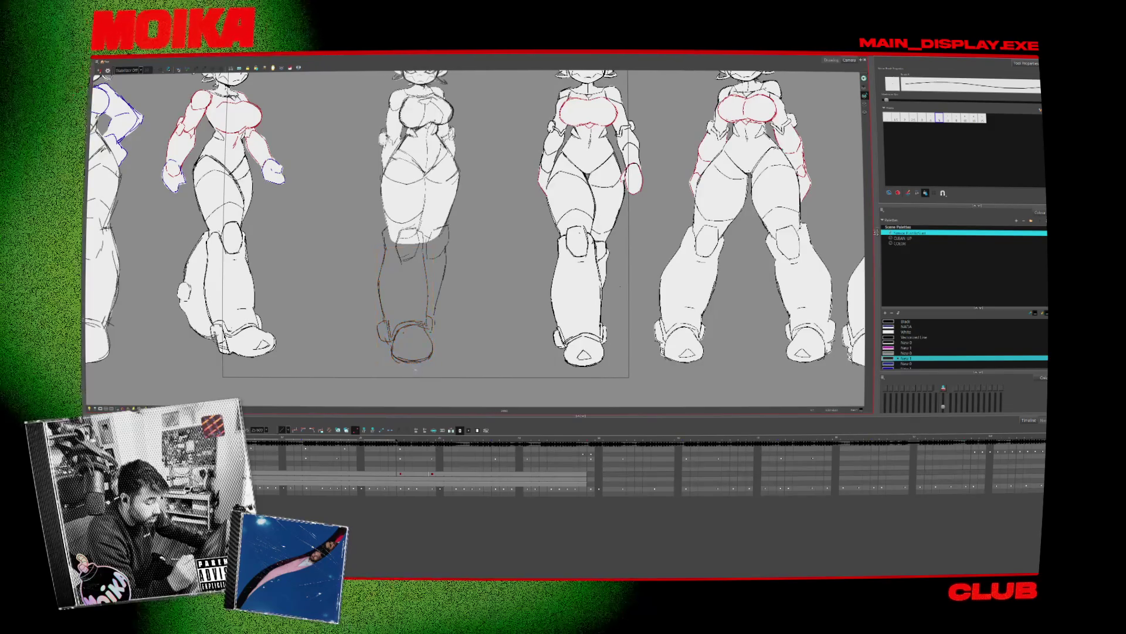
pyautogui.press('Escape')
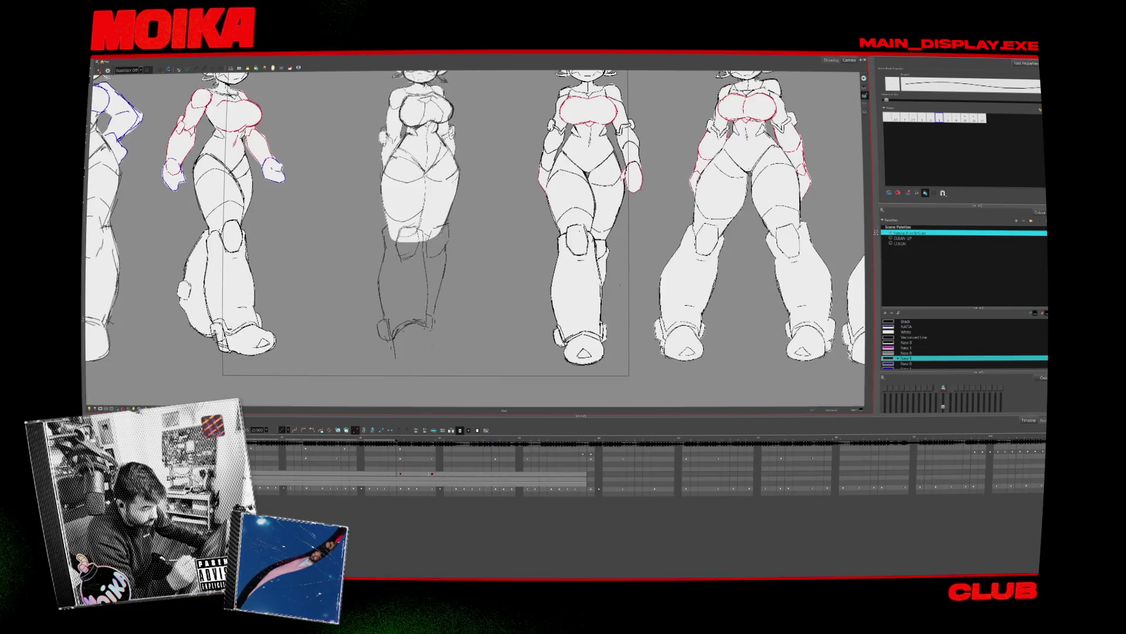
# Draw a new line along the bottom of the middle figure's boot
pyautogui.moveTo(431, 267); pyautogui.dragTo(423, 369)
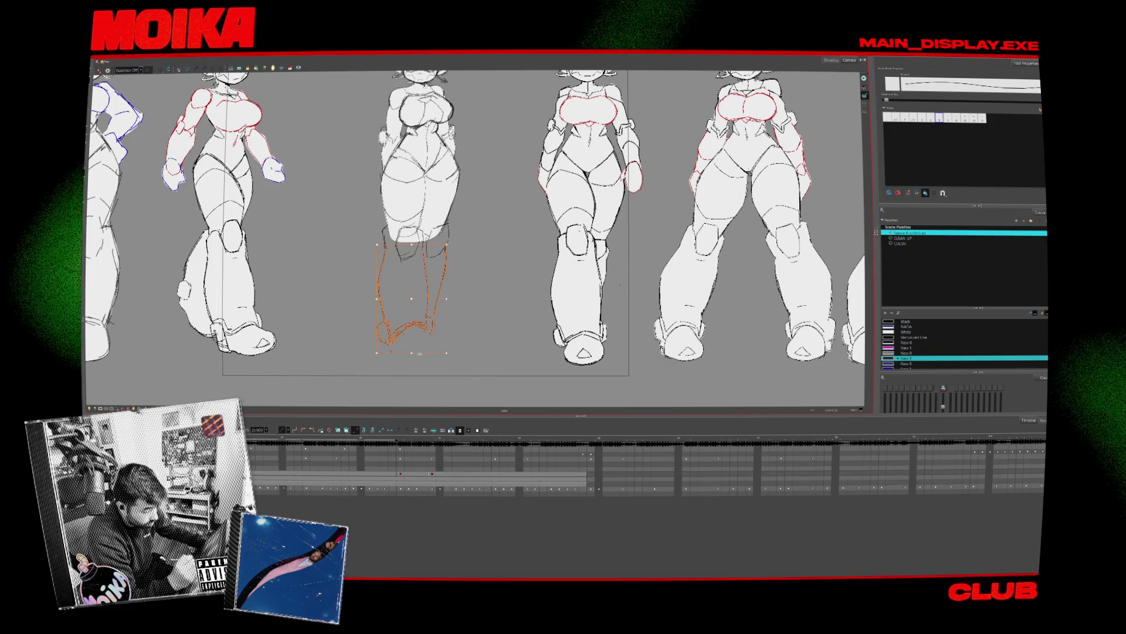
pyautogui.click(452, 336)
pyautogui.moveTo(359, 345); pyautogui.dragTo(375, 235)
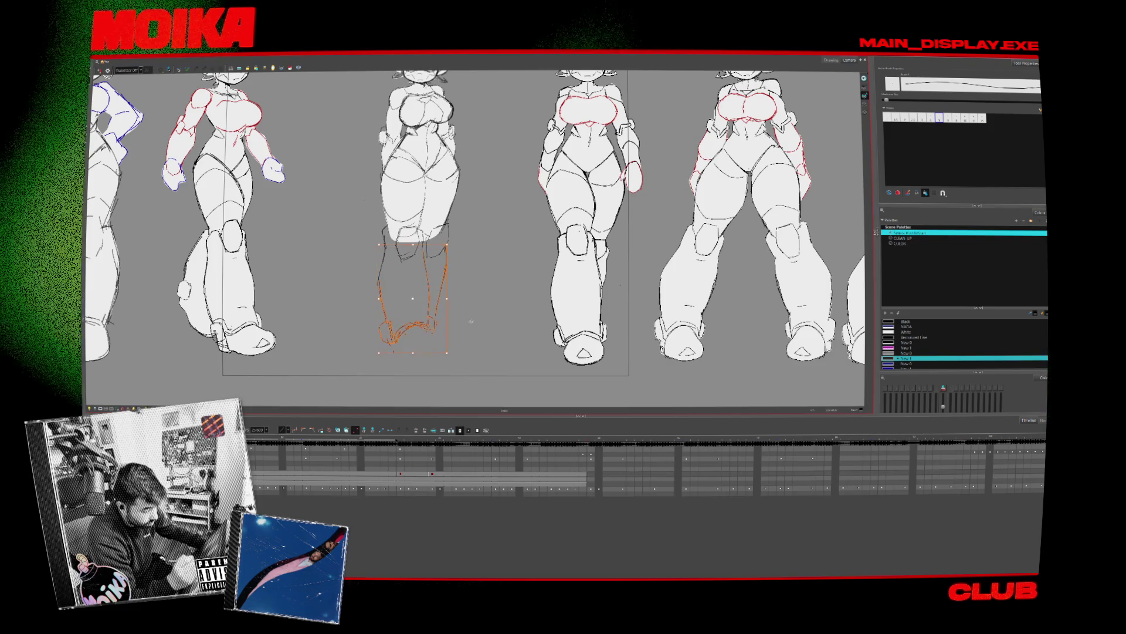
pyautogui.click(385, 361)
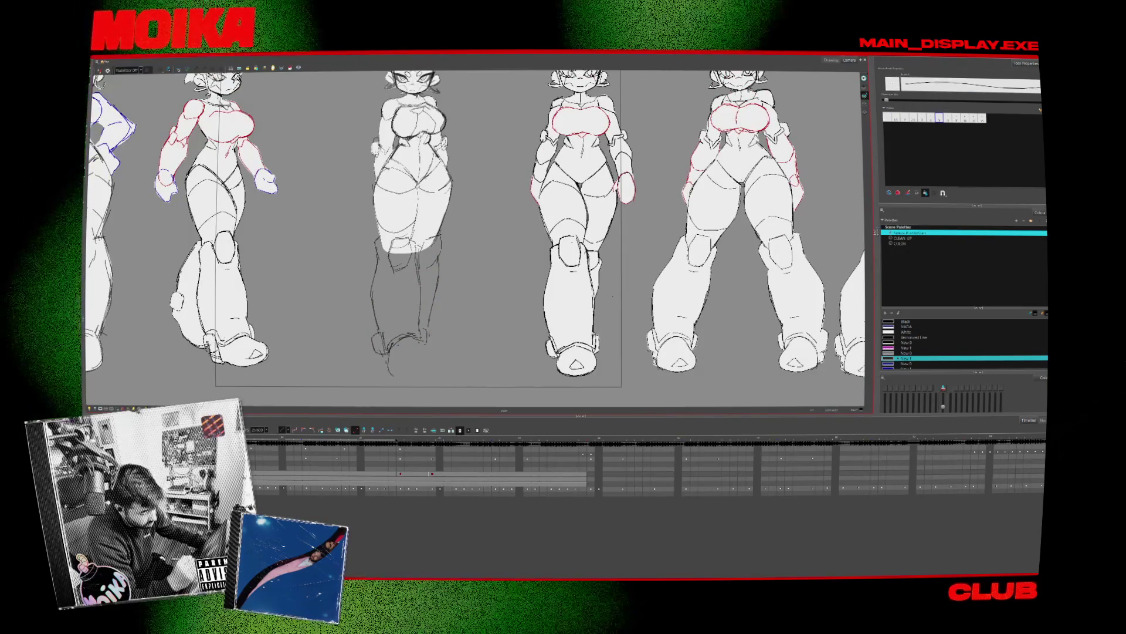
pyautogui.moveTo(386, 351)
pyautogui.mouseDown()
pyautogui.moveTo(392, 375)
pyautogui.moveTo(421, 372)
pyautogui.mouseUp()
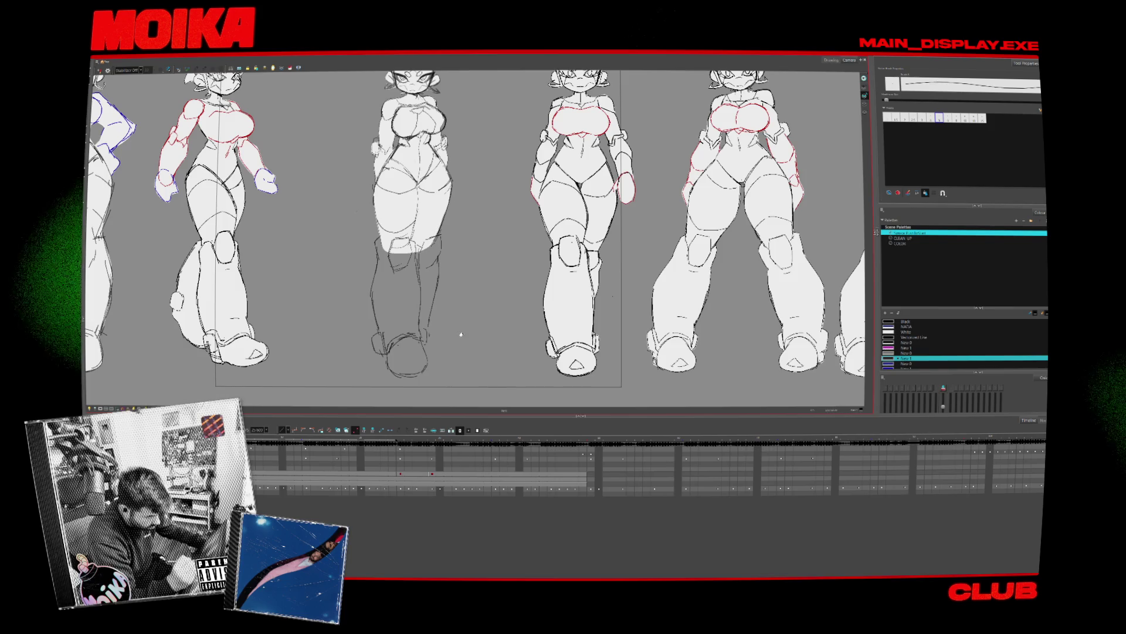
pyautogui.scroll(2, 475, 234)
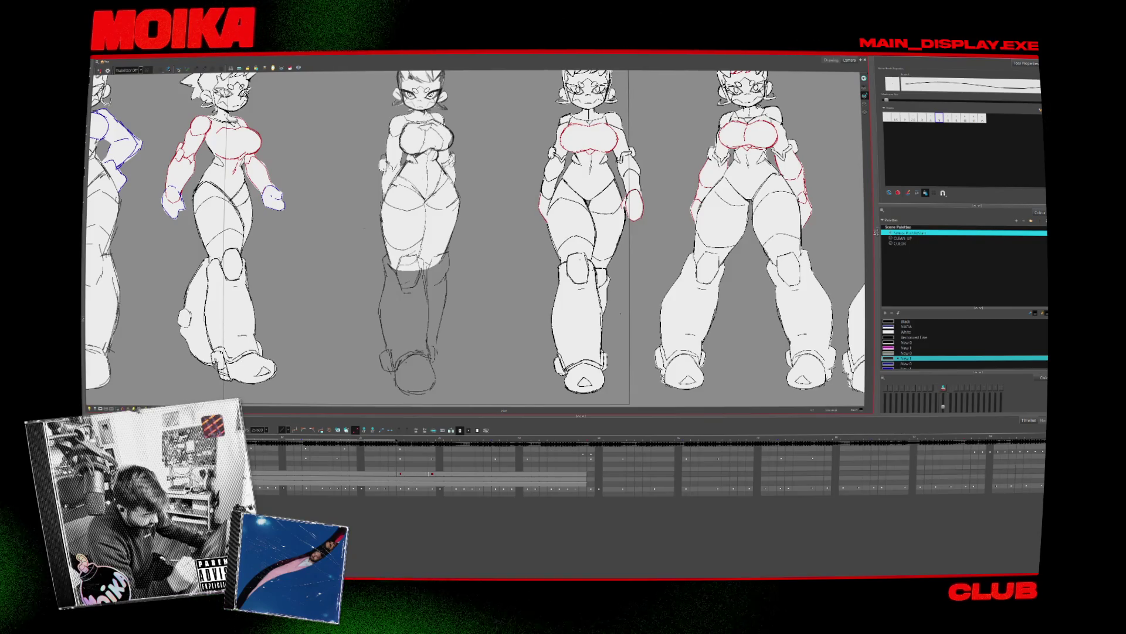
# With the brush, add the triangle toe mark and extend the boot outline, then mirror-check
pyautogui.hotkey('alt', 'b')
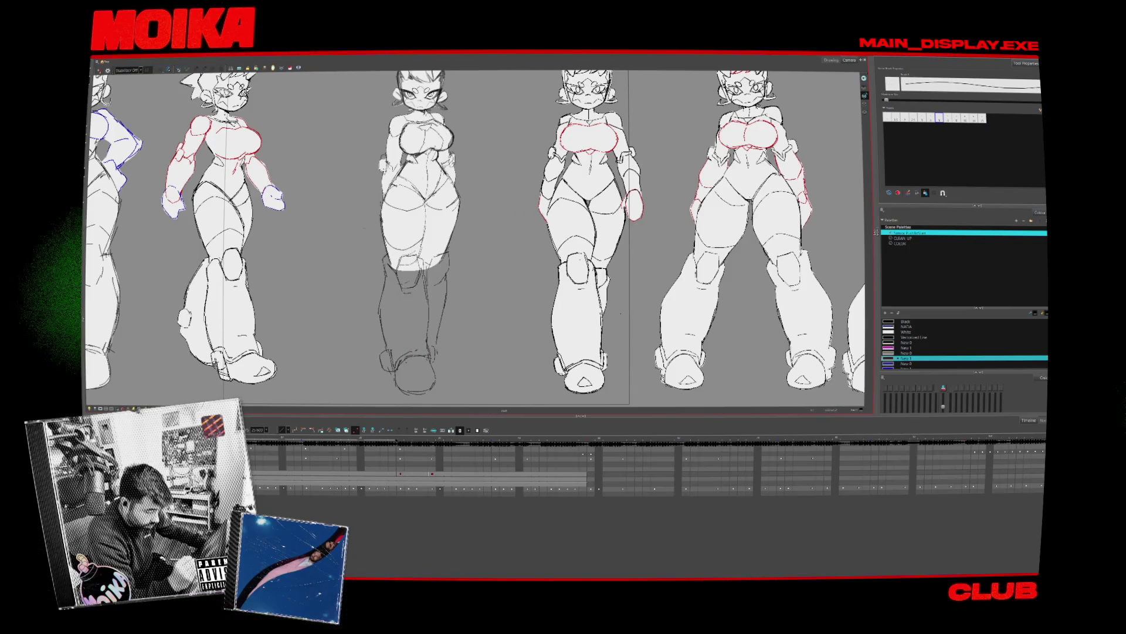
pyautogui.scroll(-1, 415, 350)
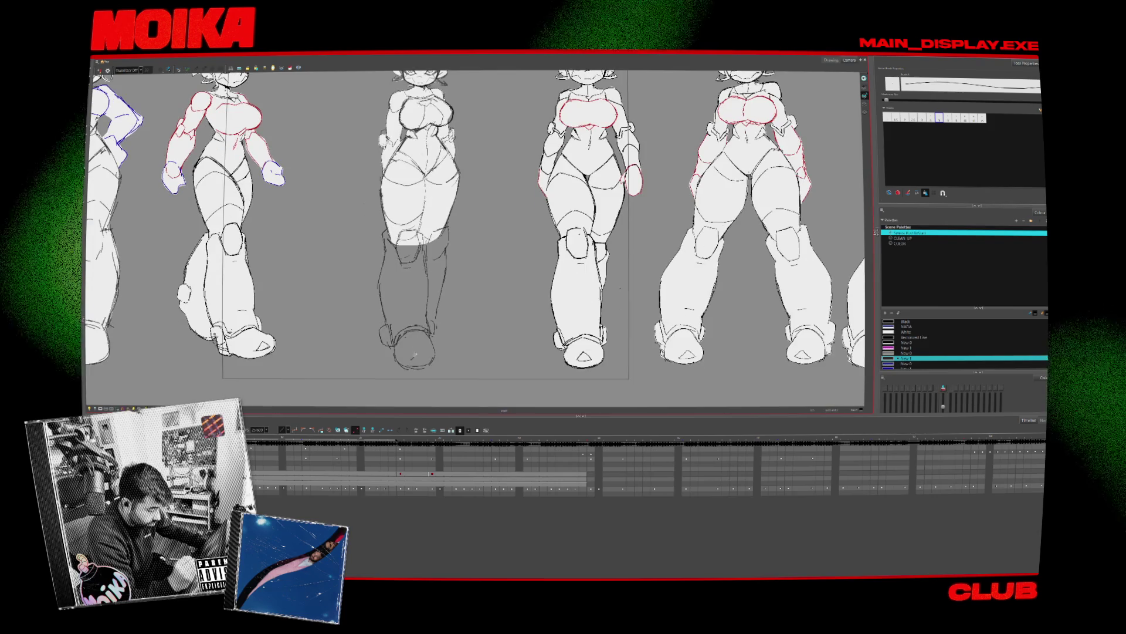
pyautogui.moveTo(412, 360); pyautogui.dragTo(423, 360)
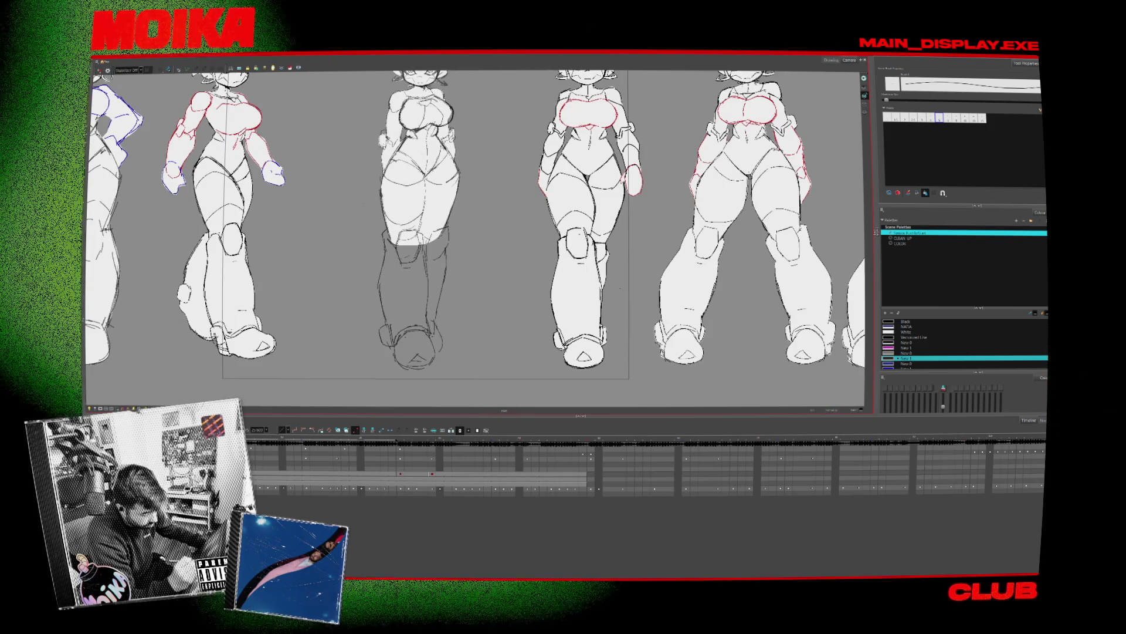
pyautogui.moveTo(437, 320); pyautogui.dragTo(448, 340)
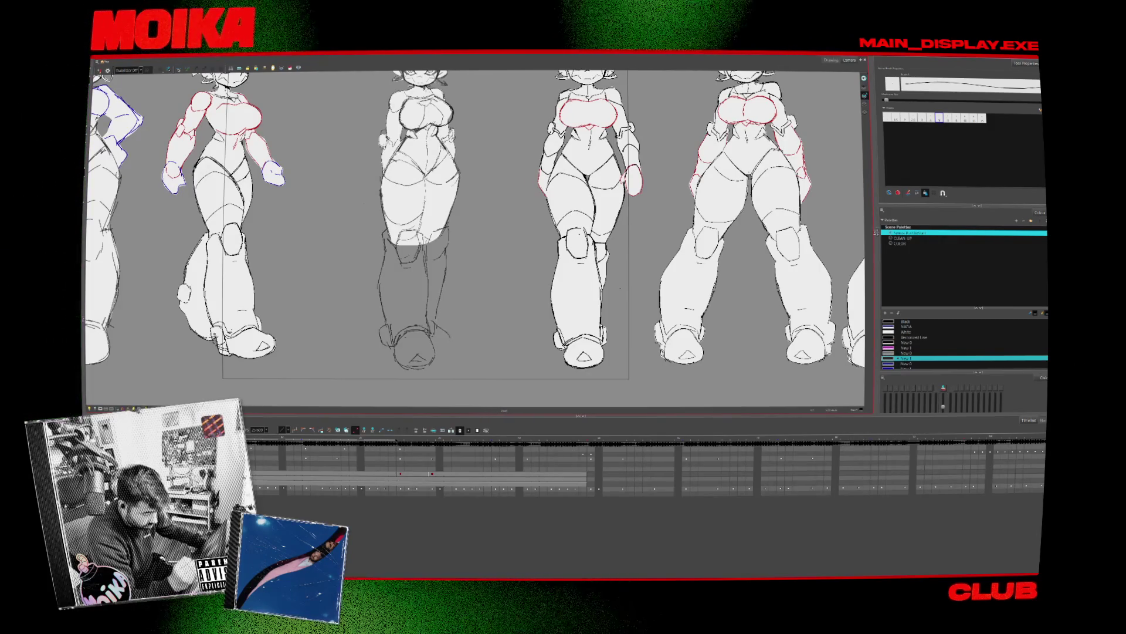
pyautogui.press('4')
pyautogui.scroll(-3, 552, 275)
# Lasso the middle figure's leg strokes and nudge them slightly to the right
pyautogui.scroll(3, 552, 274)
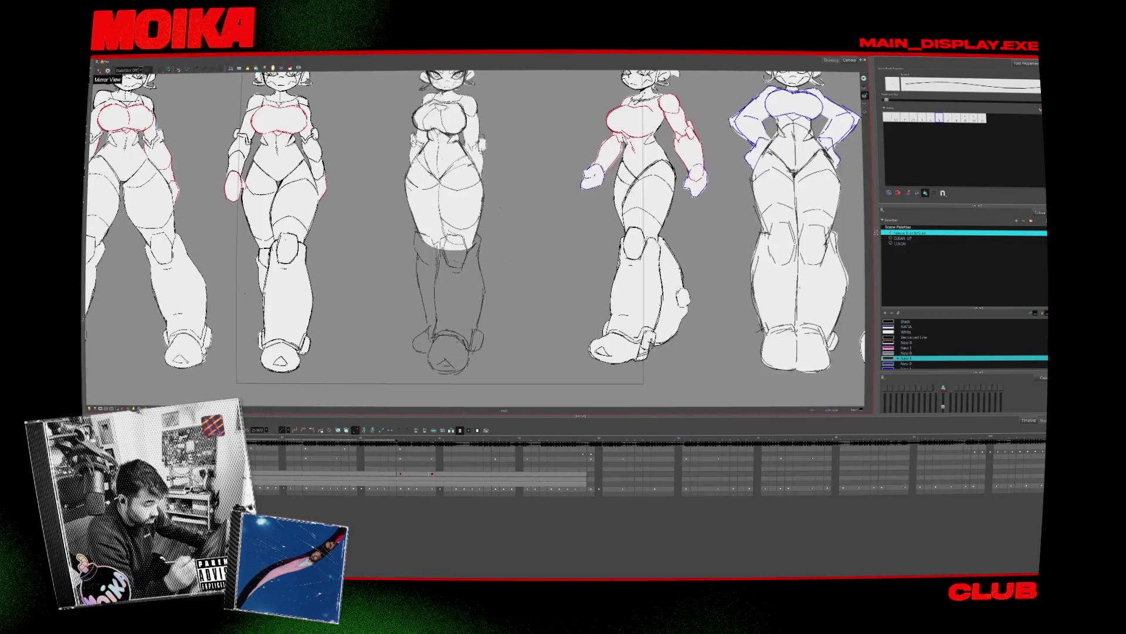
pyautogui.press('4')
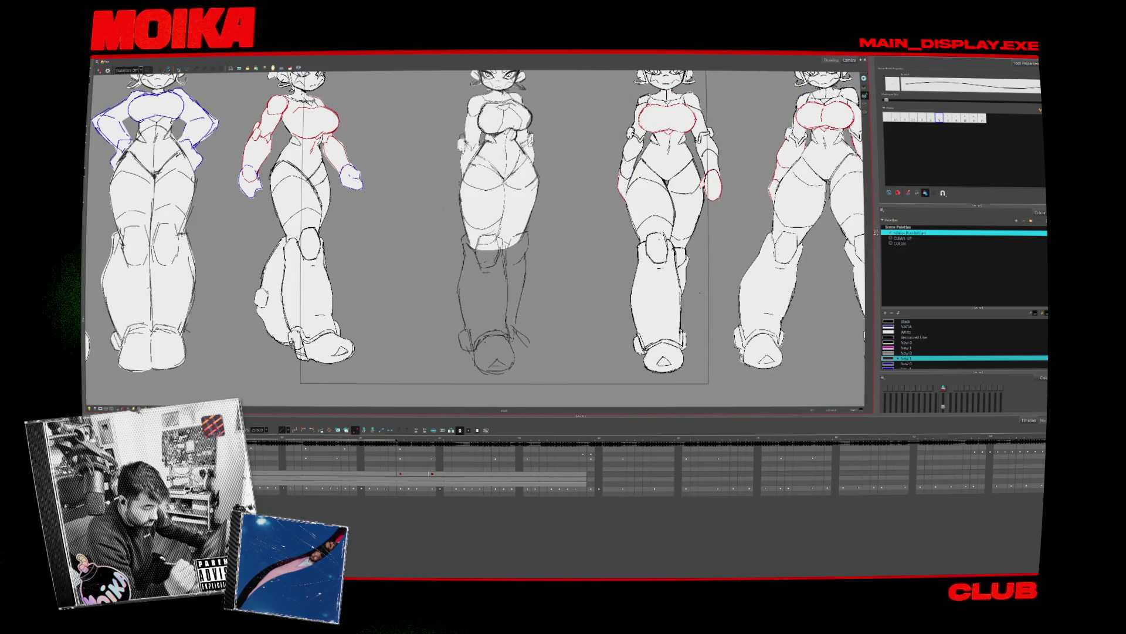
pyautogui.scroll(-5, 476, 234)
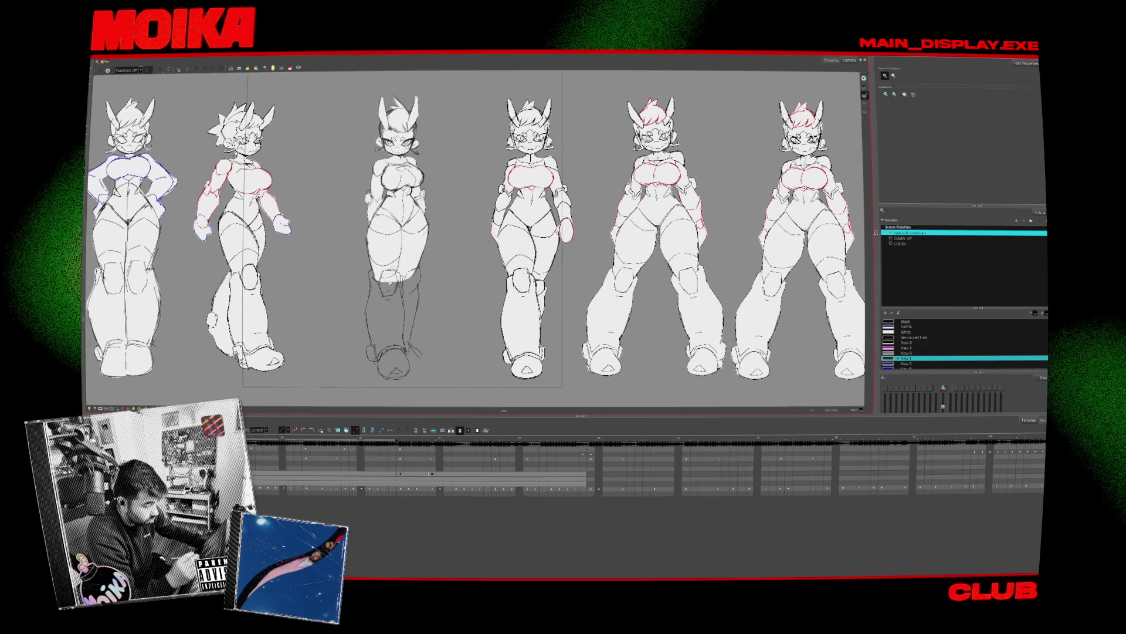
pyautogui.scroll(2, 344, 296)
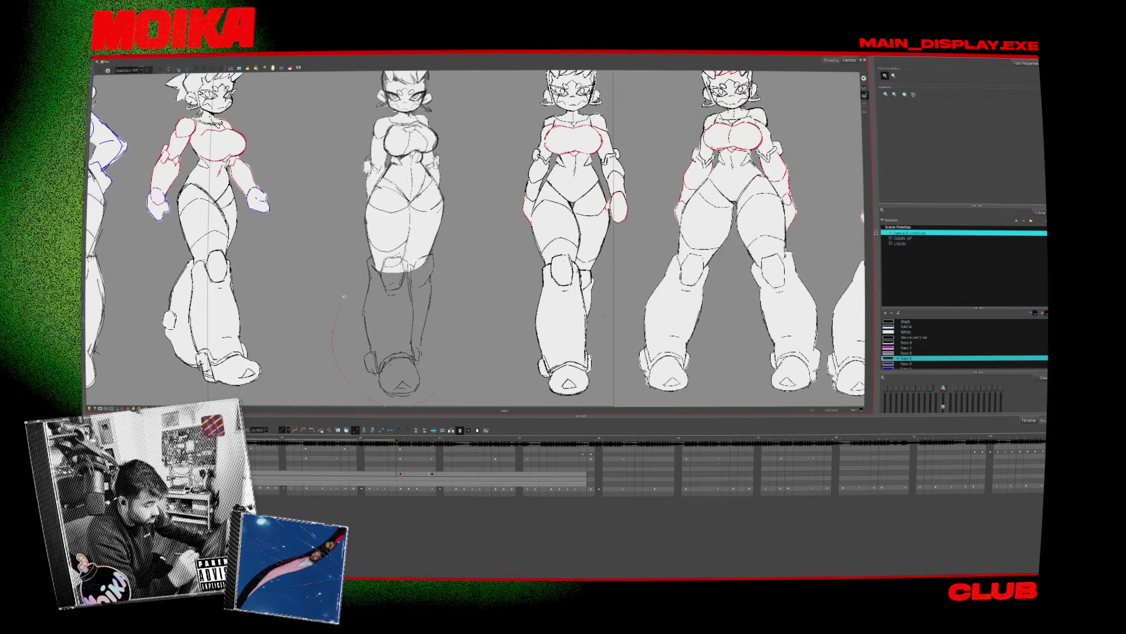
pyautogui.moveTo(345, 297)
pyautogui.mouseDown()
pyautogui.moveTo(376, 232)
pyautogui.moveTo(414, 247)
pyautogui.moveTo(425, 375)
pyautogui.moveTo(384, 367)
pyautogui.mouseUp()
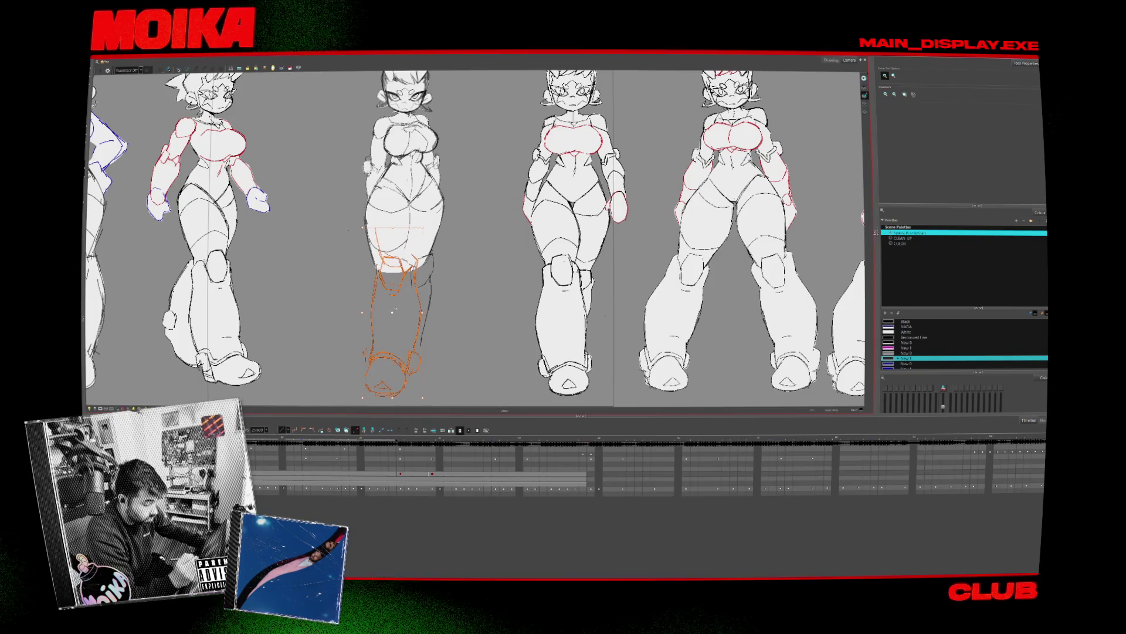
pyautogui.scroll(-2, 472, 341)
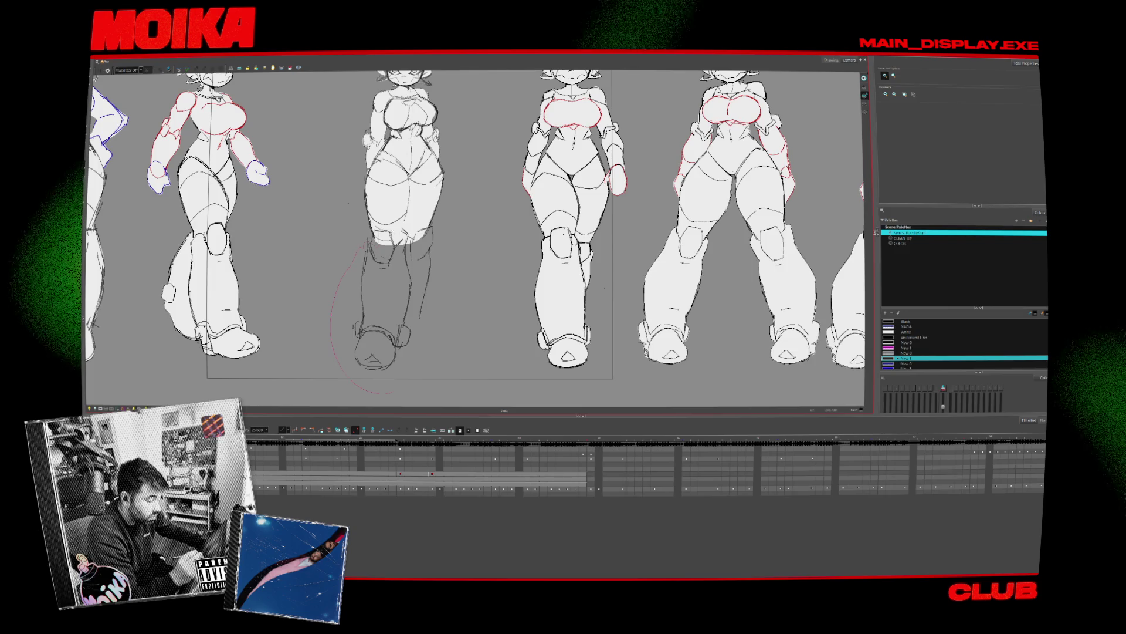
pyautogui.moveTo(392, 392)
pyautogui.mouseDown()
pyautogui.moveTo(434, 311)
pyautogui.moveTo(366, 242)
pyautogui.mouseUp()
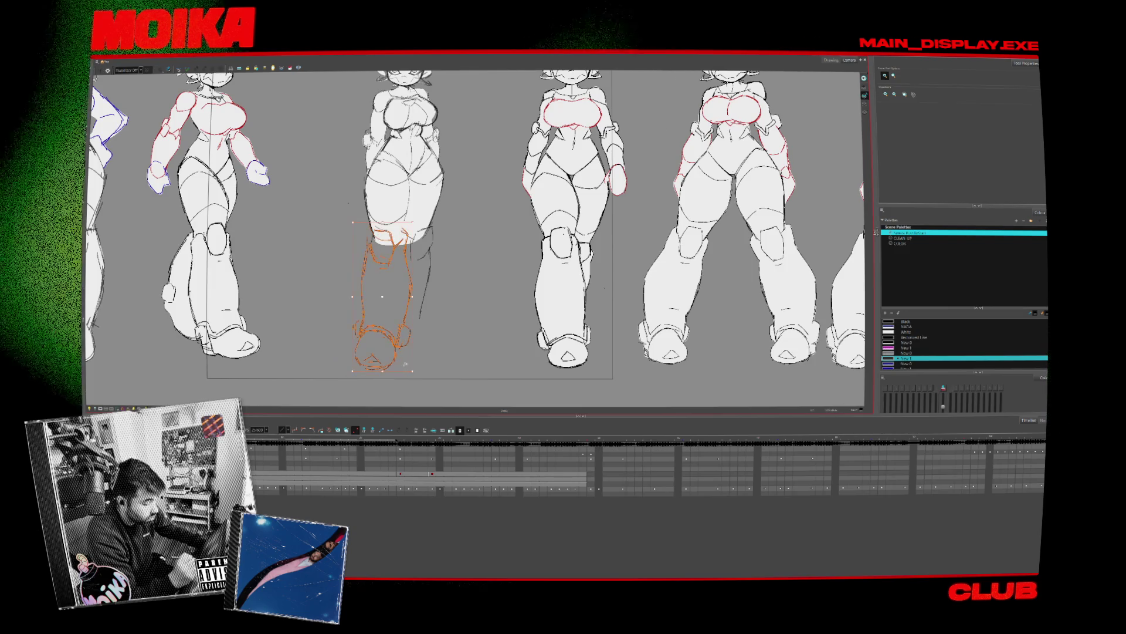
pyautogui.moveTo(392, 298); pyautogui.dragTo(395, 298)
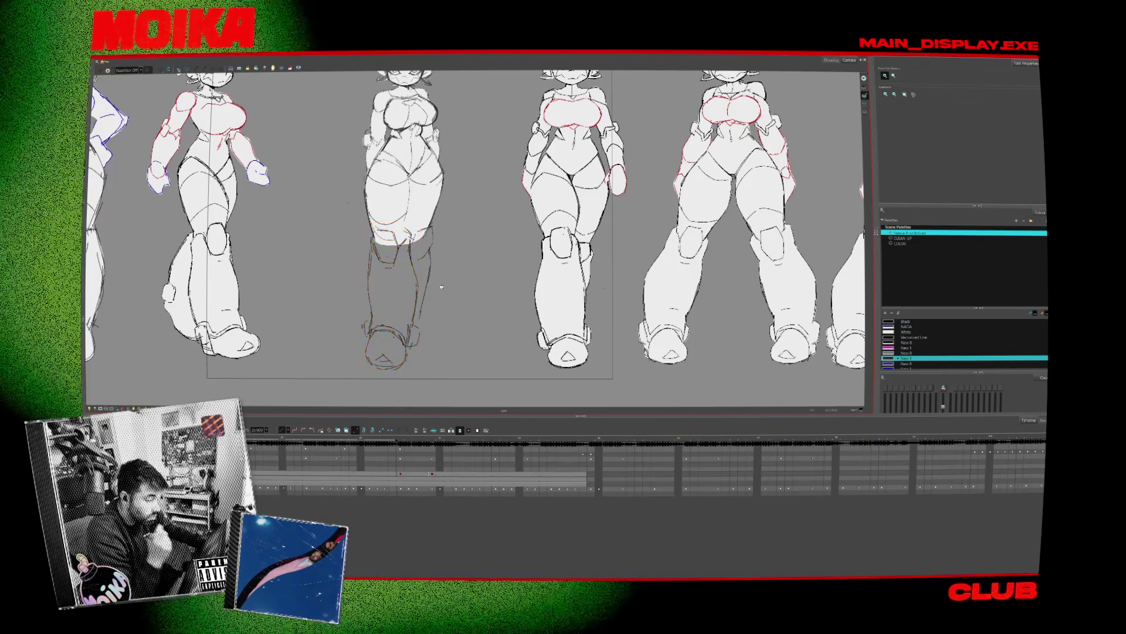
pyautogui.scroll(2, 422, 317)
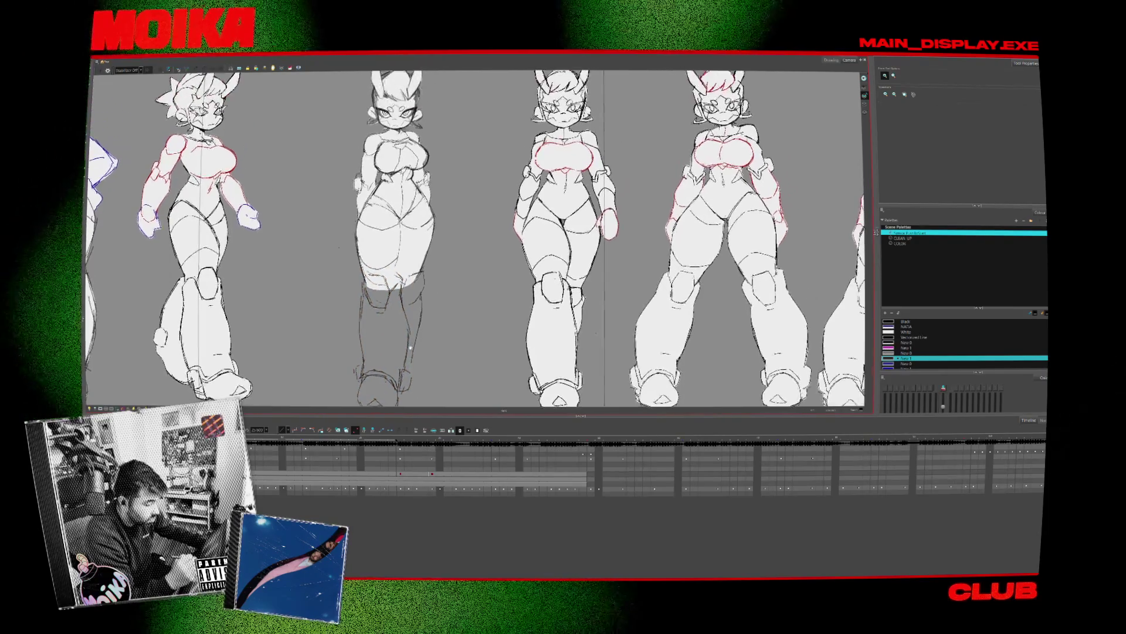
pyautogui.scroll(-1, 410, 347)
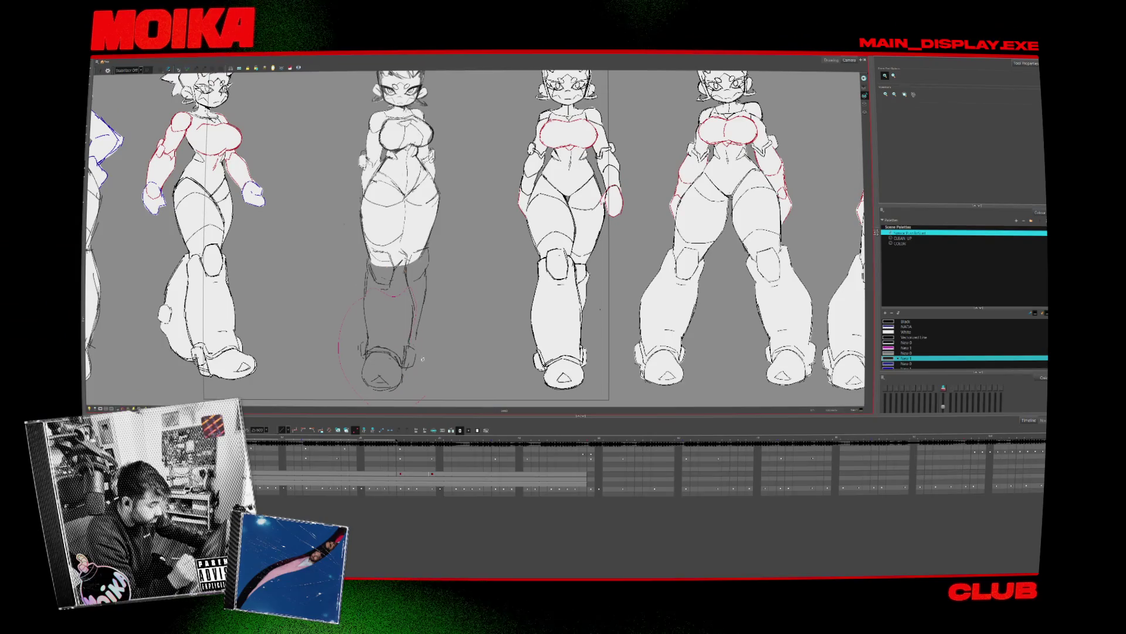
# Mirror-check the pose and erase the middle figure's lower-leg sketch lines
pyautogui.press('4')
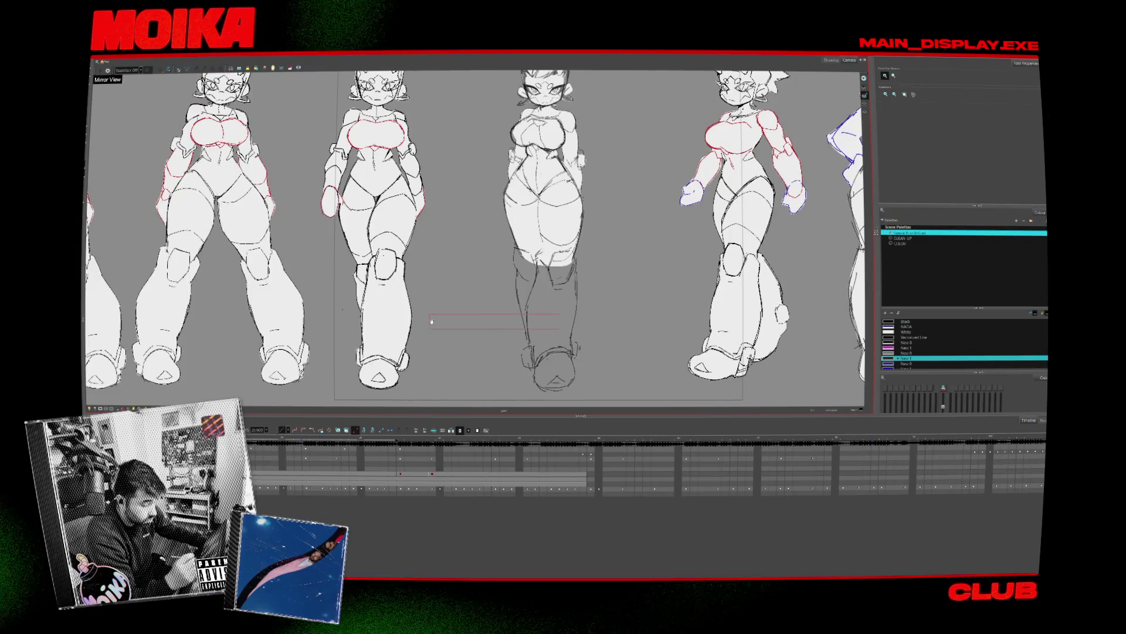
pyautogui.scroll(5, 469, 317)
pyautogui.scroll(-5, 469, 235)
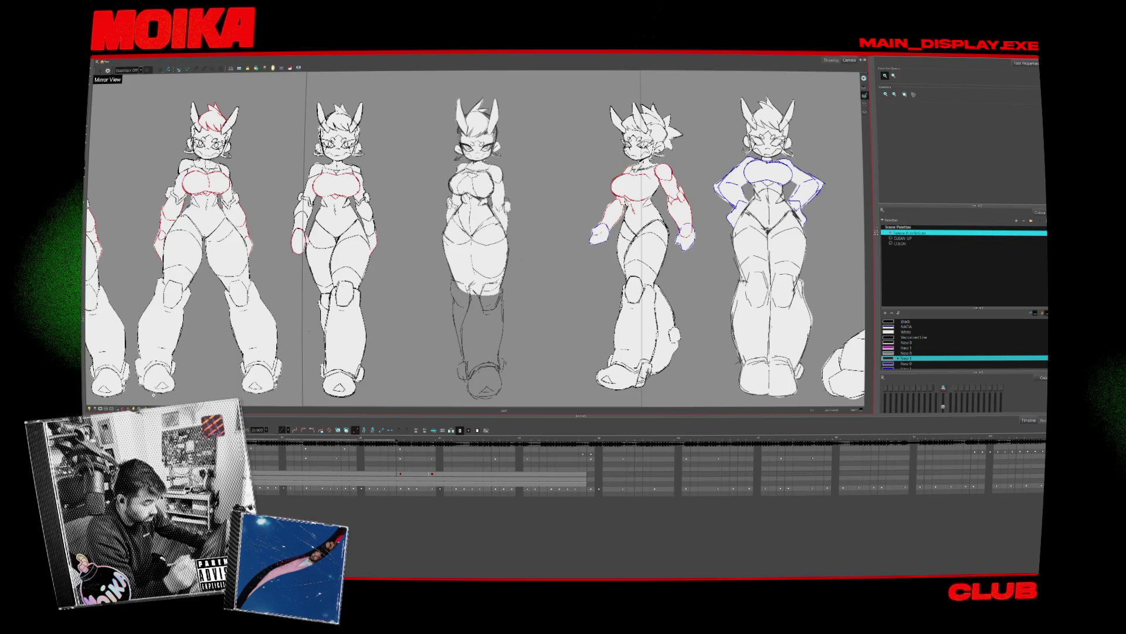
pyautogui.scroll(2, 733, 463)
pyautogui.hotkey('alt', 'b')
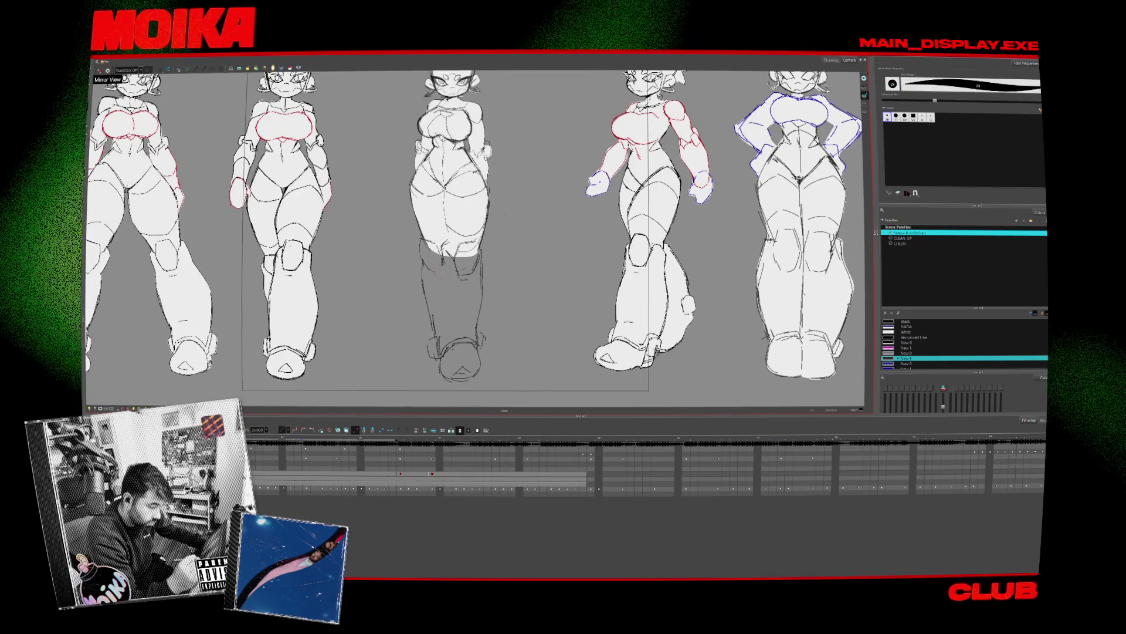
pyautogui.hotkey('alt', '/')
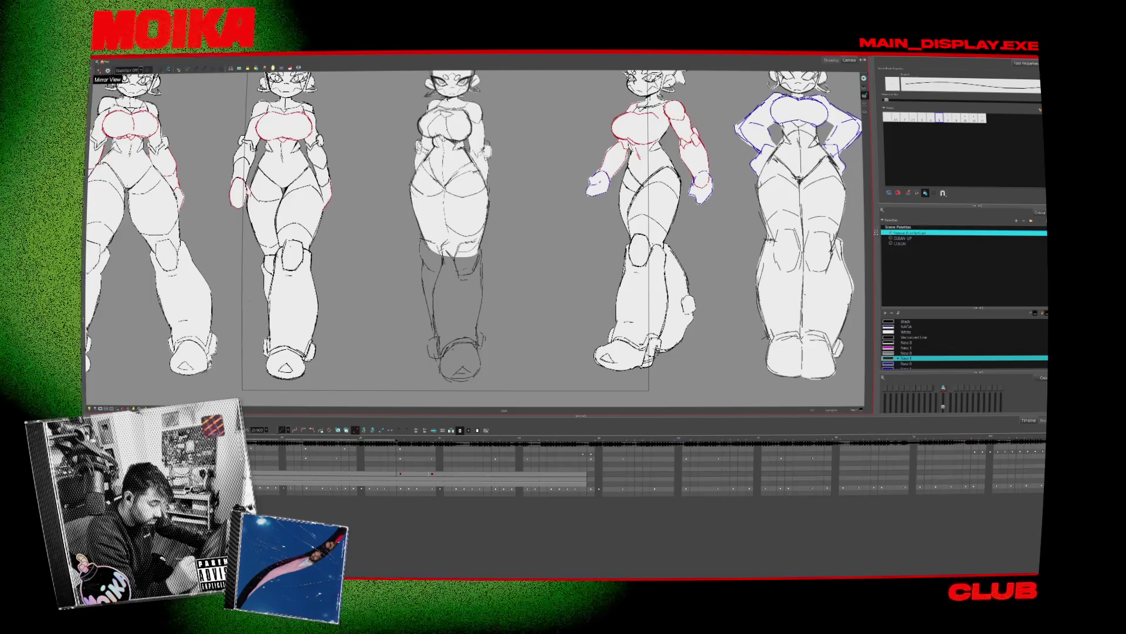
pyautogui.hotkey('alt', 'e')
pyautogui.moveTo(457, 276); pyautogui.dragTo(459, 361)
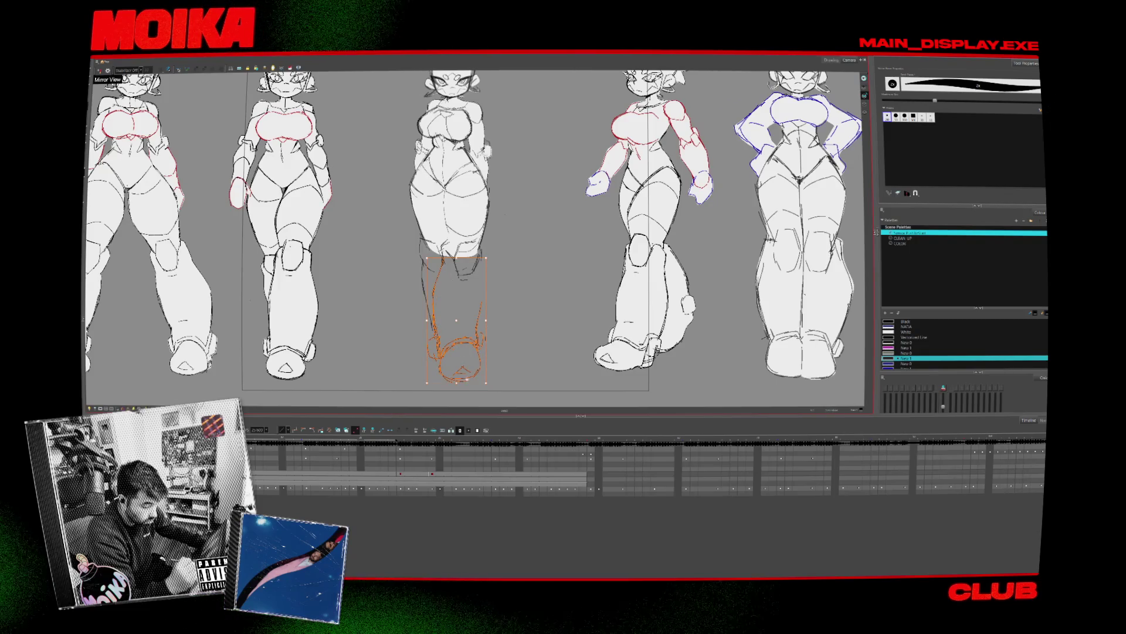
pyautogui.scroll(2, 500, 281)
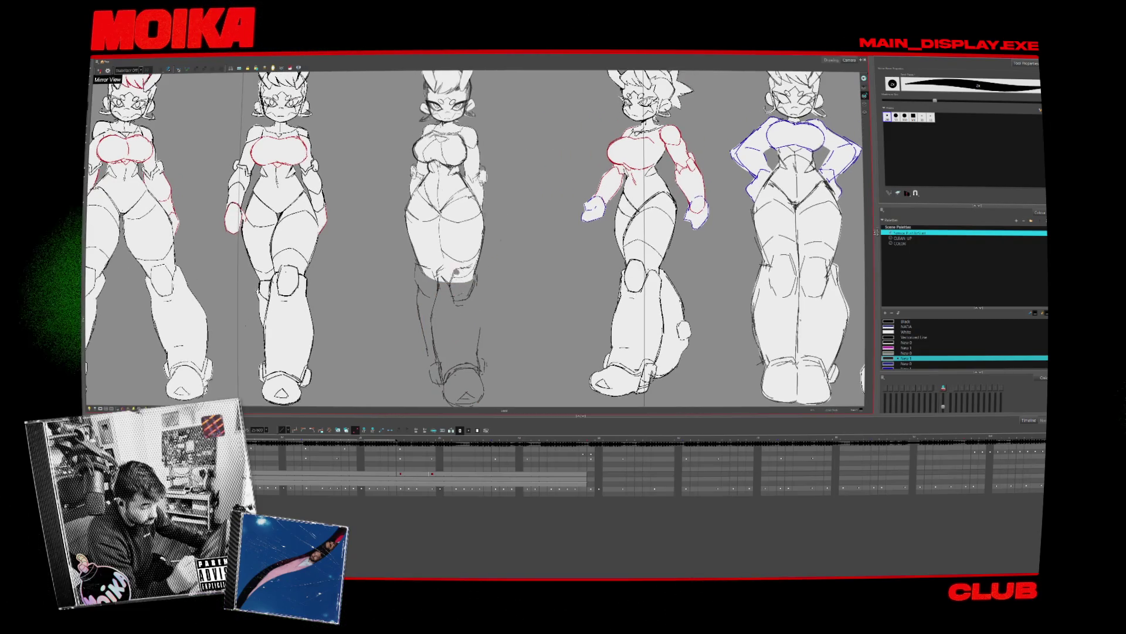
pyautogui.hotkey('alt', 'x')
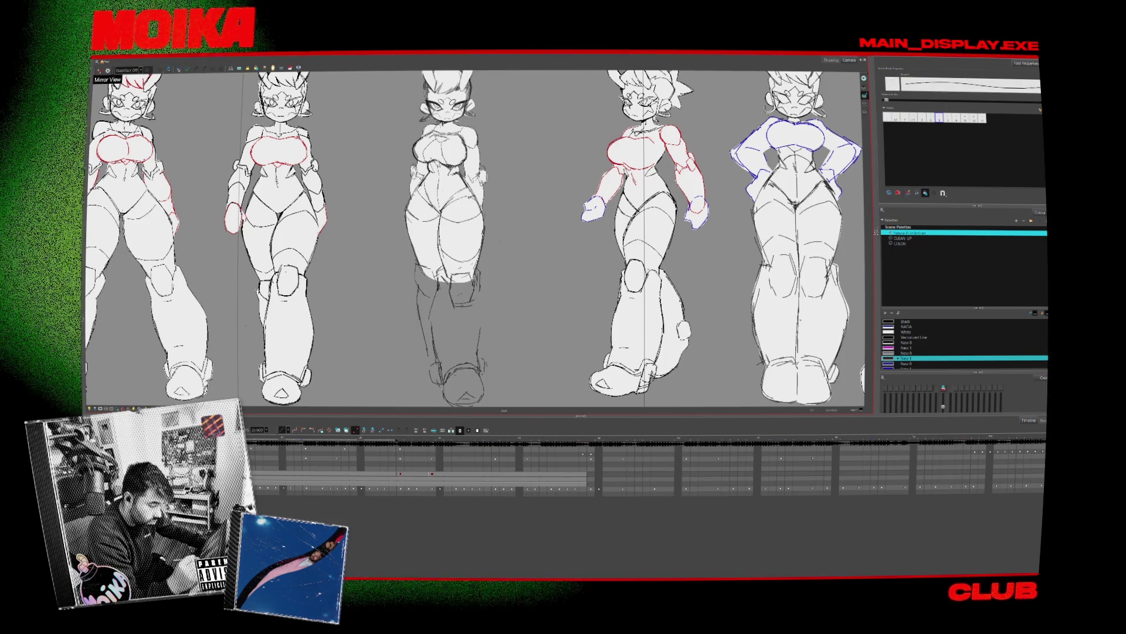
# Restore the normal view and switch the middle figure to its redrawn unfilled rough sketch
pyautogui.moveTo(470, 234); pyautogui.dragTo(454, 216)
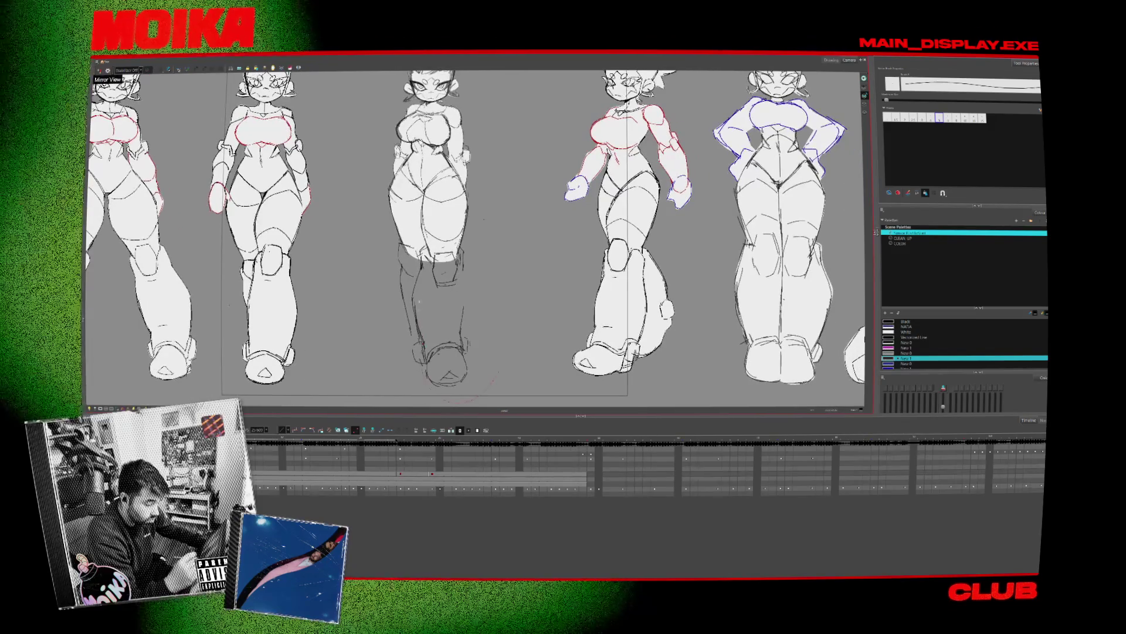
pyautogui.moveTo(495, 378); pyautogui.dragTo(461, 347)
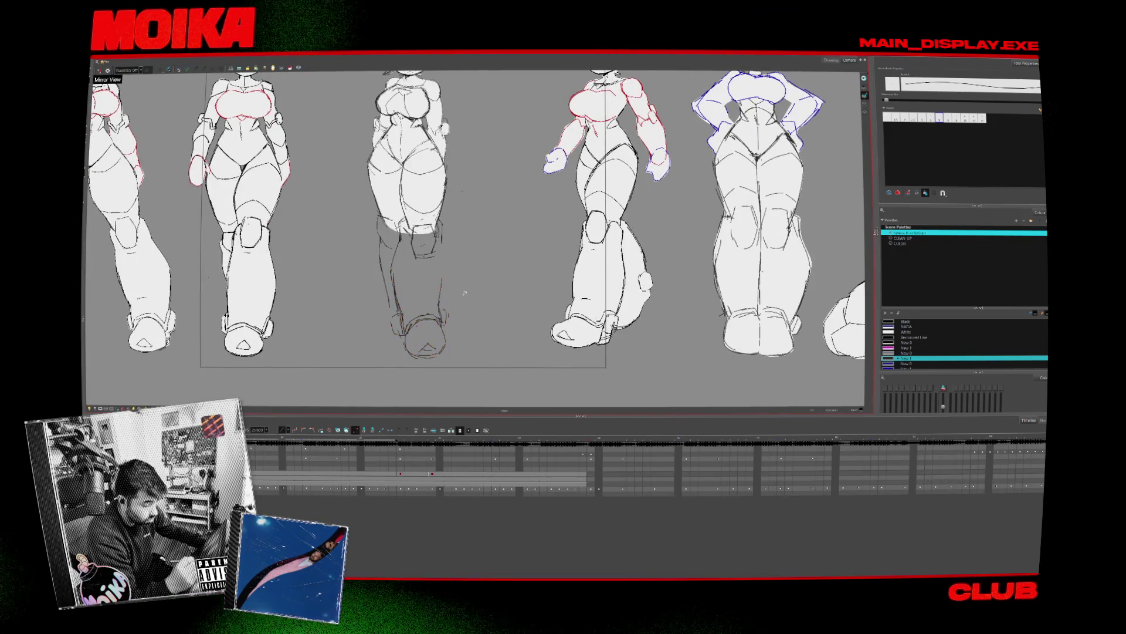
pyautogui.moveTo(447, 283); pyautogui.dragTo(452, 318)
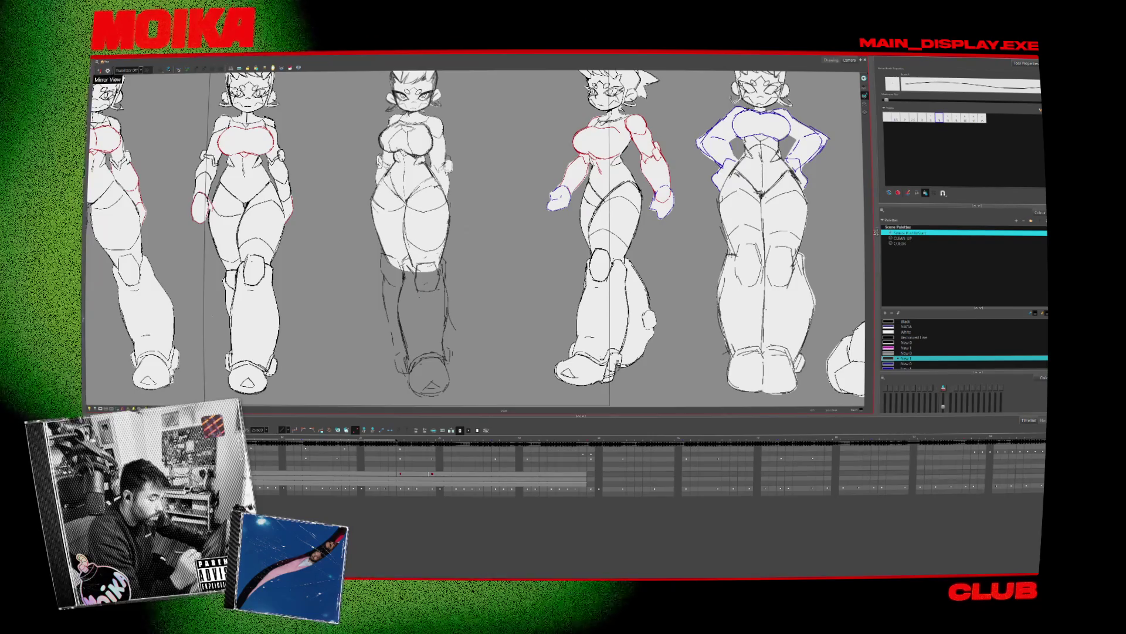
pyautogui.click(99, 71)
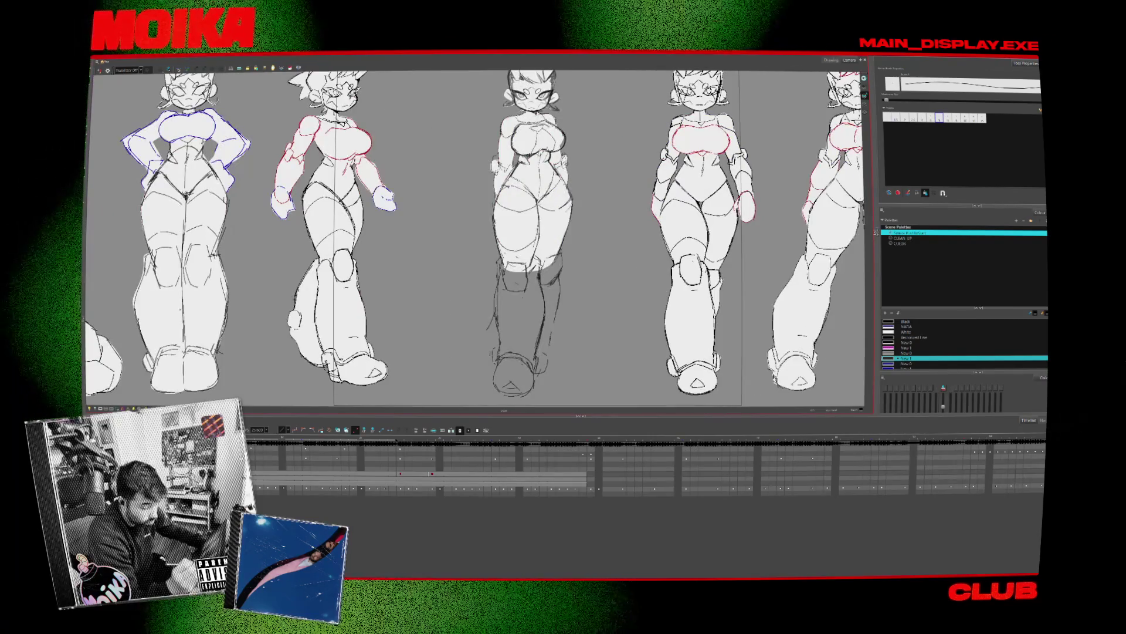
pyautogui.moveTo(569, 328)
pyautogui.mouseDown()
pyautogui.moveTo(424, 362)
pyautogui.moveTo(435, 363)
pyautogui.moveTo(423, 336)
pyautogui.mouseUp()
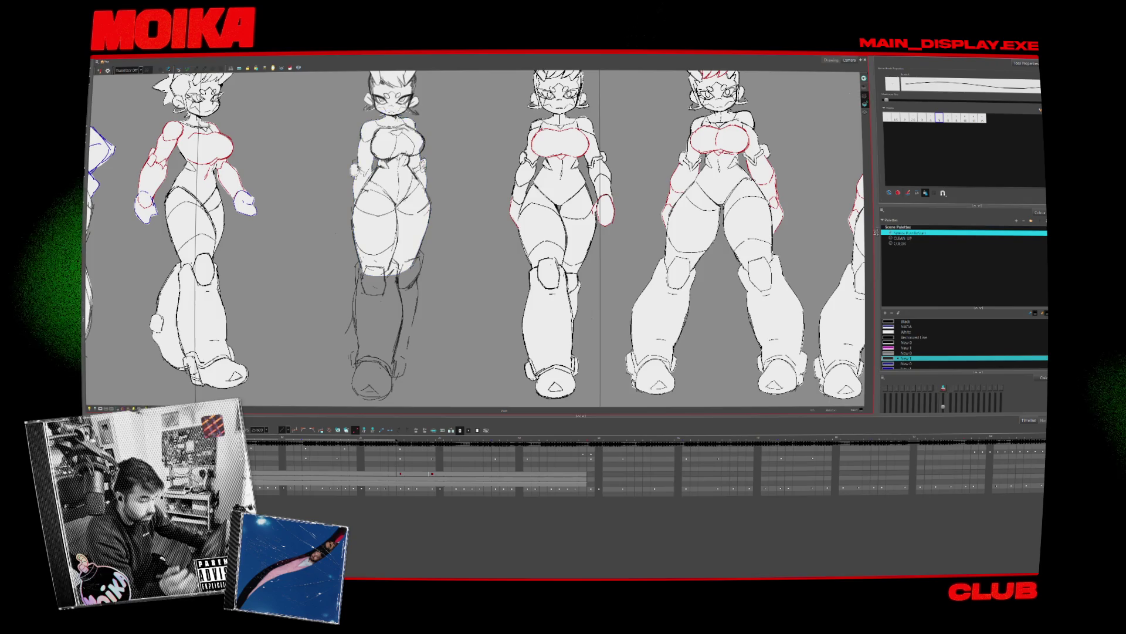
pyautogui.press('.')
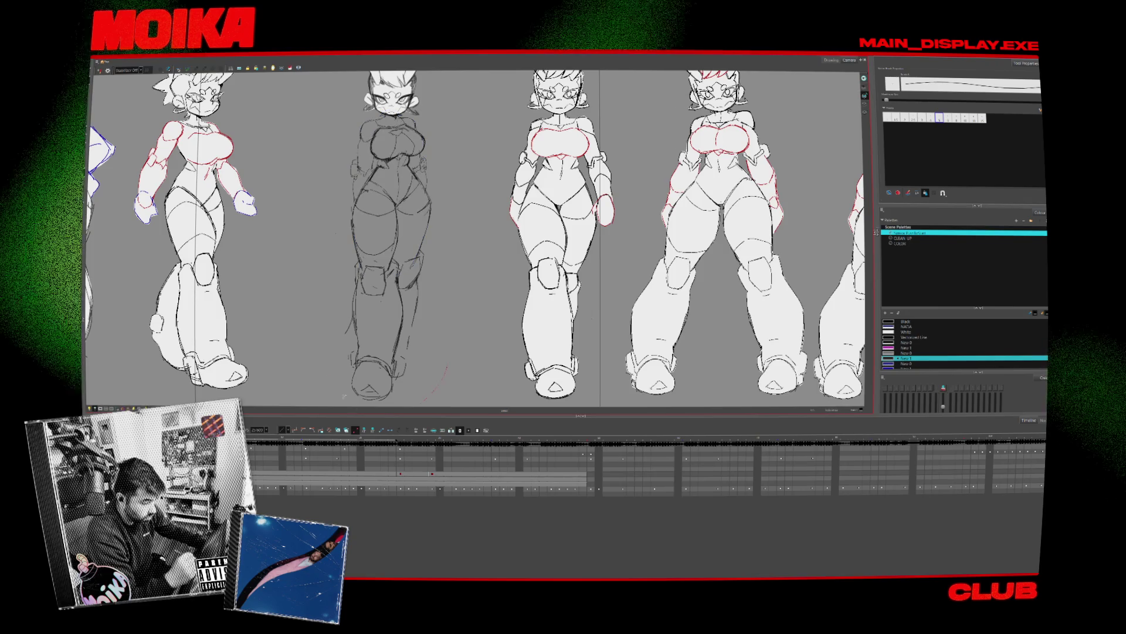
pyautogui.press('.')
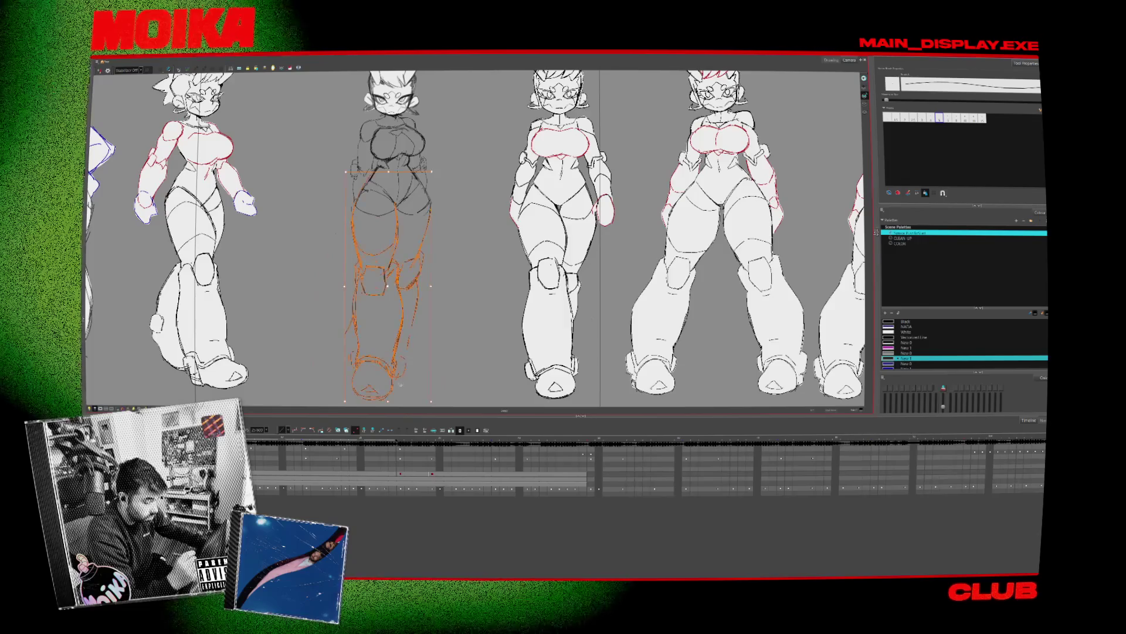
pyautogui.press('4')
pyautogui.press('4')
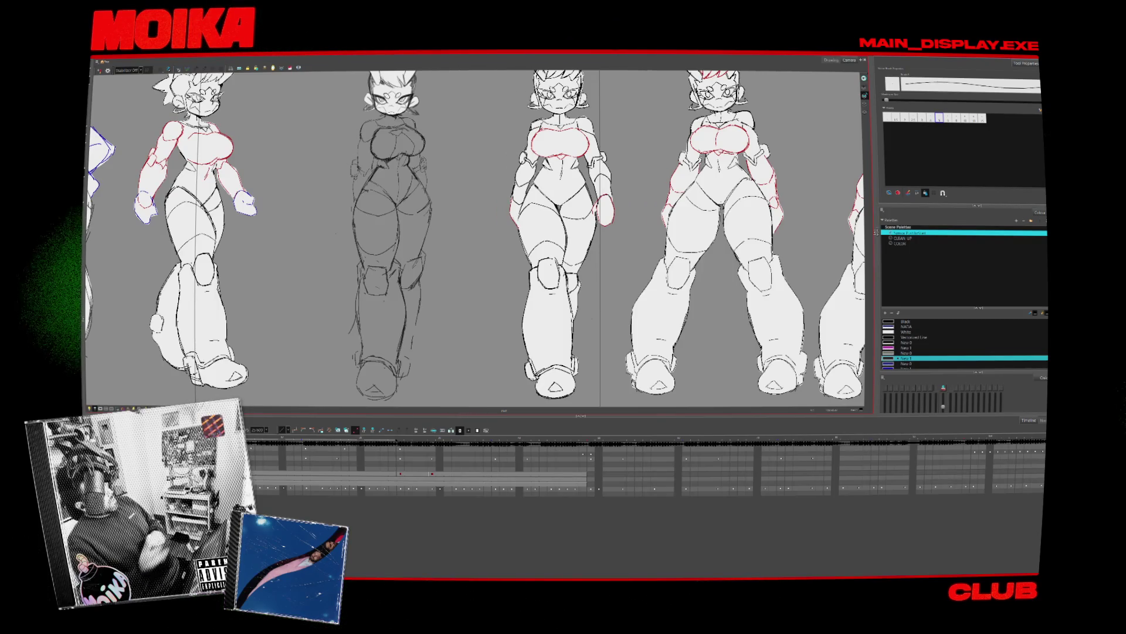
# Zoom in on the character sketches and switch to the pencil
pyautogui.hotkey('alt', 'z')
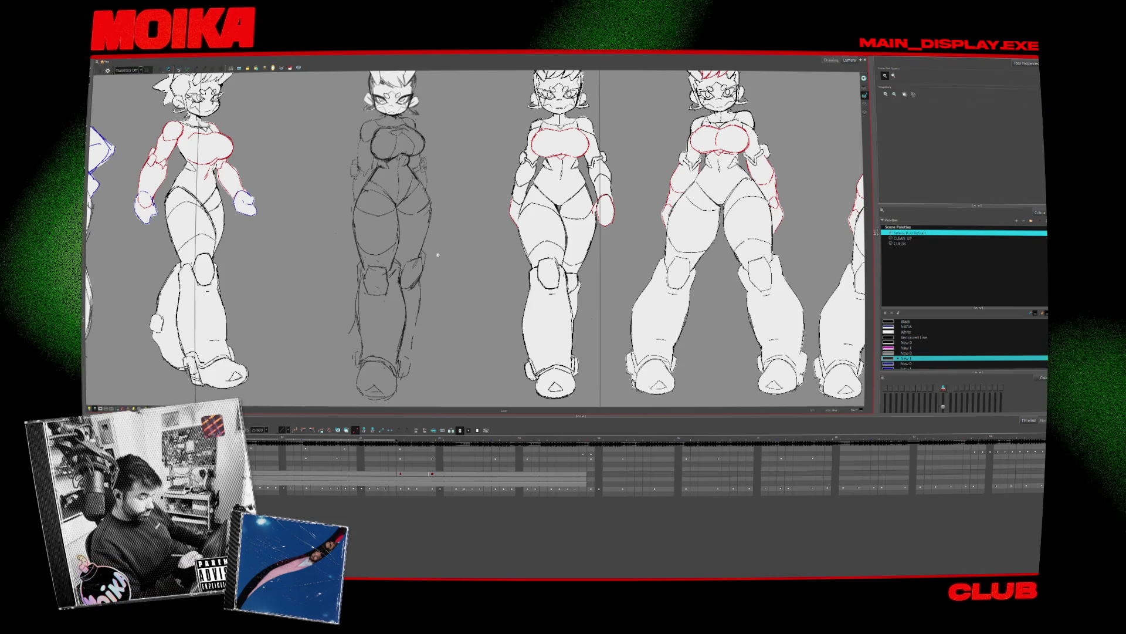
pyautogui.click(486, 304)
pyautogui.press('1')
pyautogui.hotkey('alt', 'b')
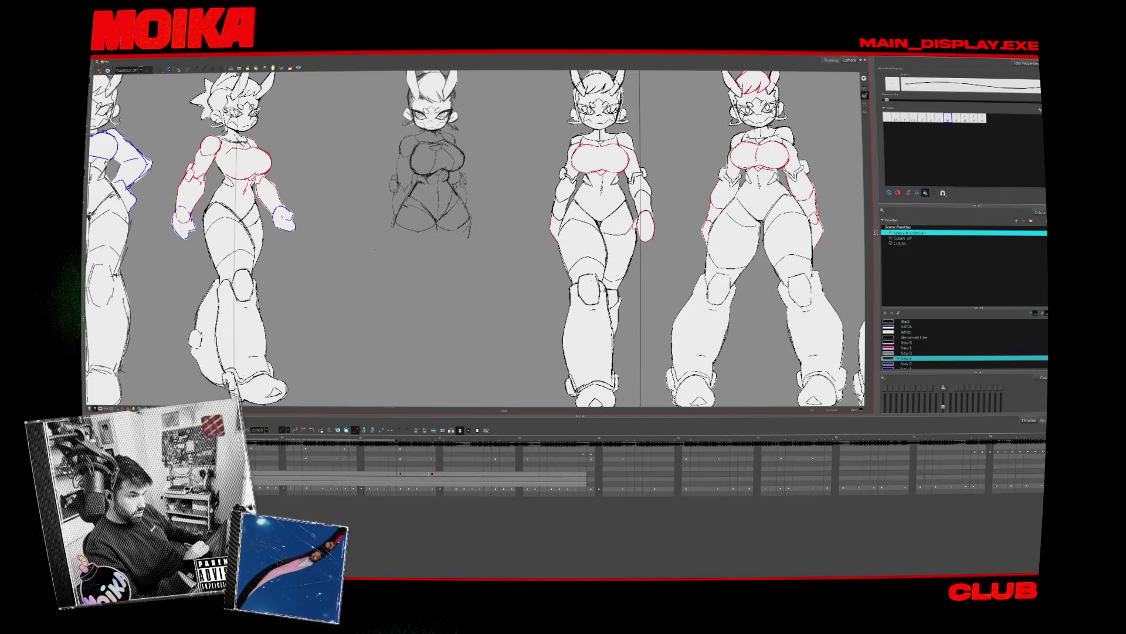
pyautogui.hotkey('alt', 'b')
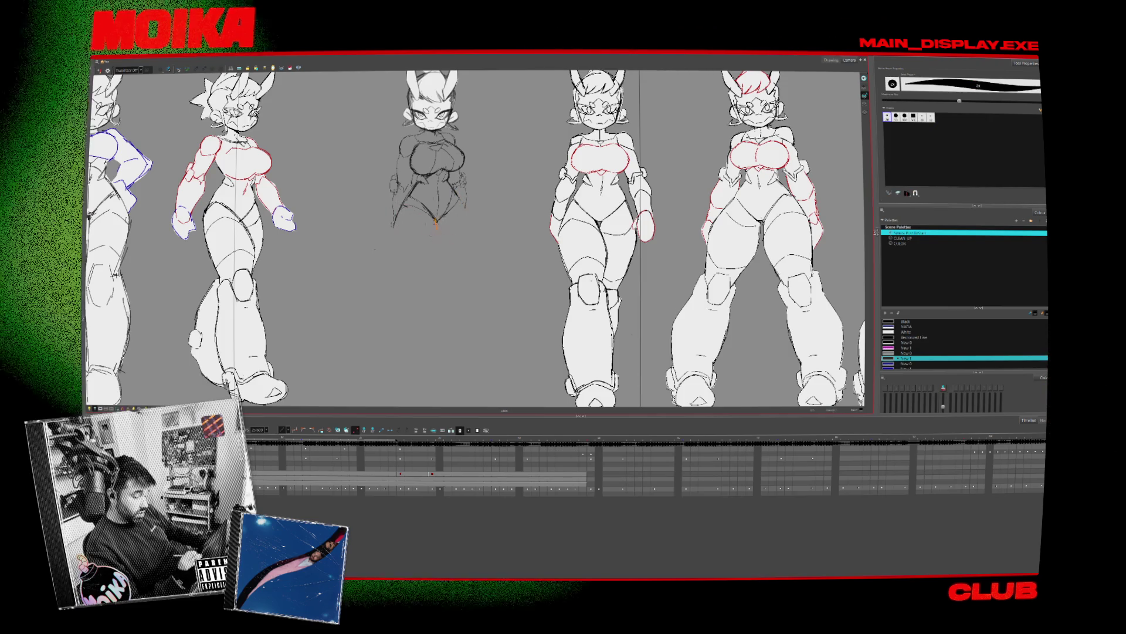
pyautogui.hotkey('alt', '/')
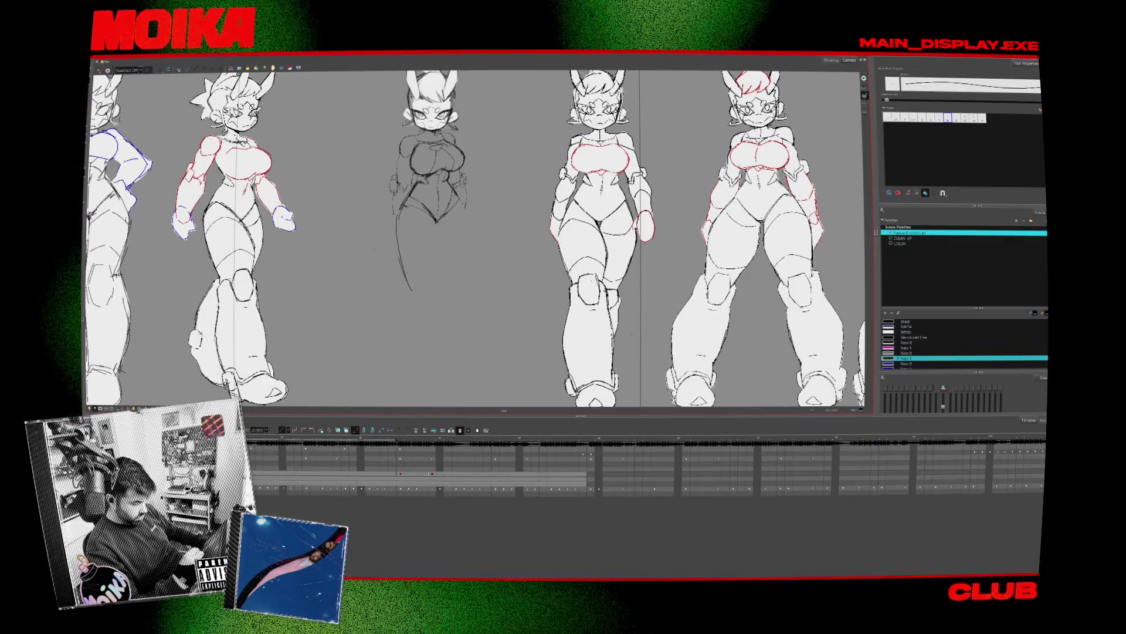
# Sketch the hip-to-thigh curve and outer leg line on the middle pose, undoing a stray lower stroke
pyautogui.moveTo(394, 229); pyautogui.dragTo(410, 297)
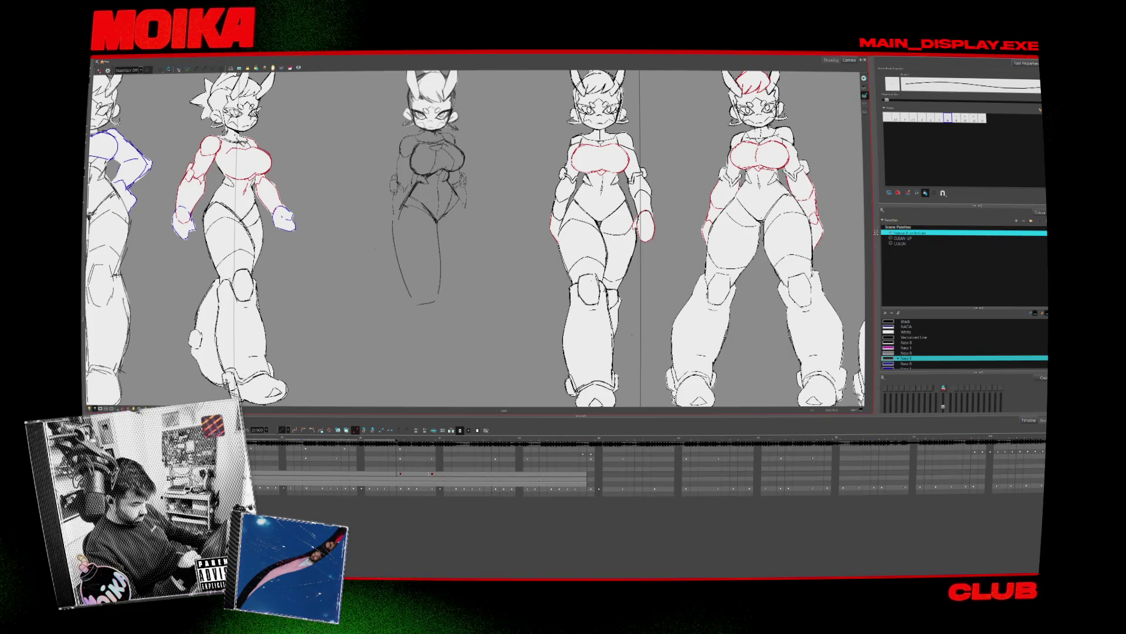
pyautogui.moveTo(463, 199); pyautogui.dragTo(443, 291)
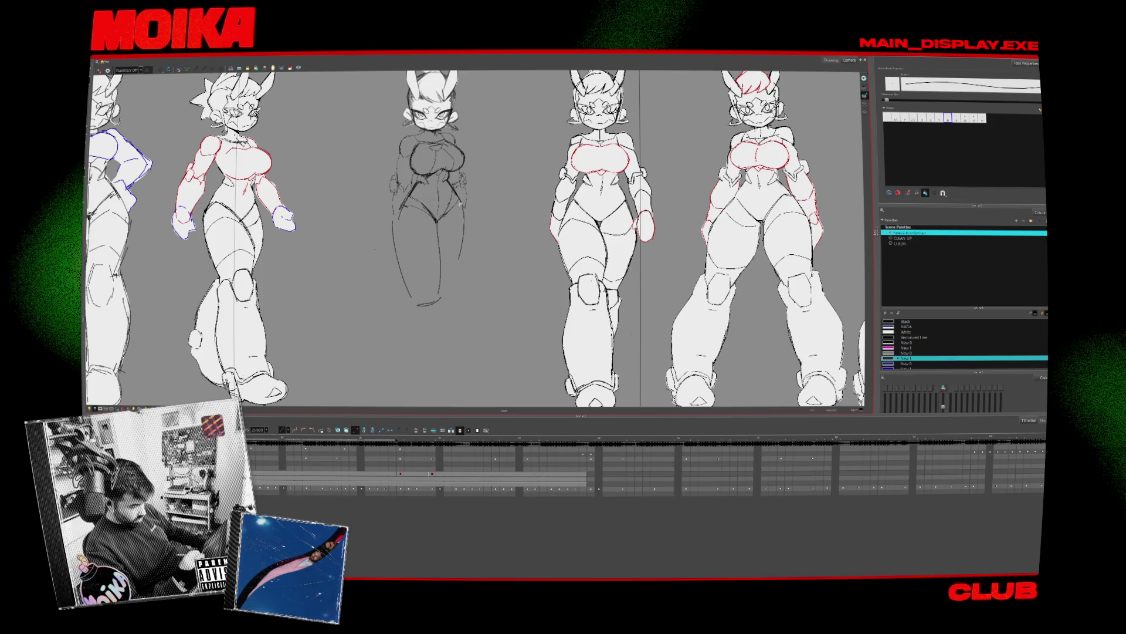
pyautogui.moveTo(473, 331); pyautogui.dragTo(465, 386)
pyautogui.hotkey('ctrl', 'z')
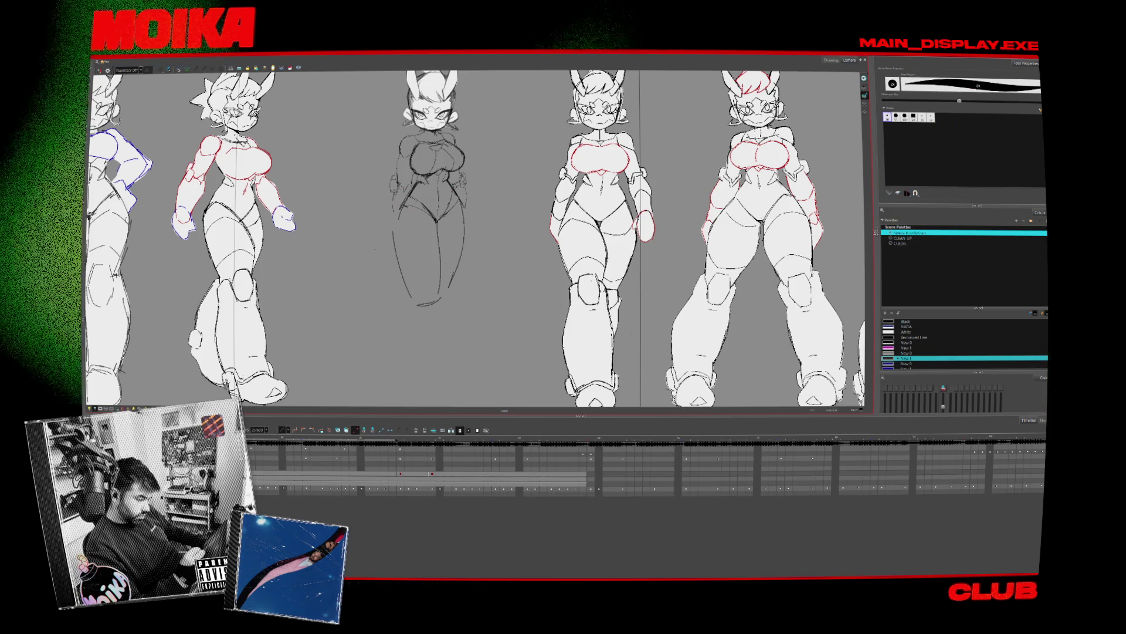
pyautogui.press('4')
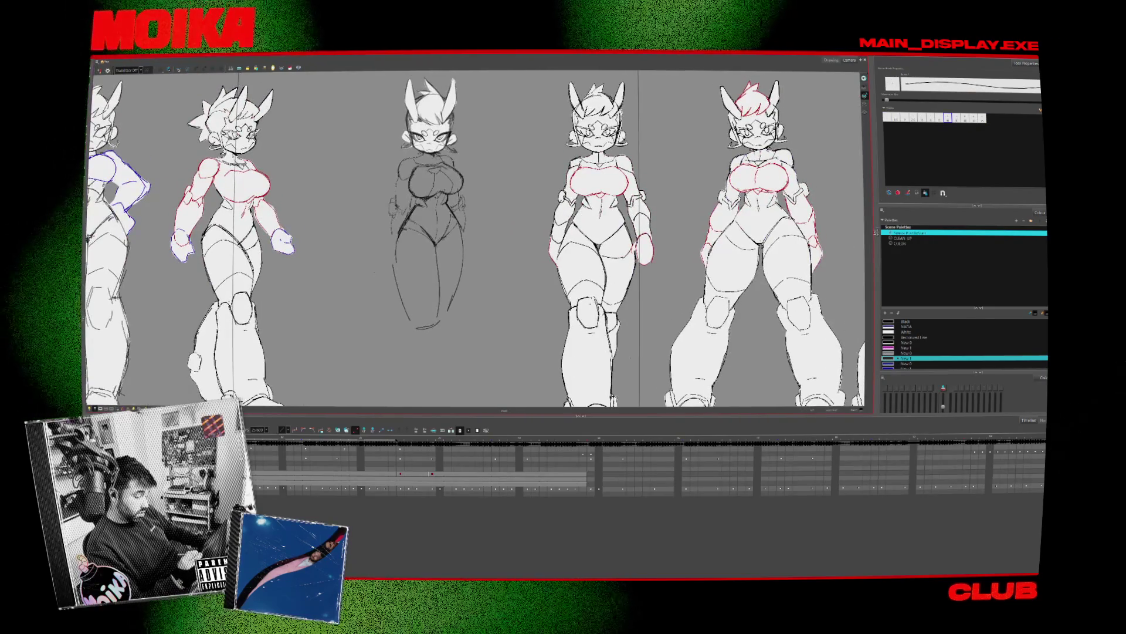
# Undo lower-leg edits to restore the longer right leg line, then mirror-check the proportions
pyautogui.moveTo(387, 238); pyautogui.dragTo(442, 332)
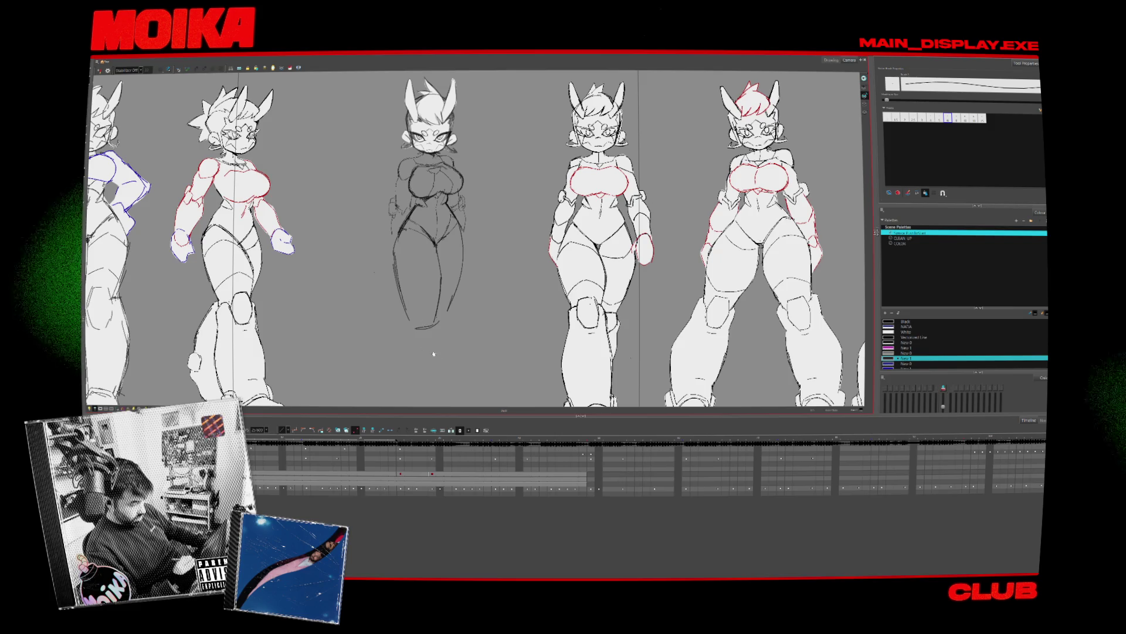
pyautogui.scroll(-3, 434, 354)
pyautogui.click(450, 232)
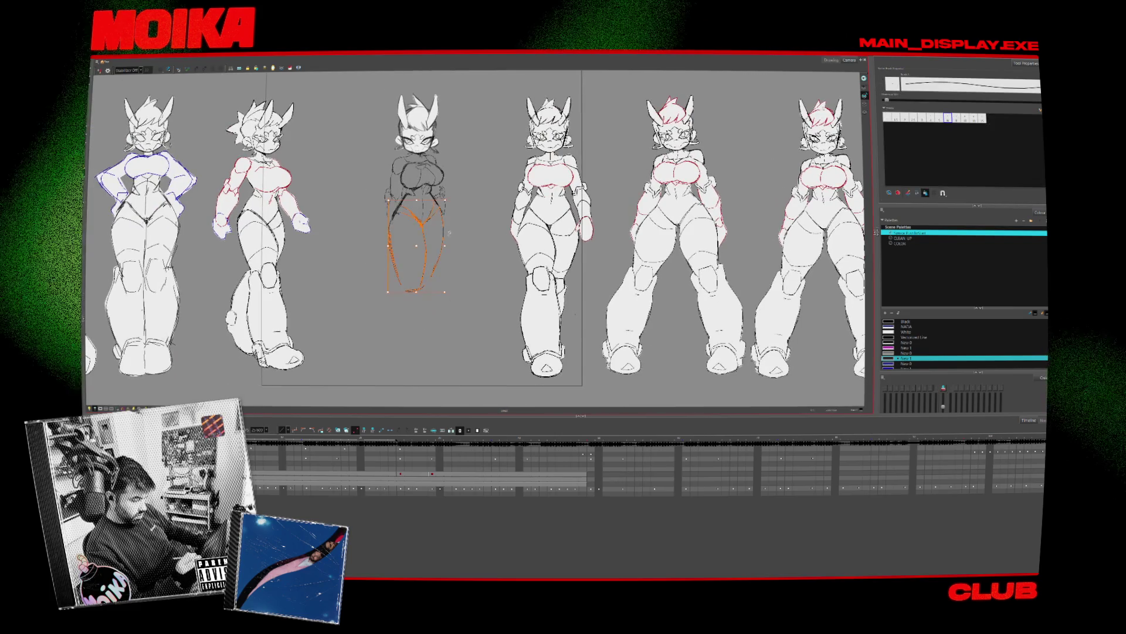
pyautogui.press('Escape')
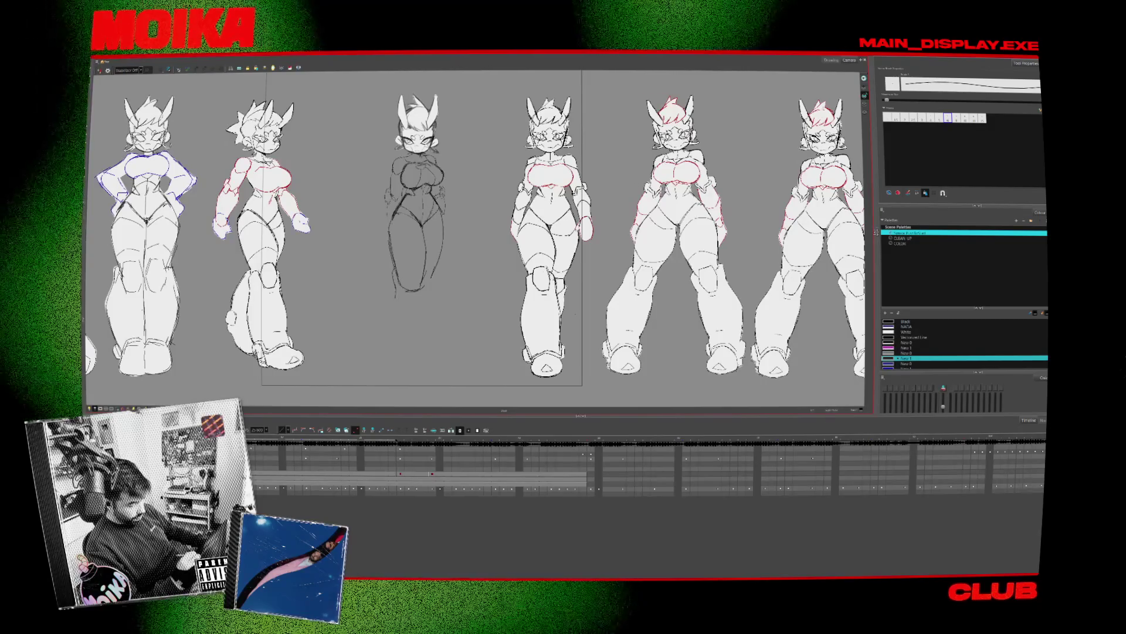
pyautogui.hotkey('ctrl', 'z')
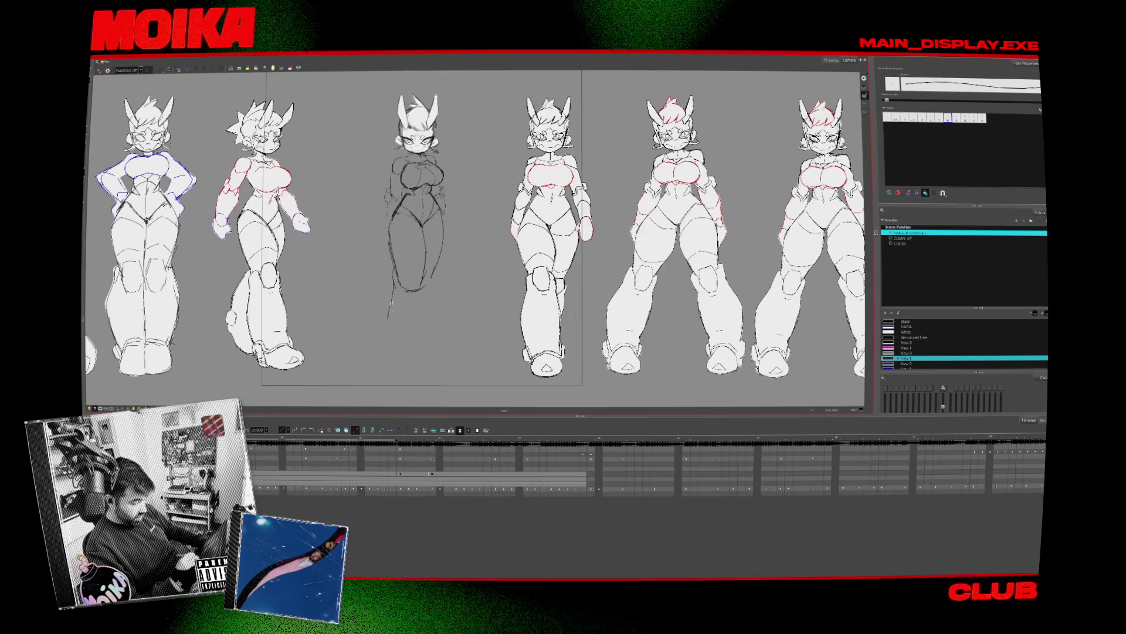
pyautogui.hotkey('ctrl', 'z')
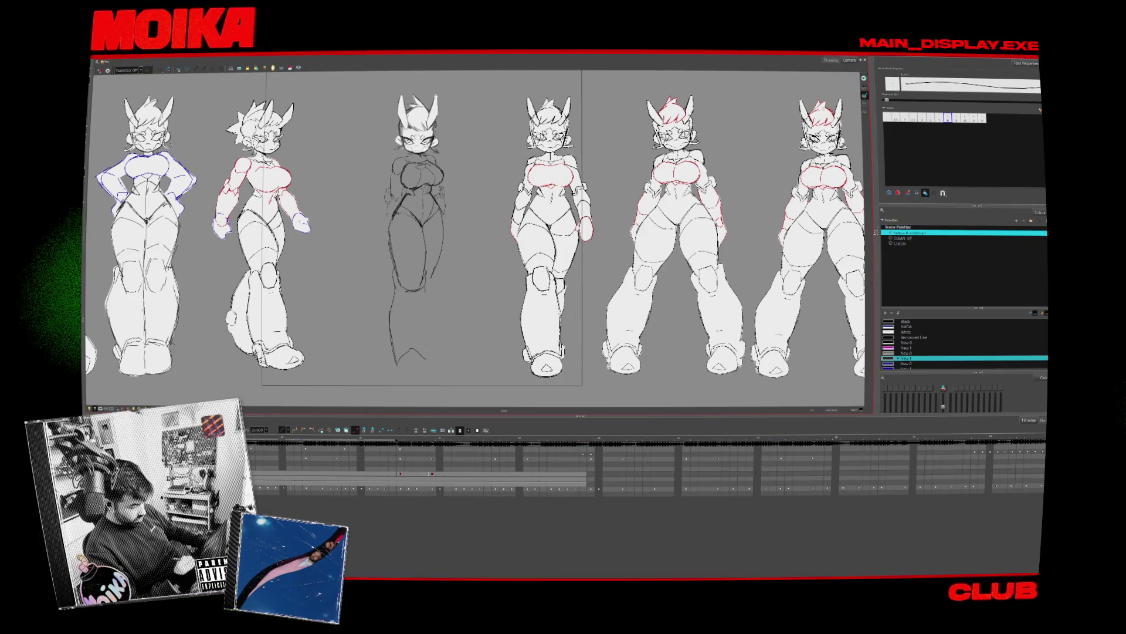
pyautogui.hotkey('ctrl', 'z')
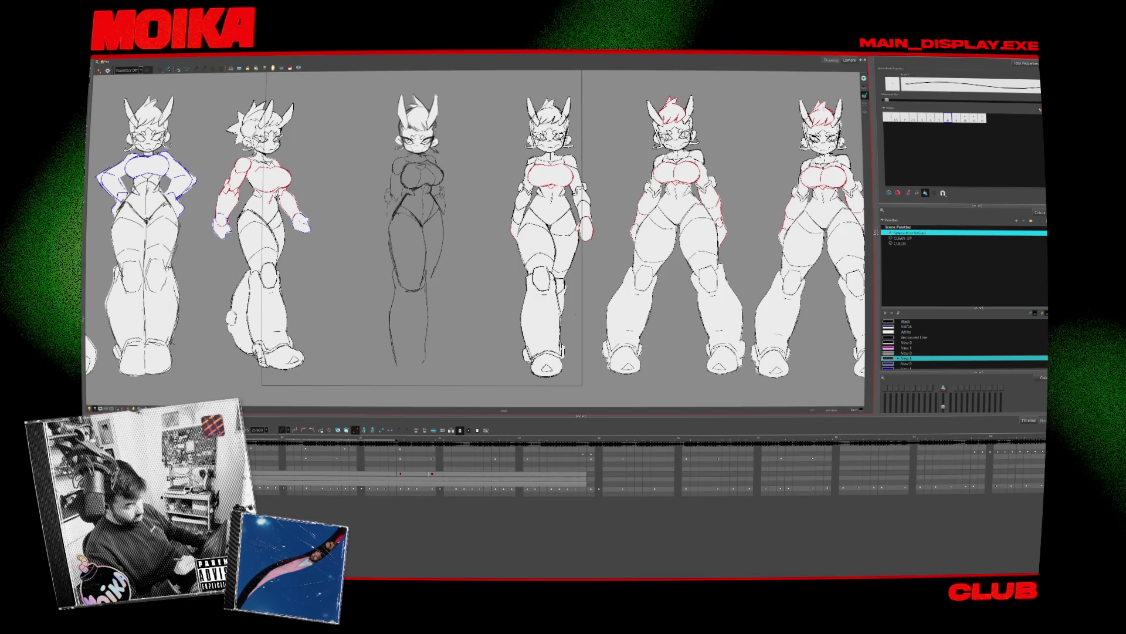
pyautogui.press('4')
pyautogui.scroll(3, 475, 234)
pyautogui.press('4')
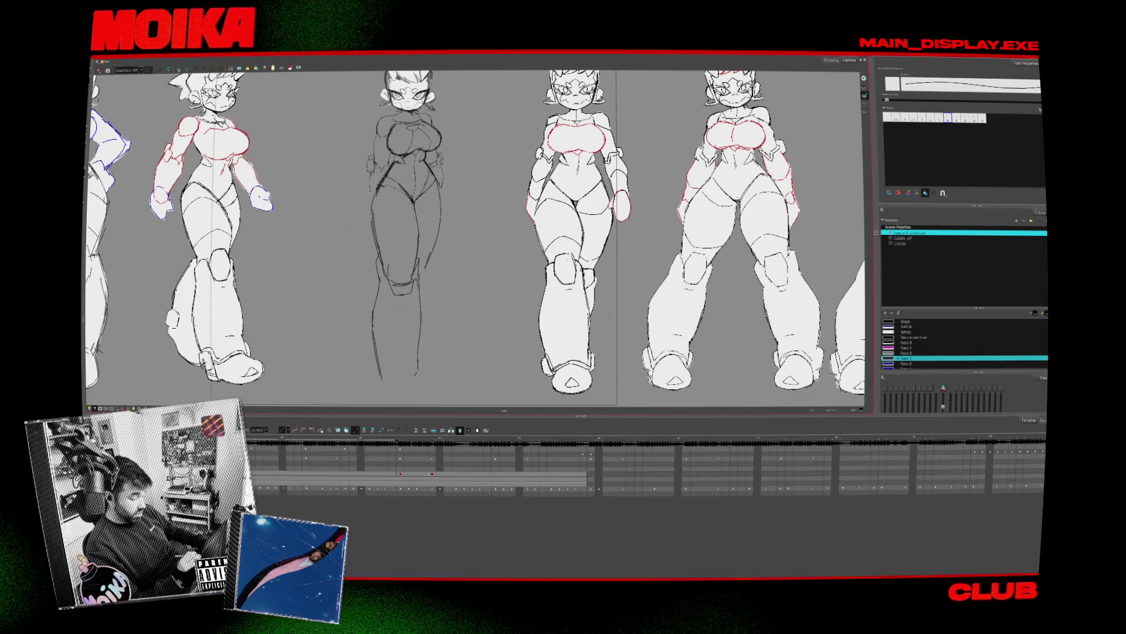
# Erase the middle pose's lower-left leg lines and return to the brush
pyautogui.scroll(2, 438, 299)
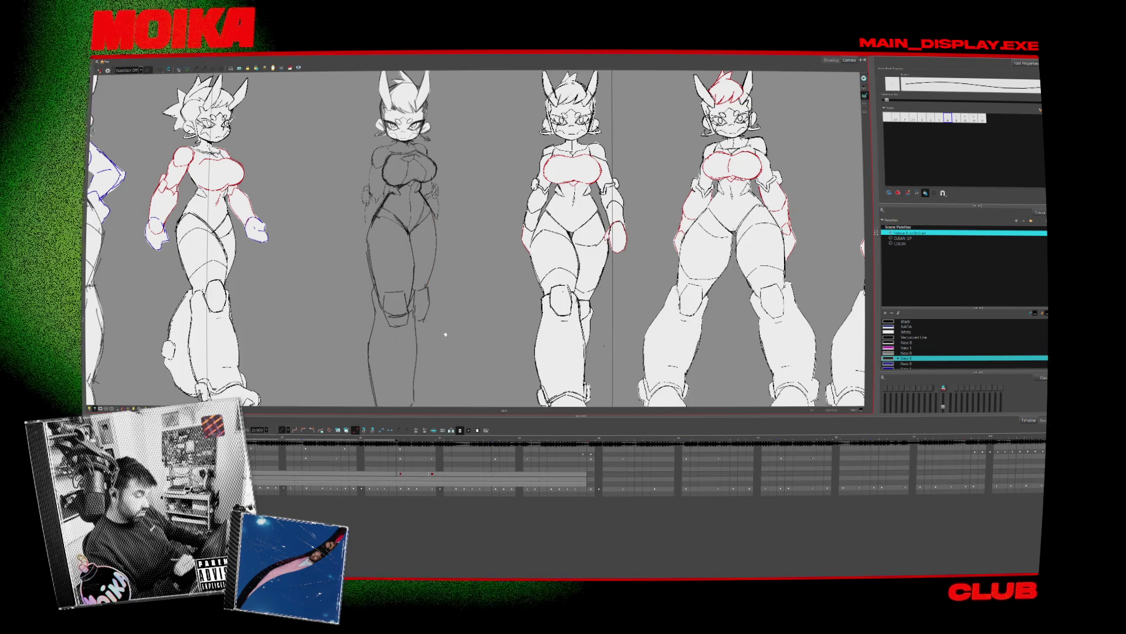
pyautogui.scroll(-4, 443, 329)
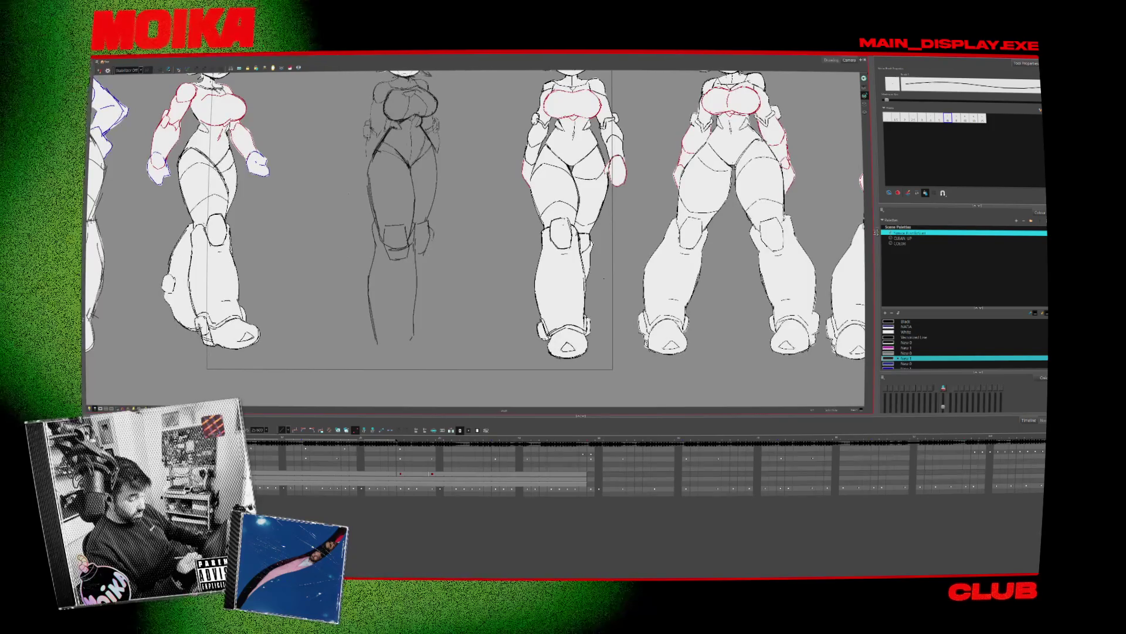
pyautogui.scroll(2, 442, 307)
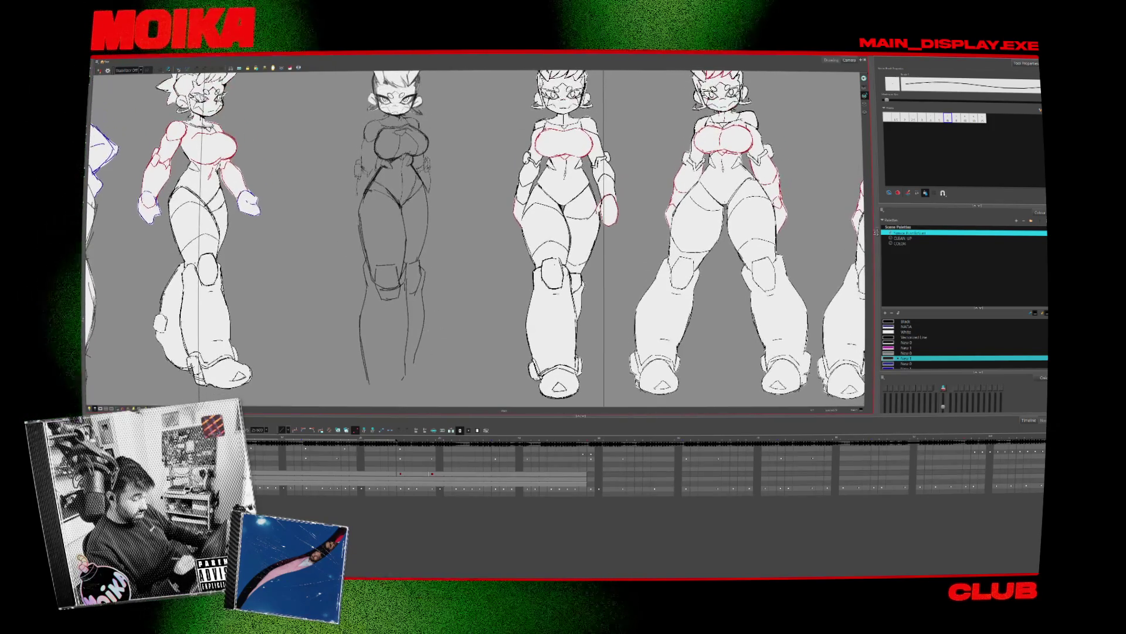
pyautogui.hotkey('alt', 'e')
pyautogui.moveTo(365, 378); pyautogui.dragTo(362, 295)
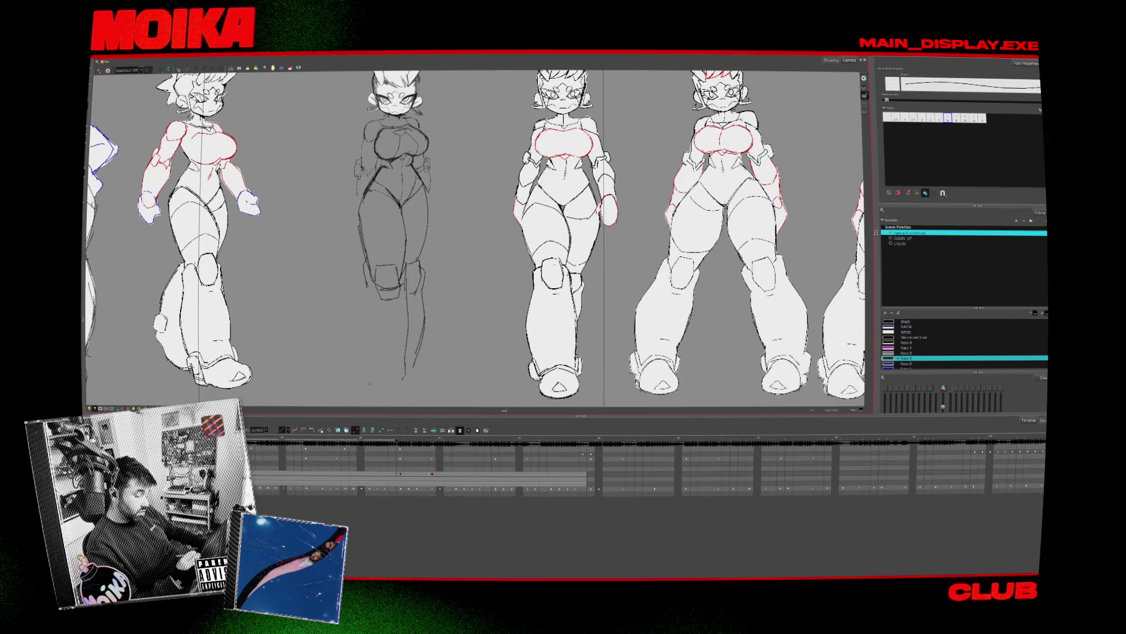
pyautogui.scroll(-3, 417, 217)
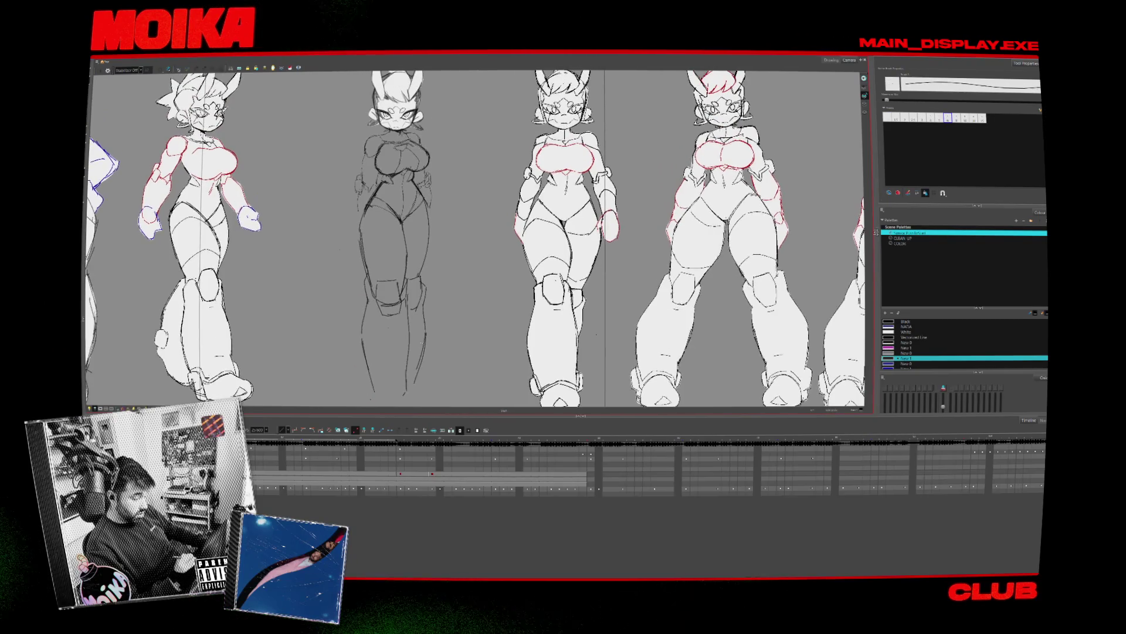
pyautogui.hotkey('alt', 'b')
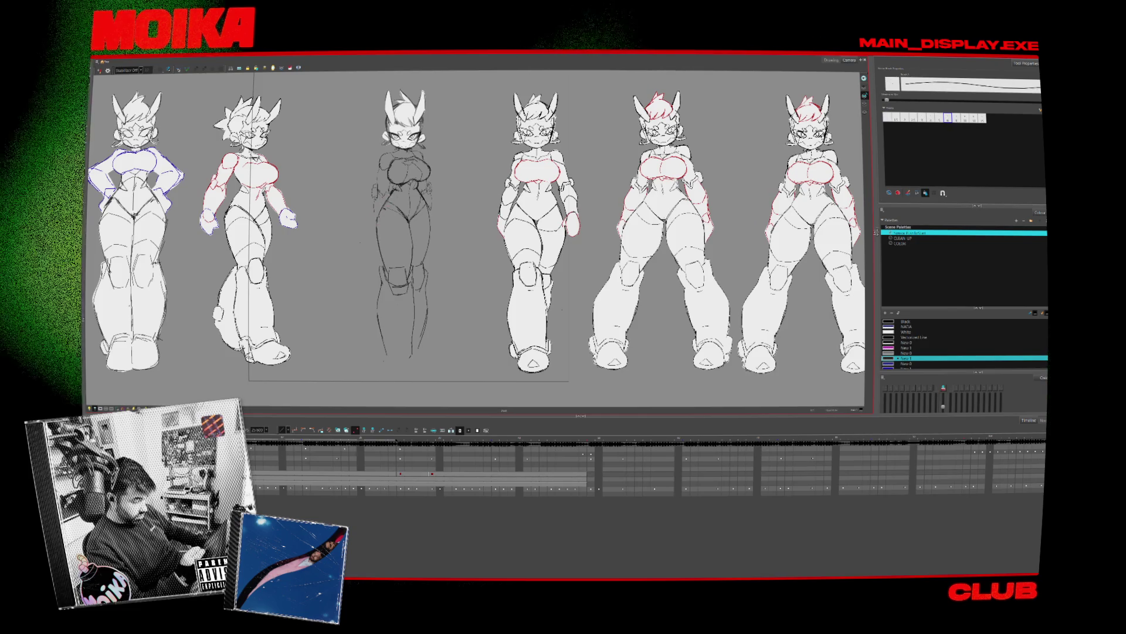
# Mirror-check the legs and re-centre the view on the middle sketch
pyautogui.press('4')
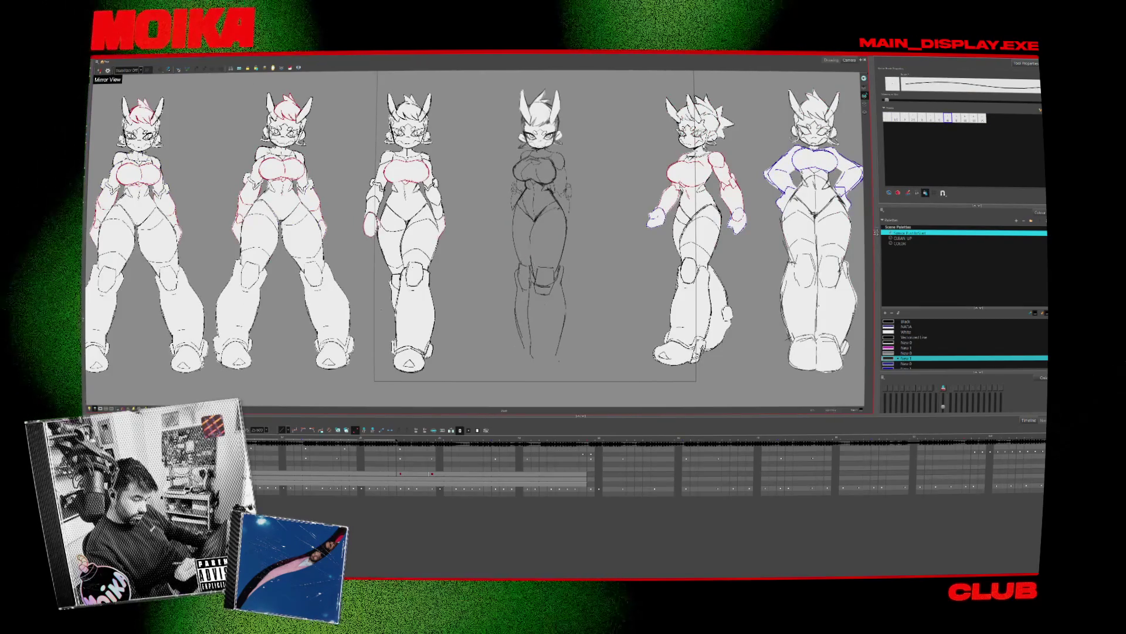
pyautogui.press('4')
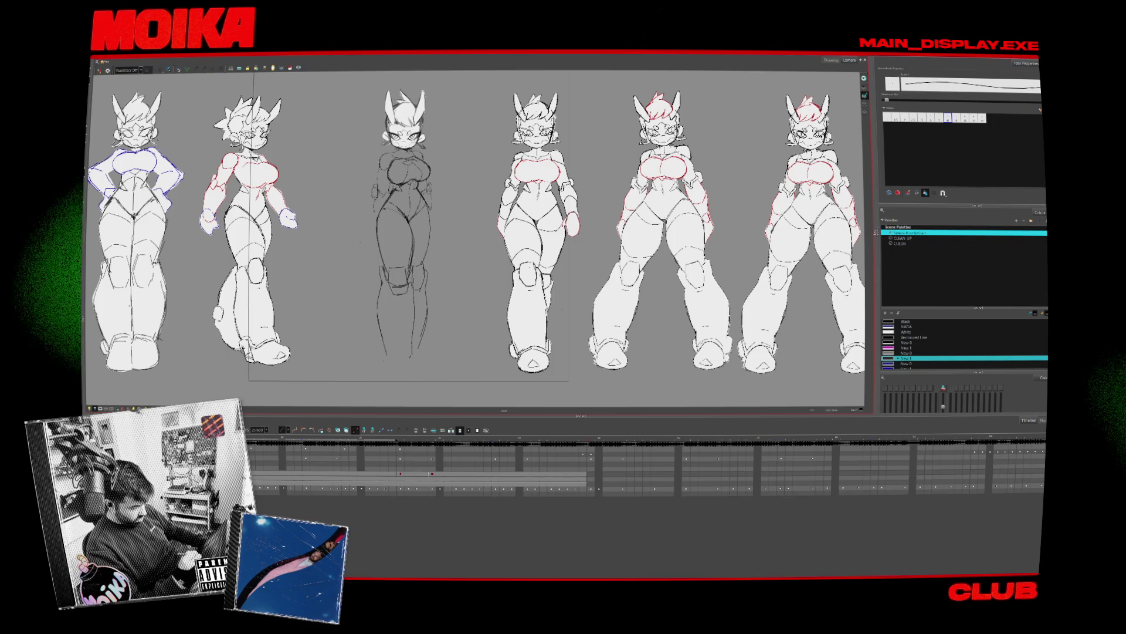
pyautogui.press('4')
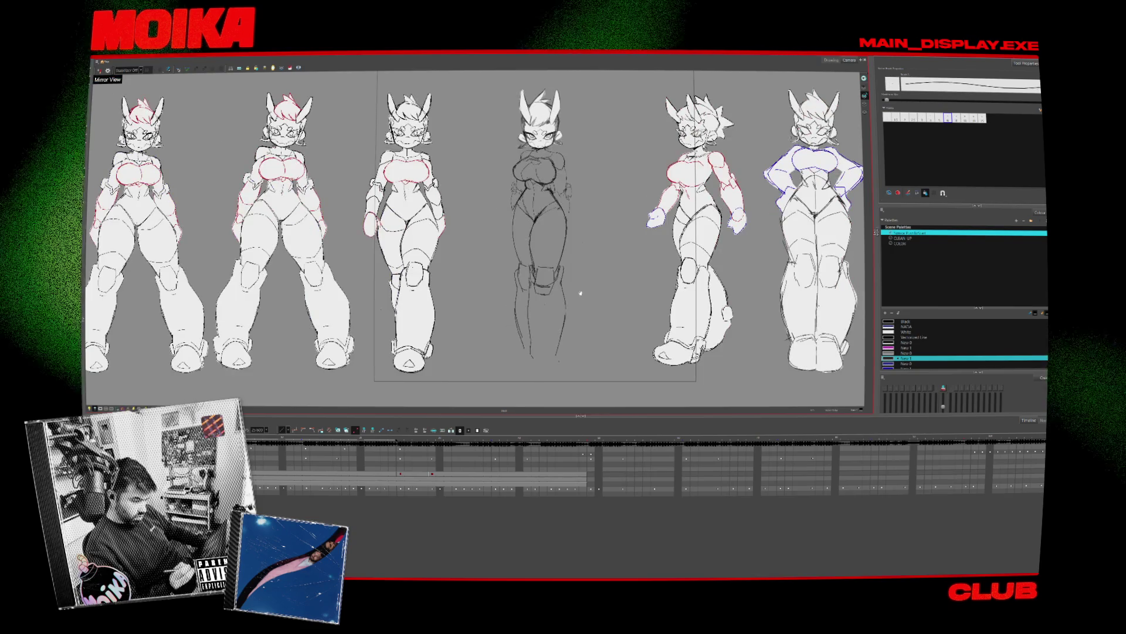
pyautogui.moveTo(580, 293); pyautogui.dragTo(497, 281)
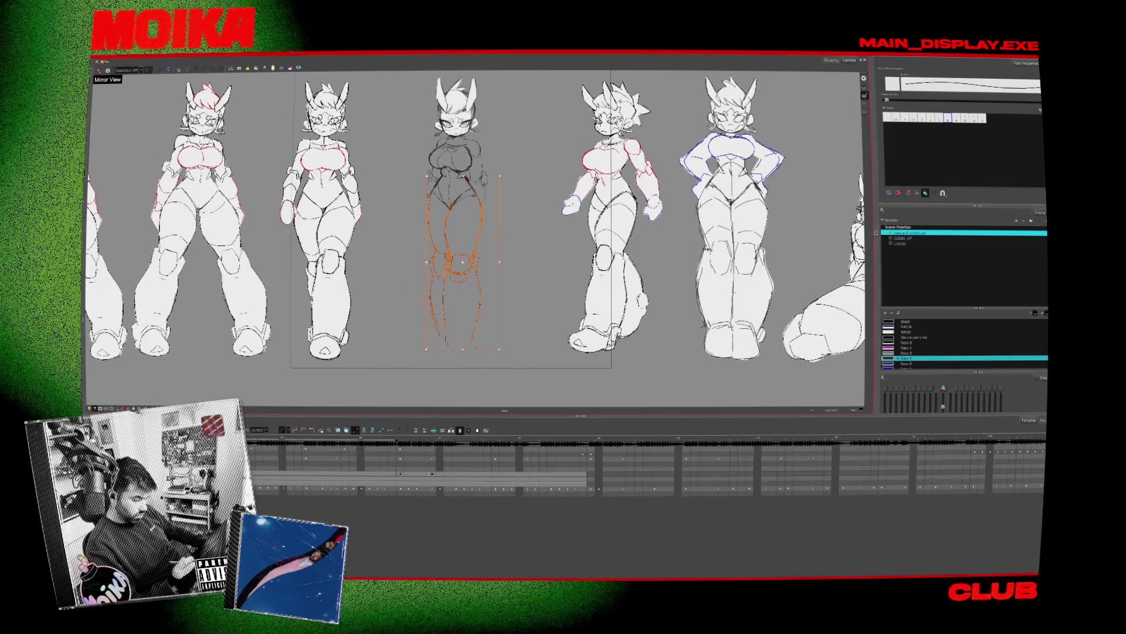
pyautogui.moveTo(478, 354); pyautogui.dragTo(444, 333)
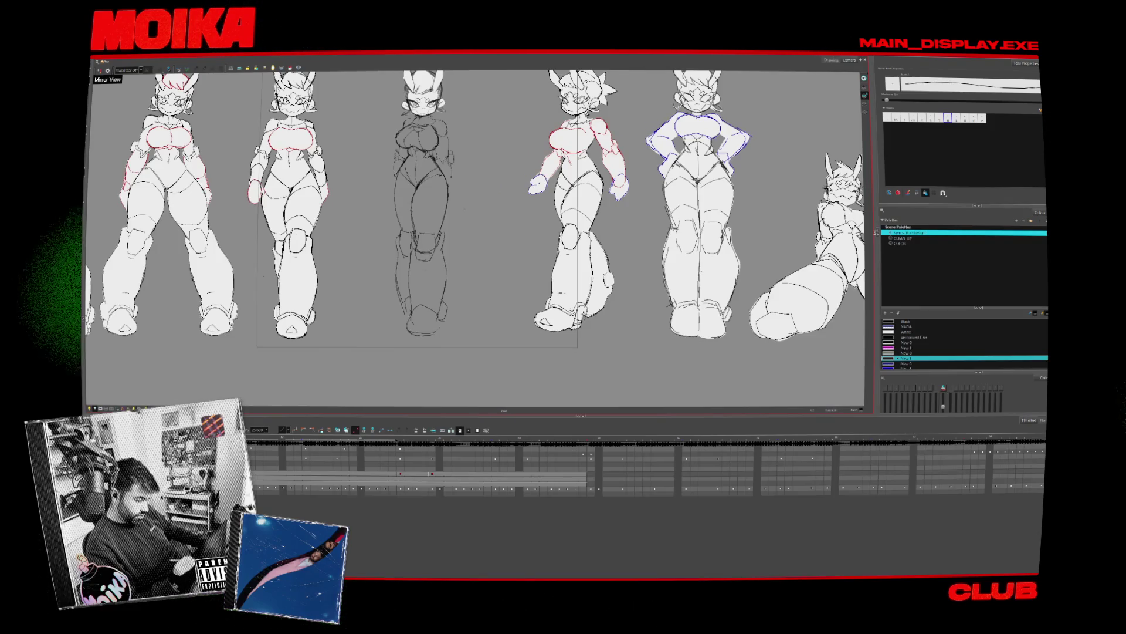
pyautogui.click(99, 70)
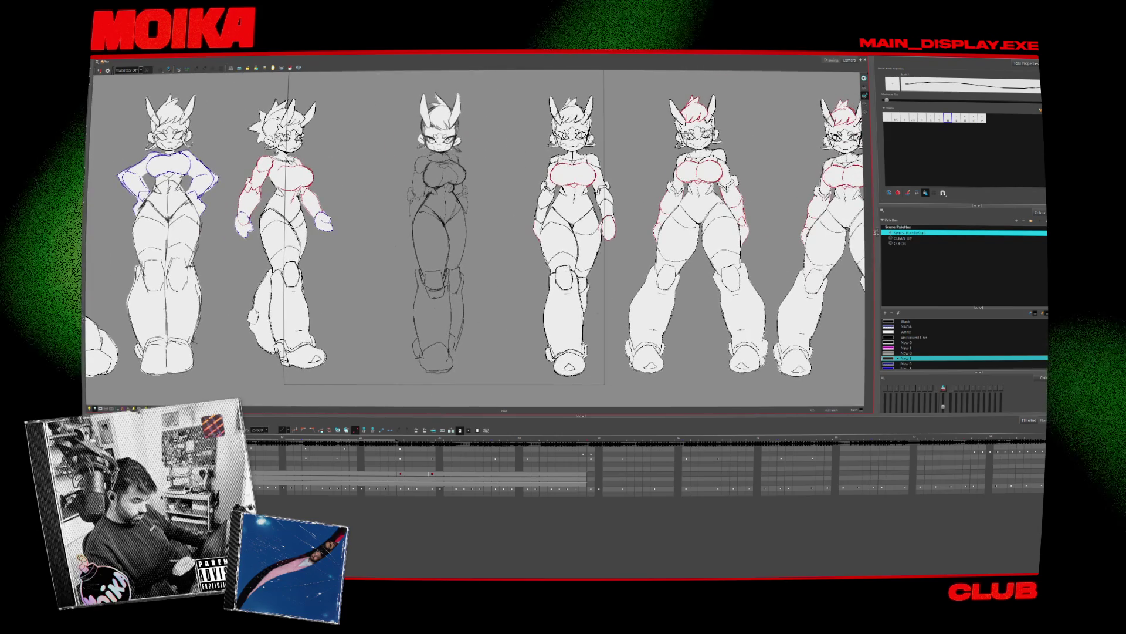
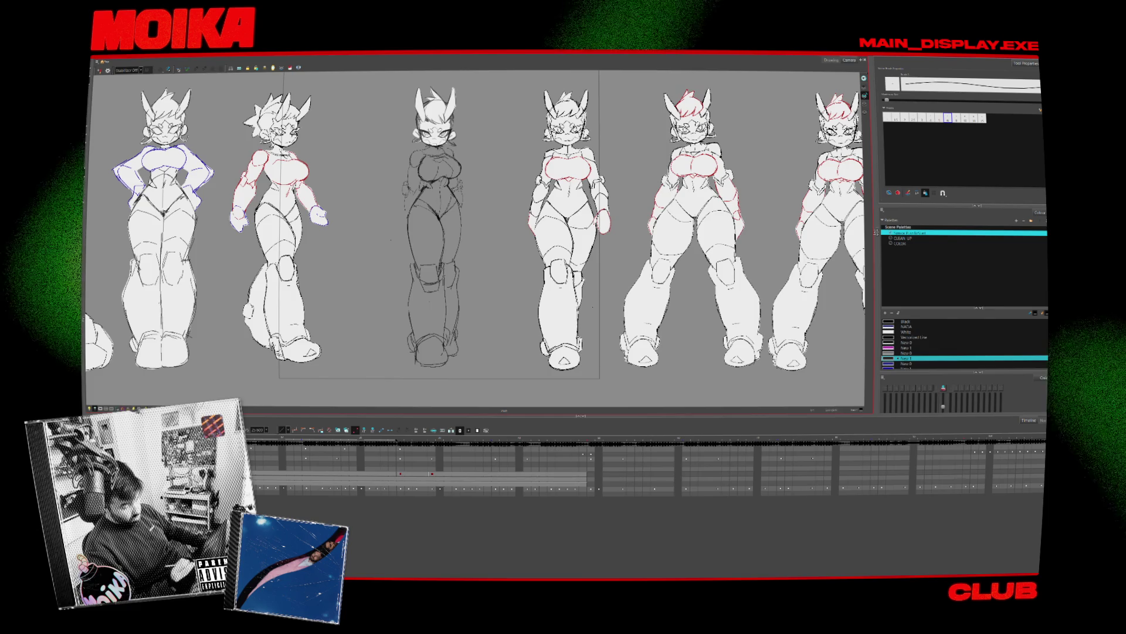
# Mirror the view back and forth and zoom in to check the lineup's proportions
pyautogui.press('4')
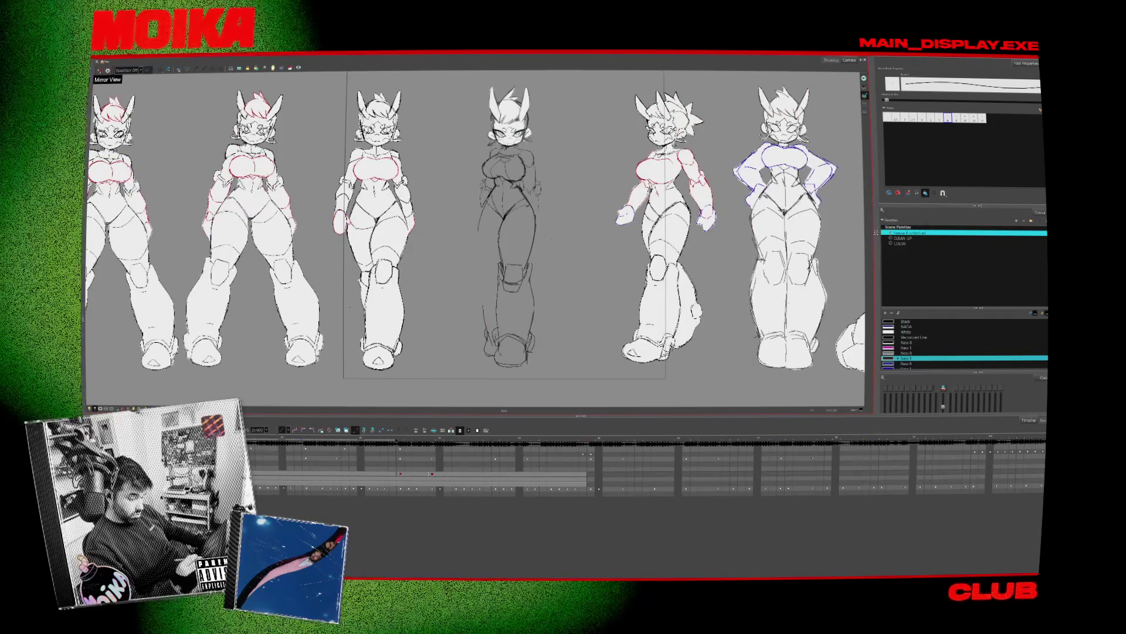
pyautogui.press('4')
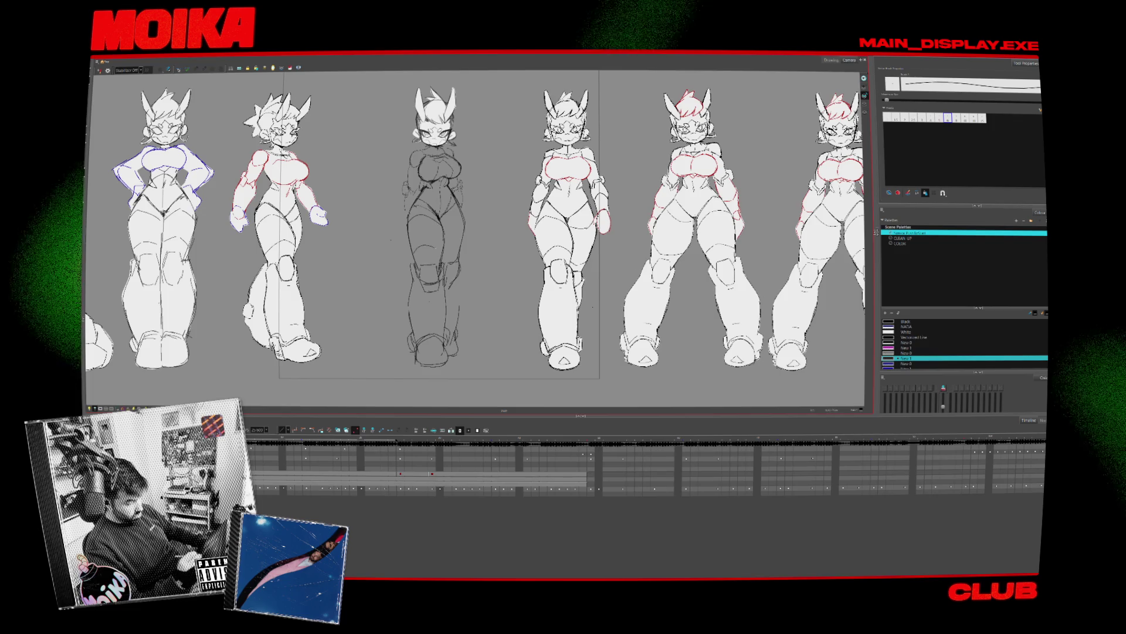
pyautogui.press('4')
pyautogui.press('2')
pyautogui.hotkey('alt', 'b')
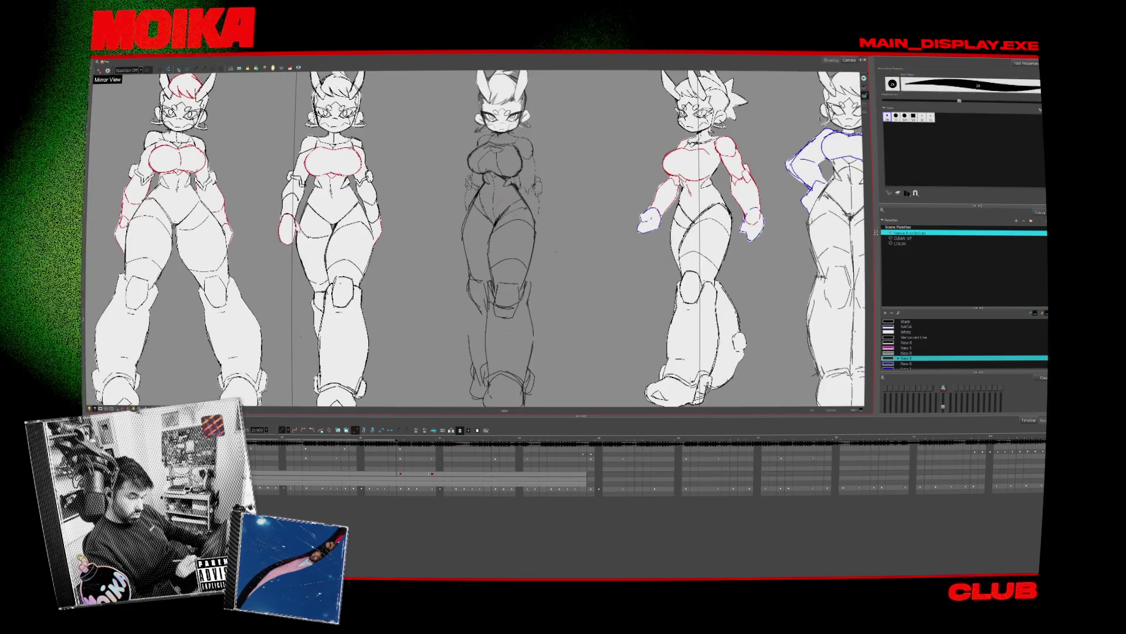
pyautogui.moveTo(524, 201); pyautogui.dragTo(471, 149)
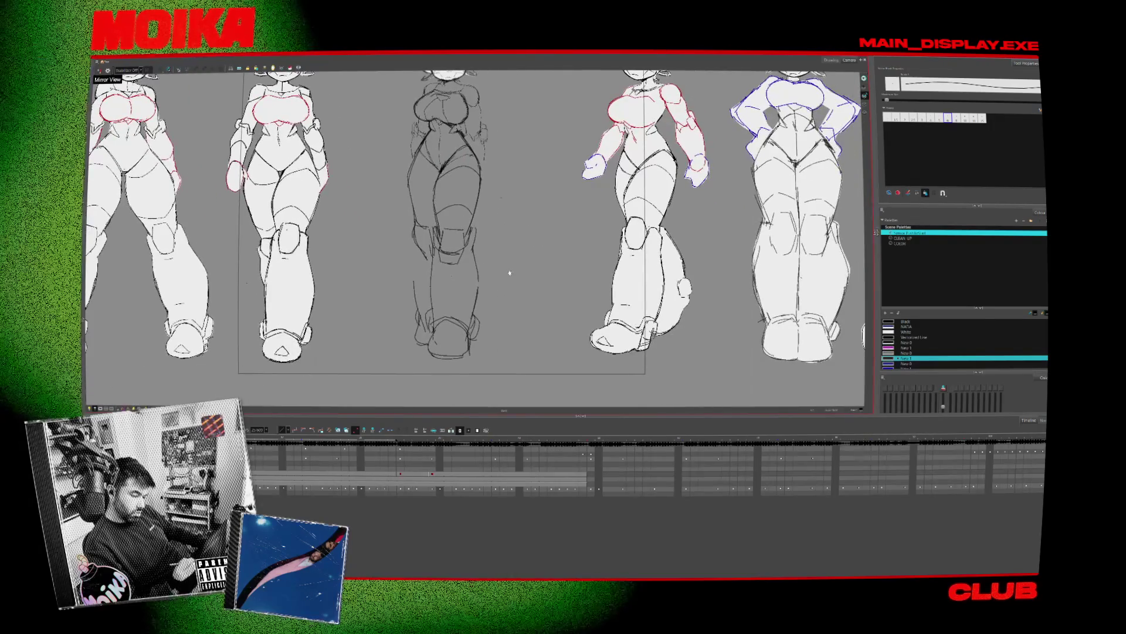
pyautogui.moveTo(510, 273)
pyautogui.mouseDown()
pyautogui.moveTo(498, 329)
pyautogui.moveTo(495, 316)
pyautogui.mouseUp()
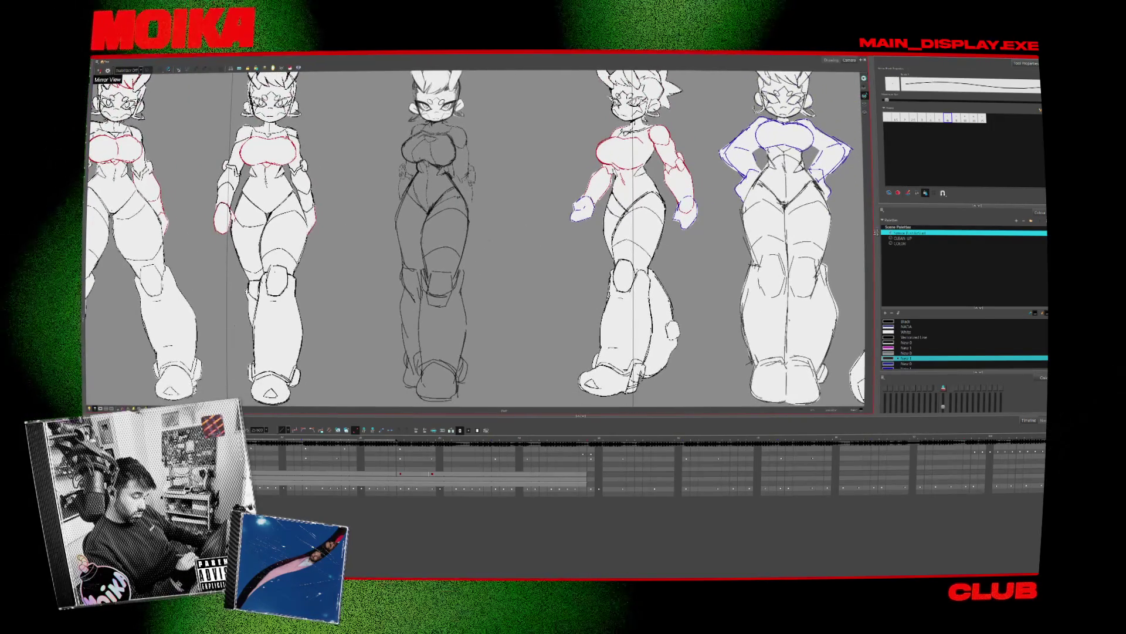
pyautogui.hotkey('alt', 'b')
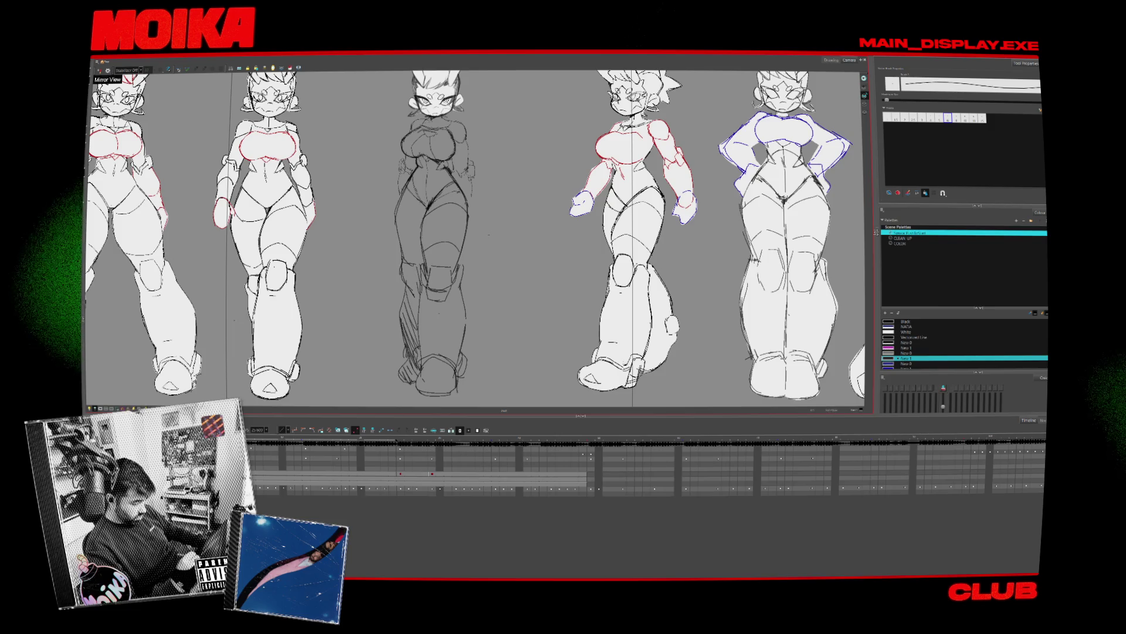
pyautogui.hotkey('alt', 'z')
pyautogui.press('4')
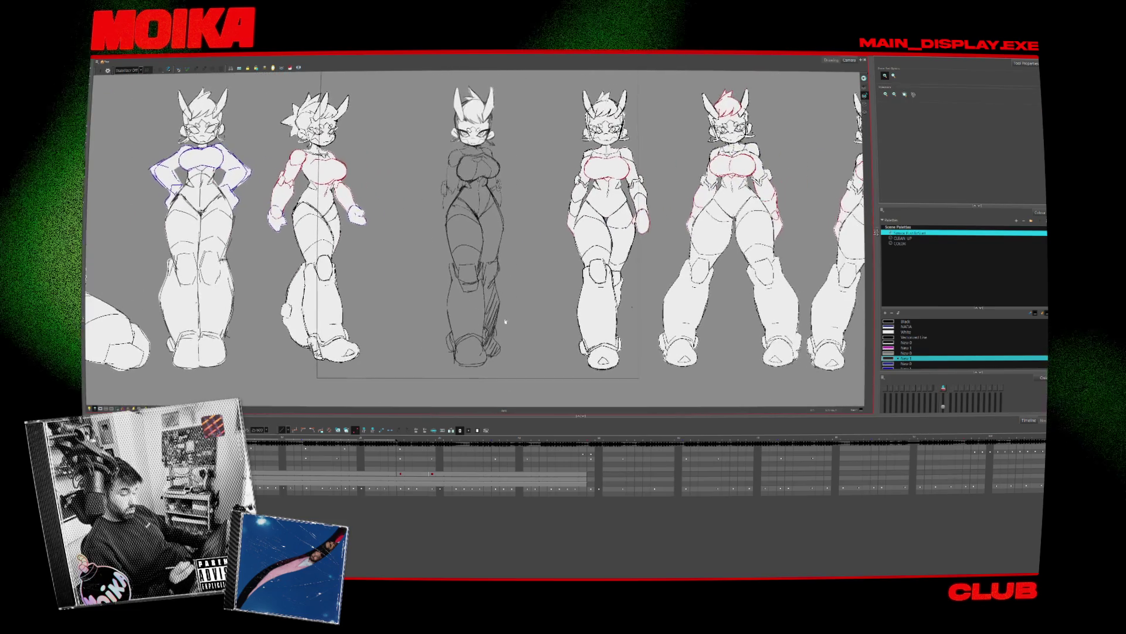
pyautogui.hotkey('alt', 'b')
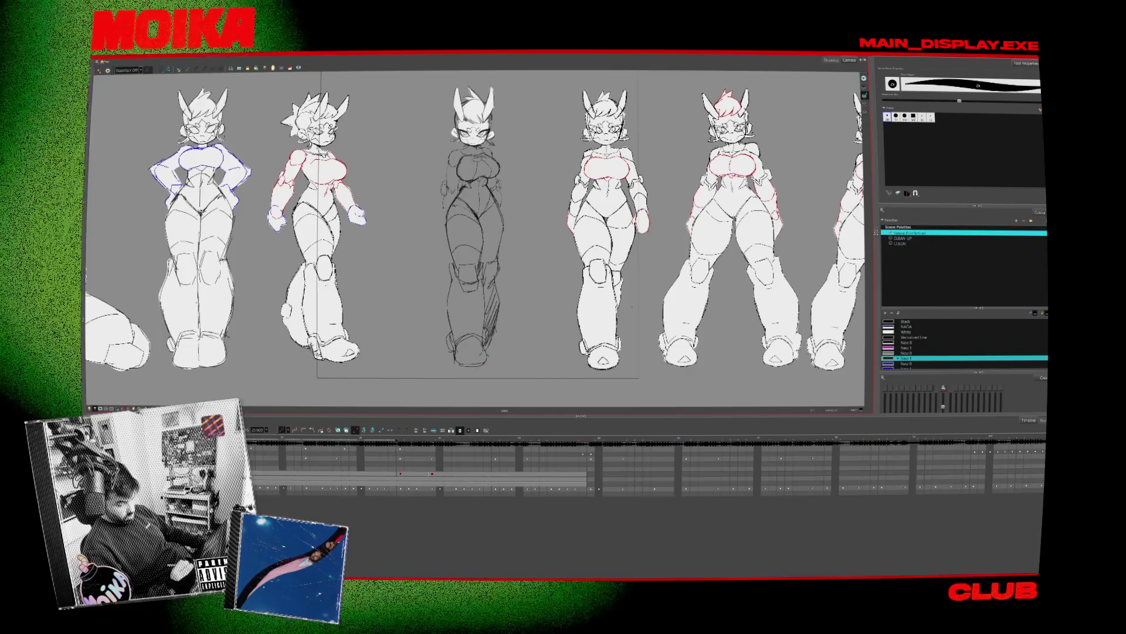
# Add a stroke along the middle sketch's boot bottoms, then check it mirrored
pyautogui.hotkey('alt', 'x')
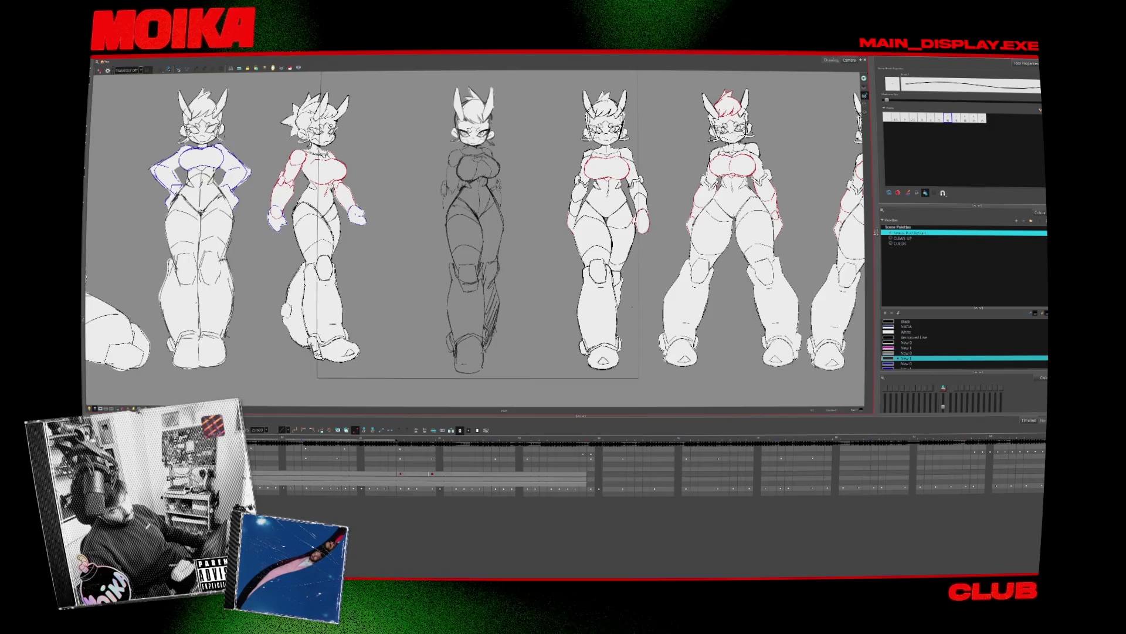
pyautogui.hotkey('alt', 'b')
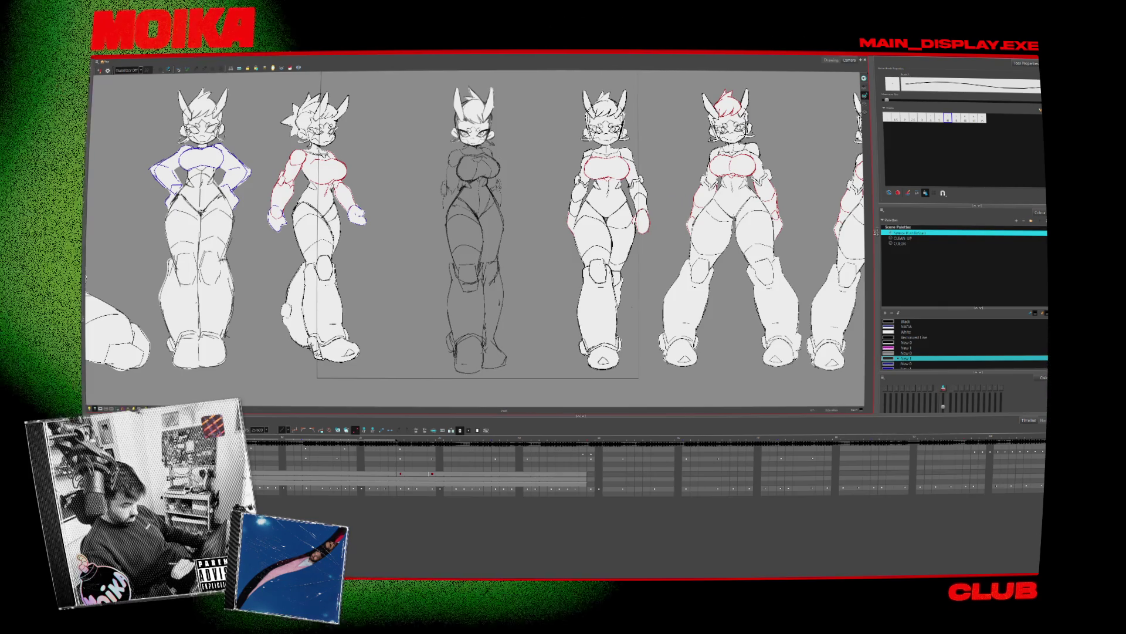
pyautogui.moveTo(461, 363); pyautogui.dragTo(506, 357)
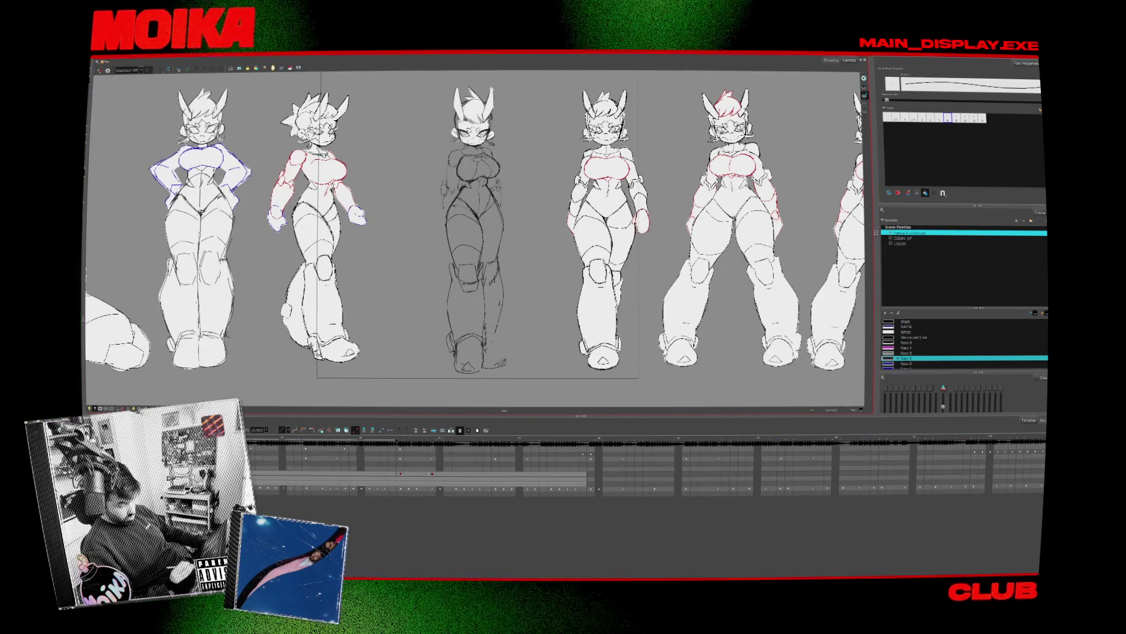
pyautogui.hotkey('alt', 'b')
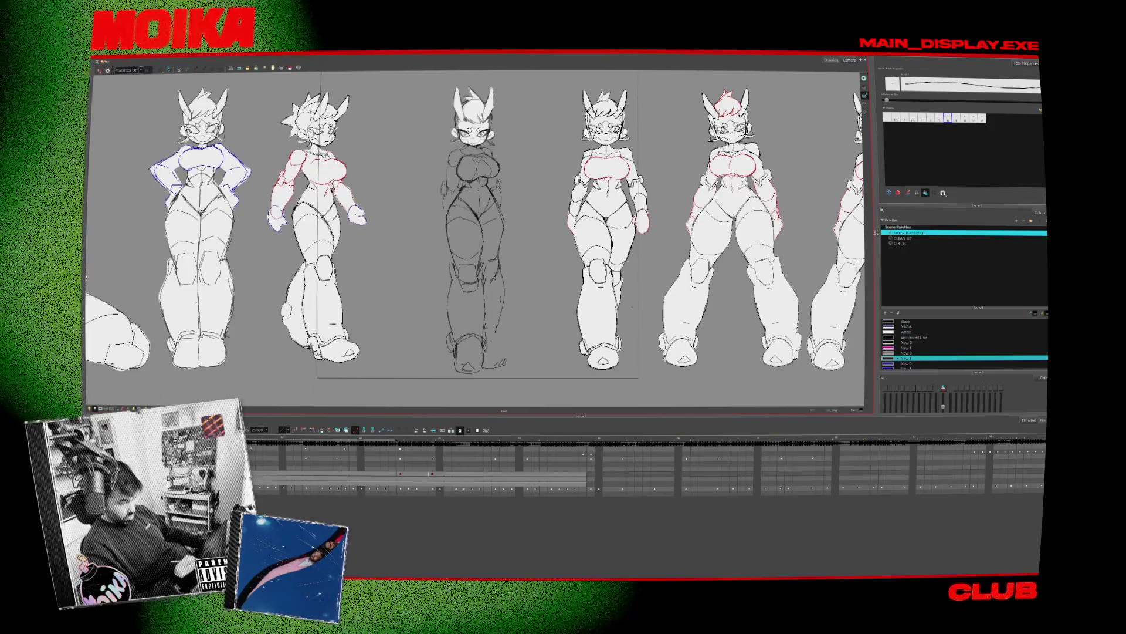
pyautogui.press('4')
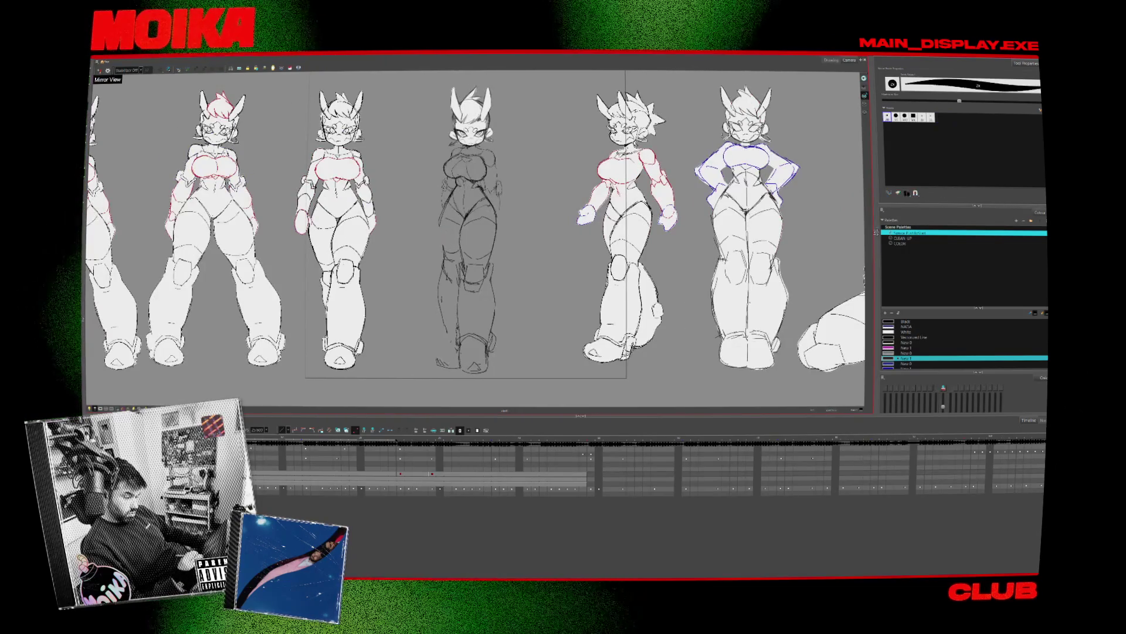
pyautogui.press('4')
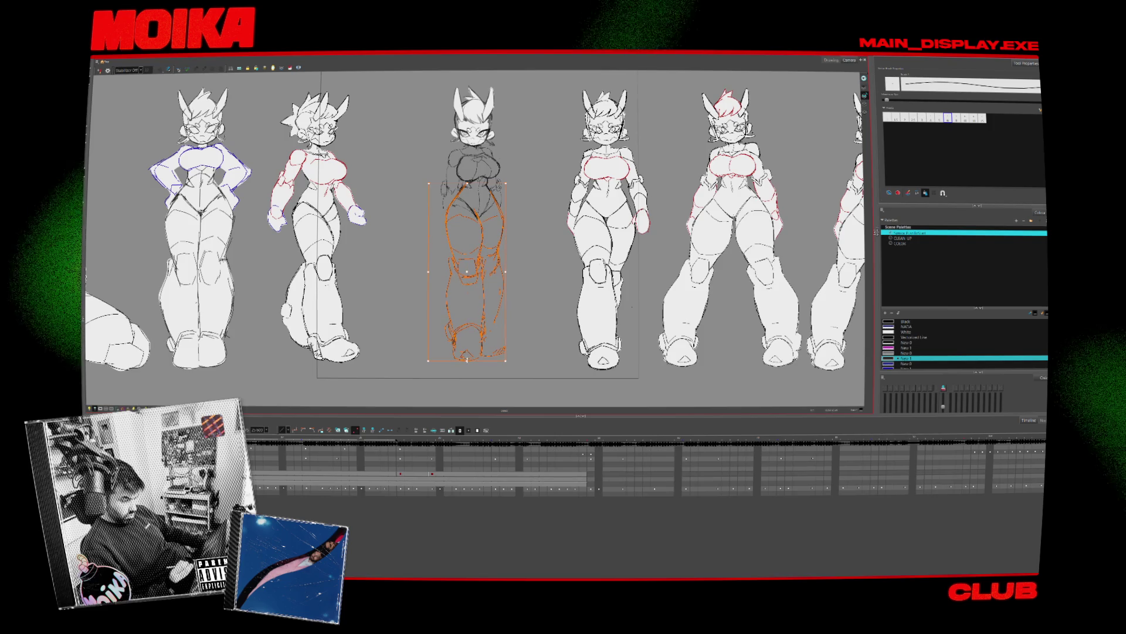
pyautogui.click(476, 368)
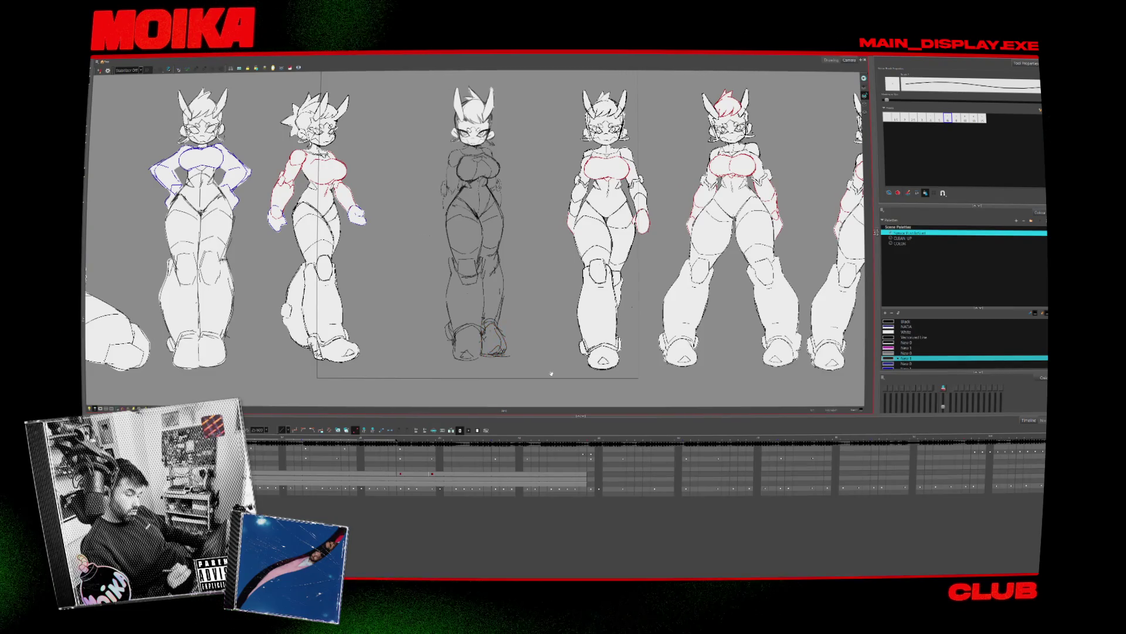
pyautogui.moveTo(551, 373); pyautogui.dragTo(529, 380)
pyautogui.click(464, 264)
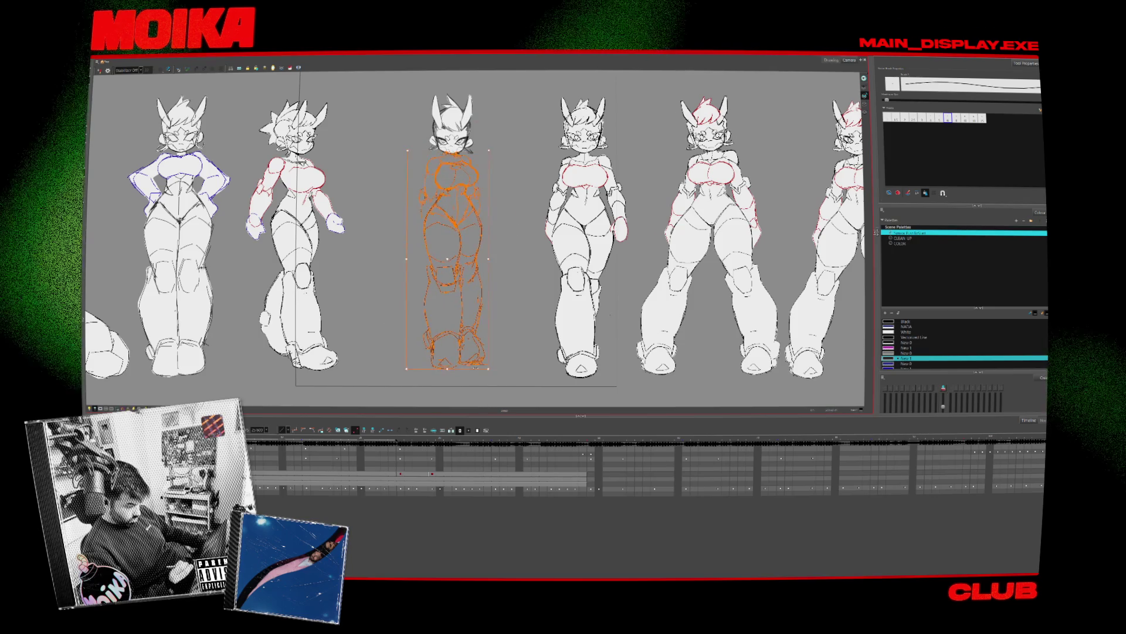
pyautogui.click(501, 368)
pyautogui.hotkey('ctrl', 'a')
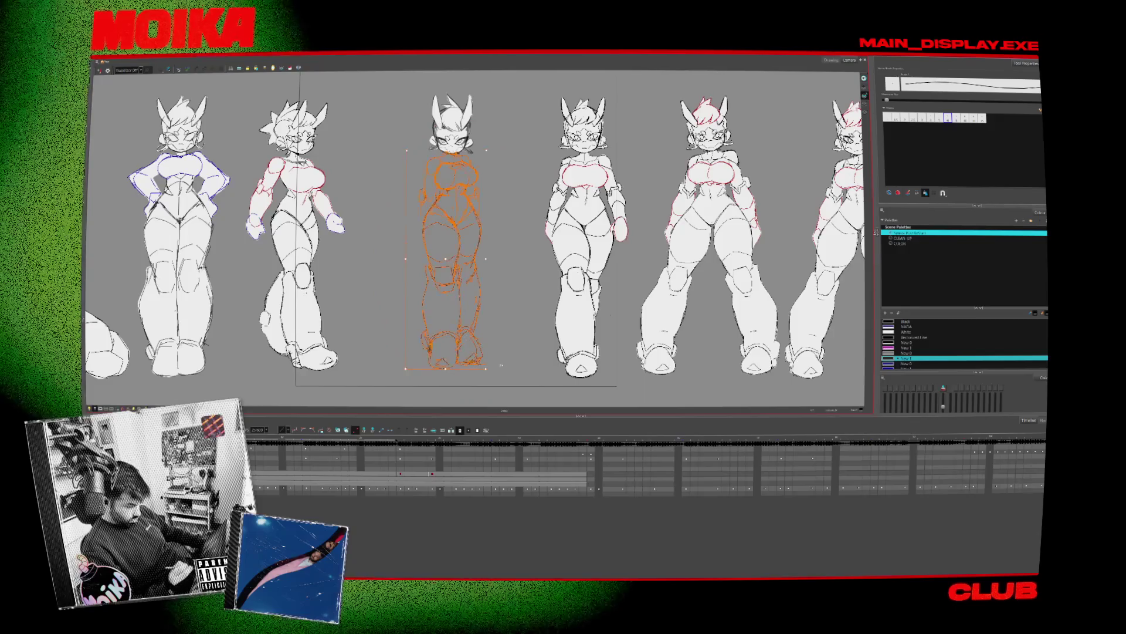
pyautogui.hotkey('alt', 'b')
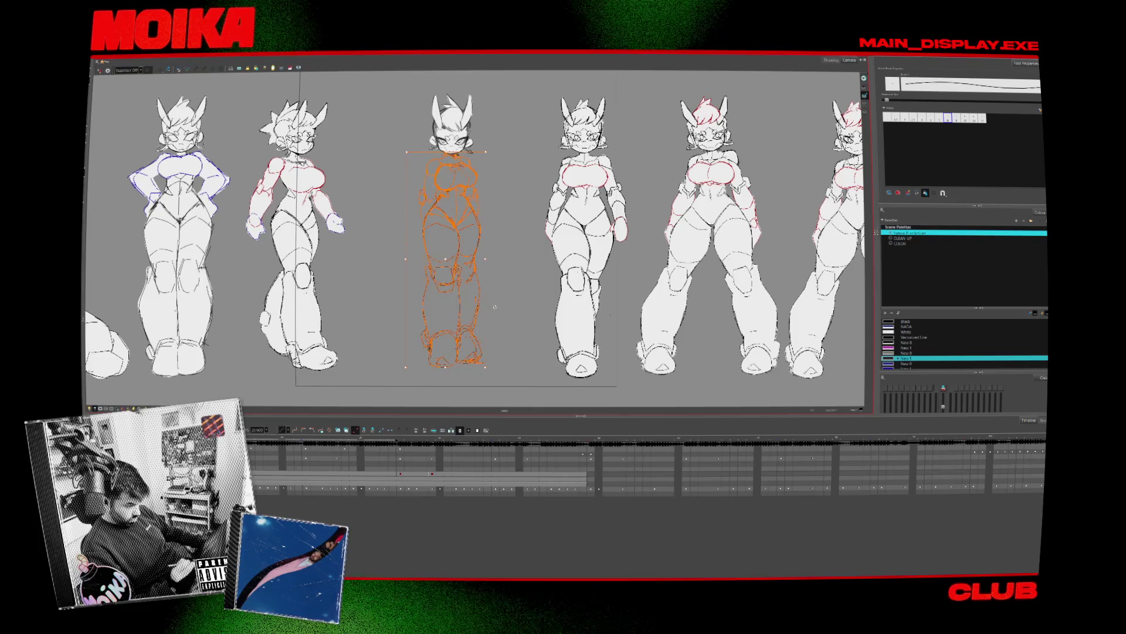
pyautogui.click(485, 365)
pyautogui.hotkey('ctrl', 'a')
pyautogui.click(406, 242)
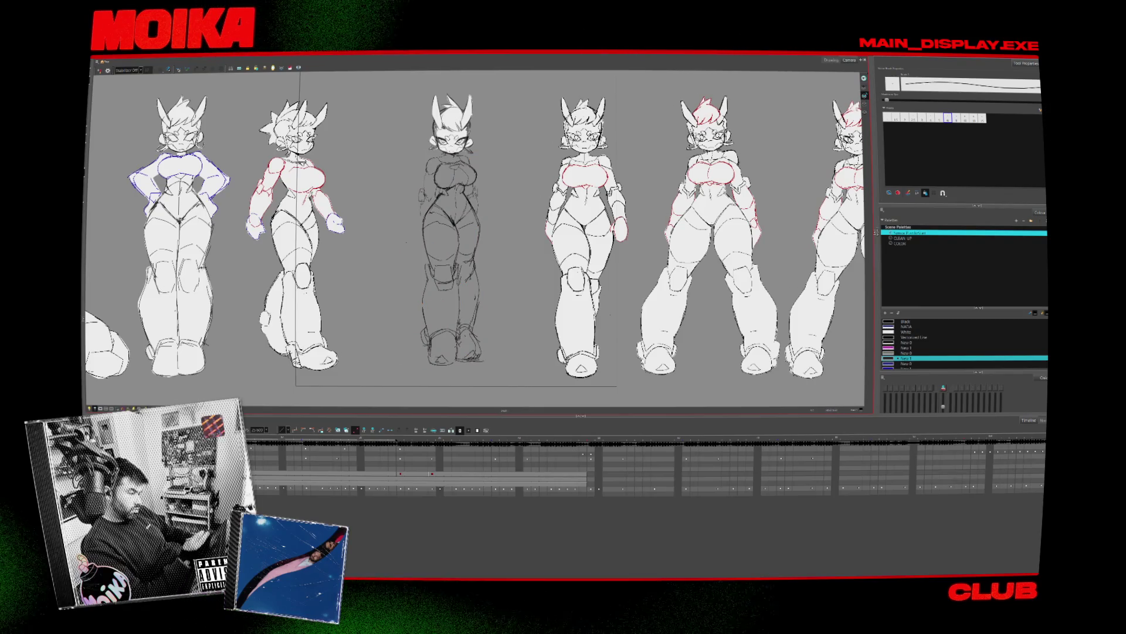
pyautogui.hotkey('alt', 's')
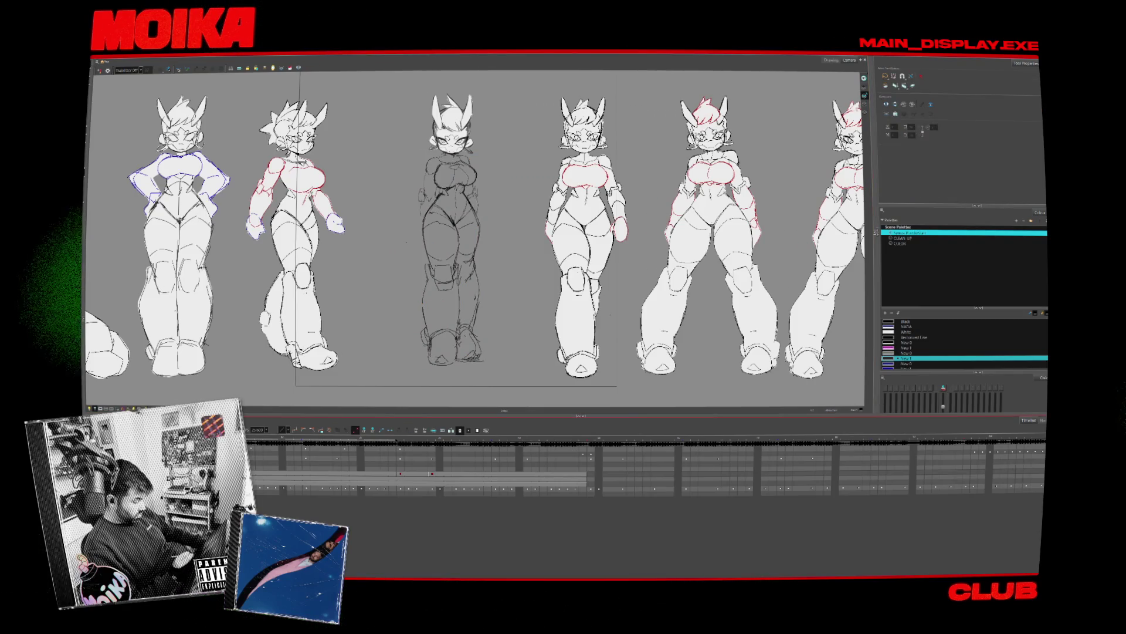
pyautogui.hotkey('ctrl', 'a')
pyautogui.click(407, 241)
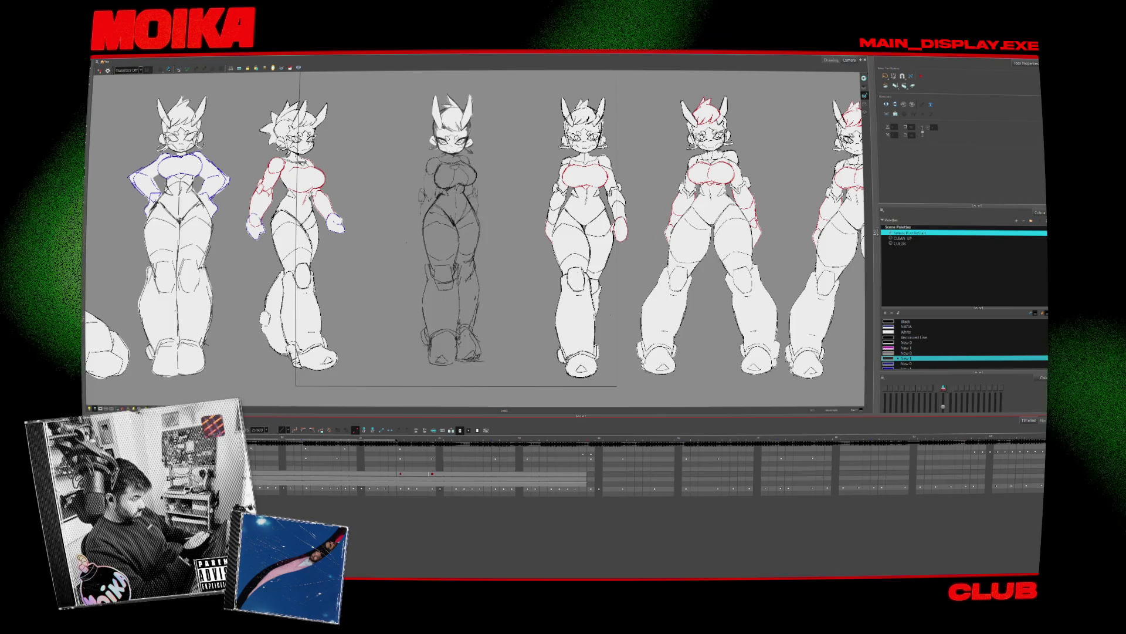
pyautogui.hotkey('ctrl', 'a')
# Try scaling and moving the middle sketch over the second figure, then undo it
pyautogui.moveTo(499, 369); pyautogui.dragTo(501, 380)
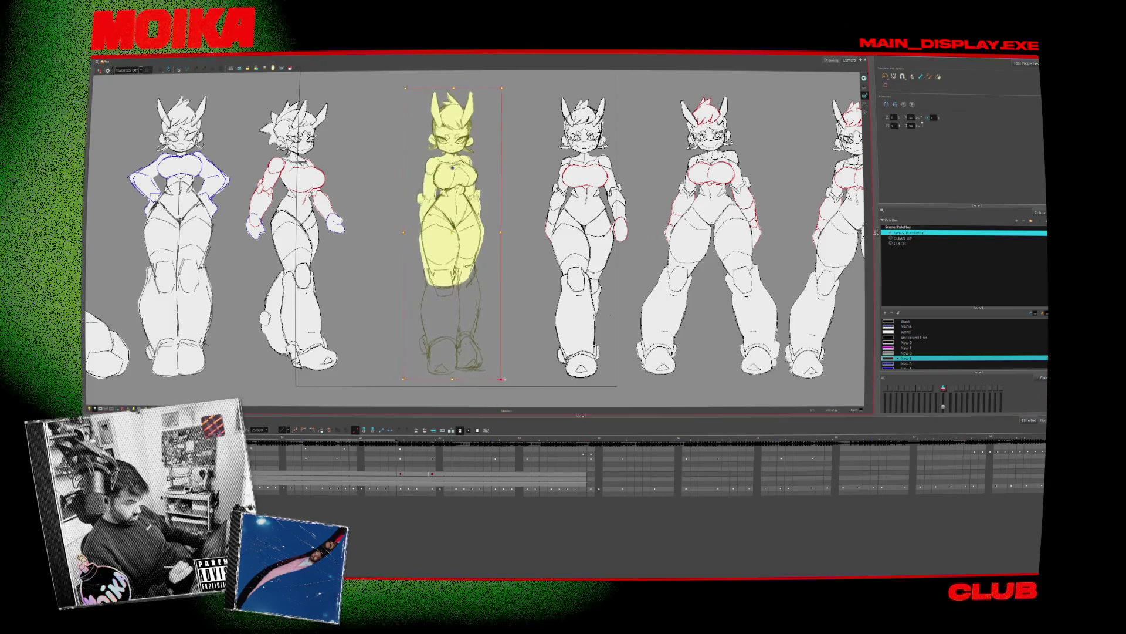
pyautogui.moveTo(452, 235); pyautogui.dragTo(341, 232)
pyautogui.moveTo(388, 88); pyautogui.dragTo(384, 95)
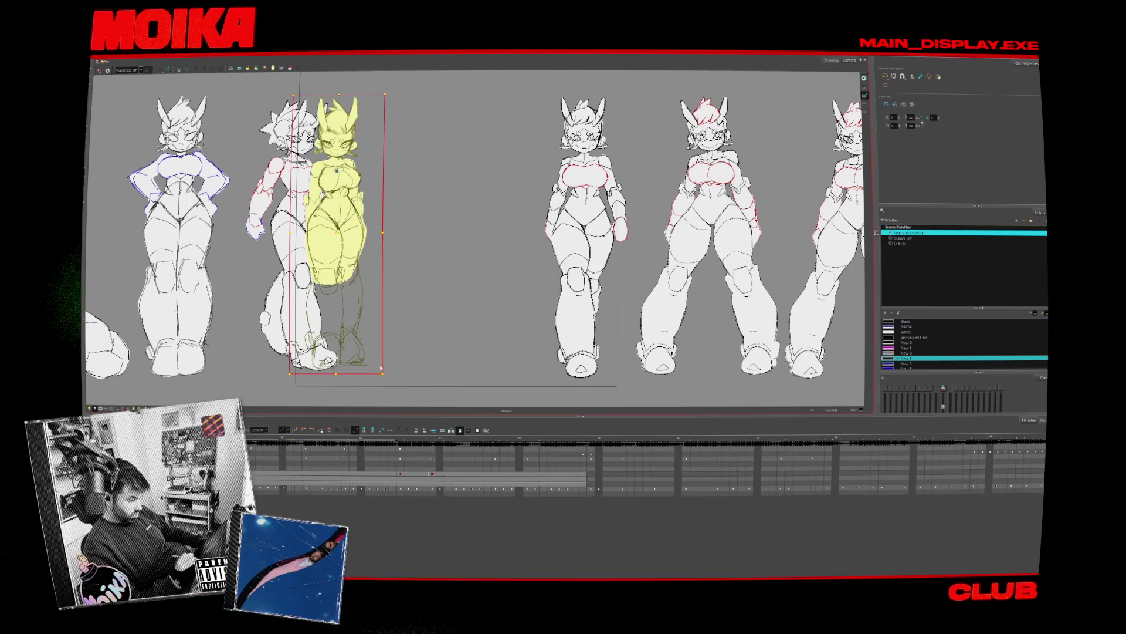
pyautogui.hotkey('ctrl', 'z')
pyautogui.hotkey('ctrl', 'z')
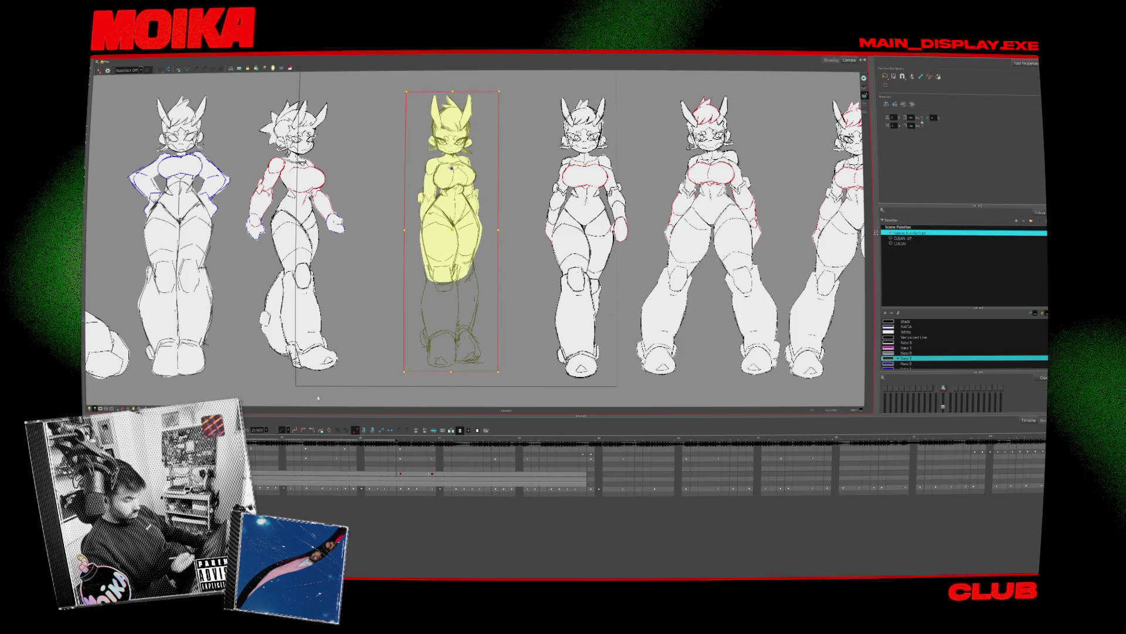
# Bring in the clean torso and legs drawing and fill the legs with White
pyautogui.hotkey('alt', 'b')
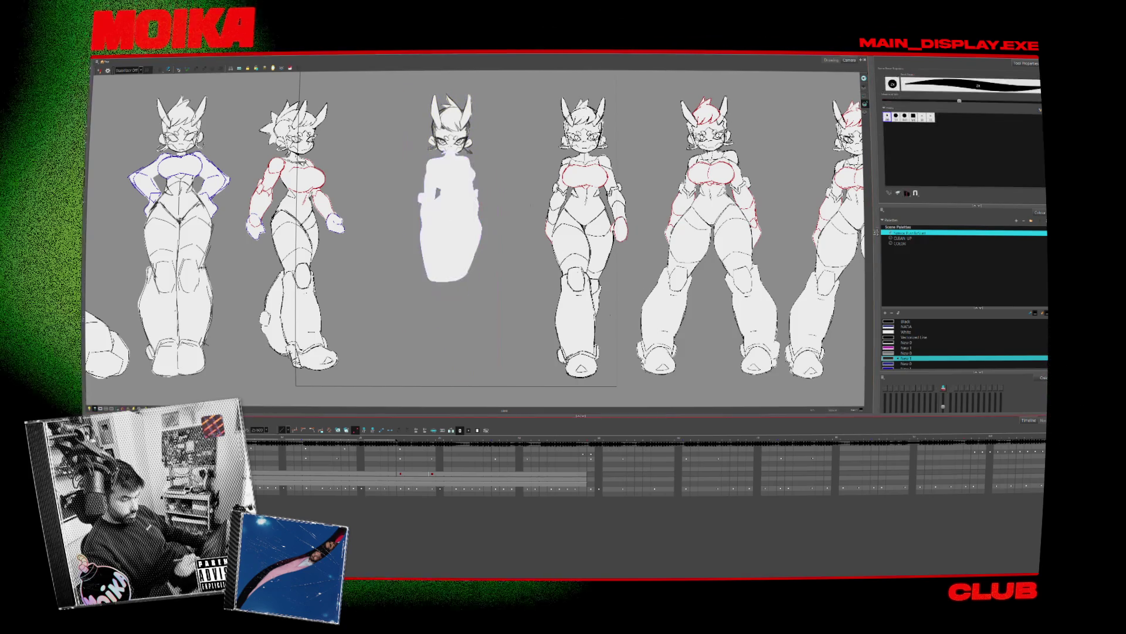
pyautogui.hotkey('ctrl', 'z')
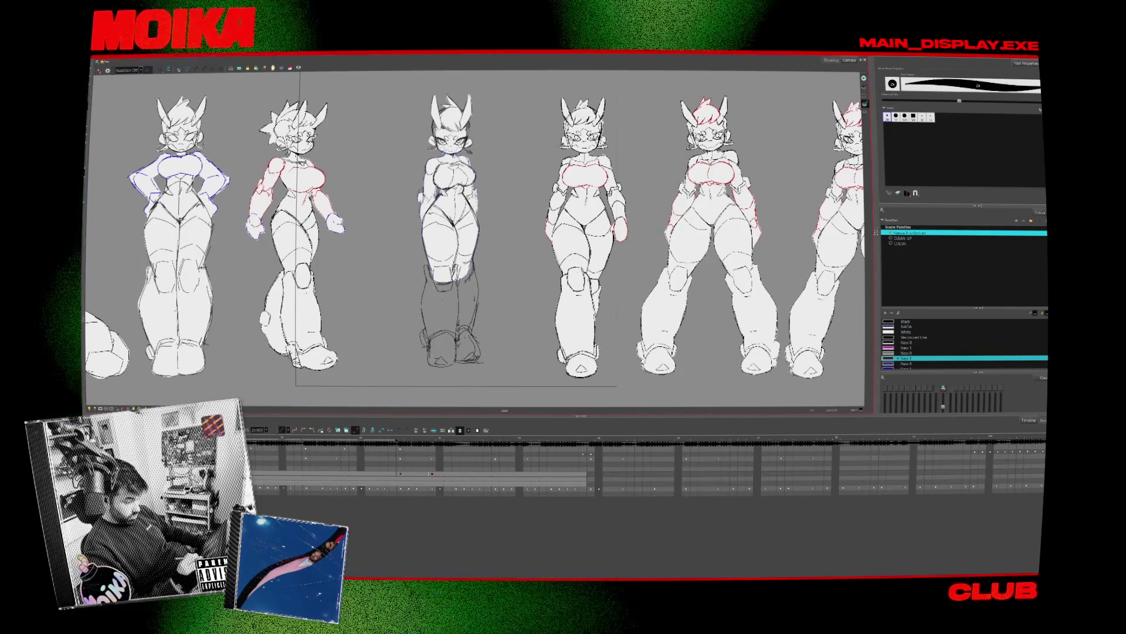
pyautogui.hotkey('alt', '/')
pyautogui.click(906, 331)
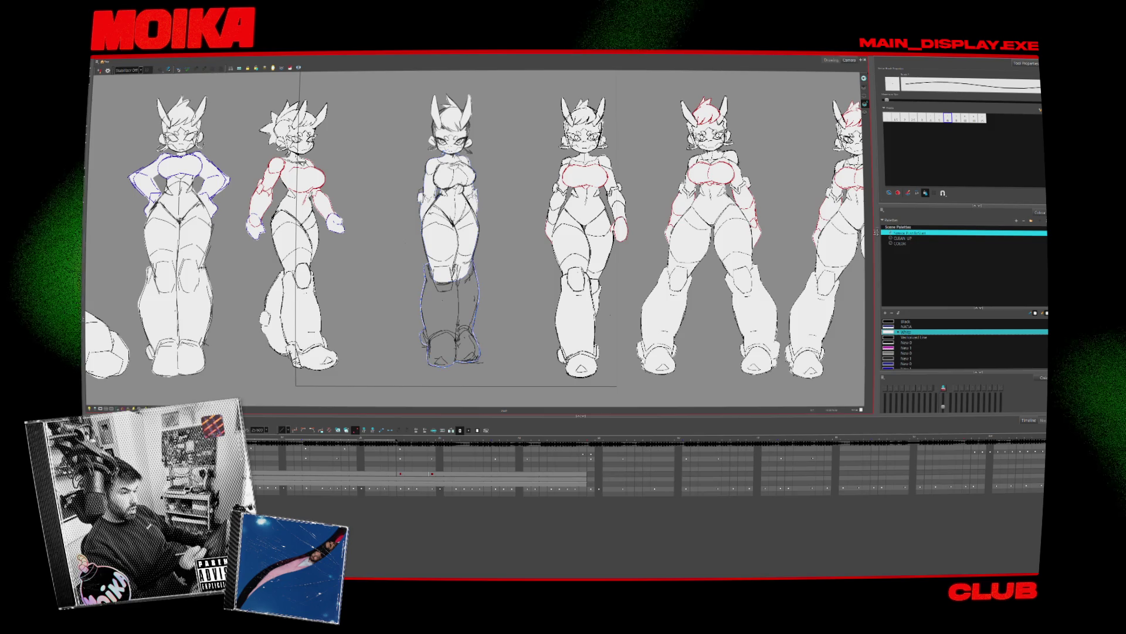
pyautogui.hotkey('alt', 'i')
pyautogui.moveTo(535, 355); pyautogui.dragTo(499, 342)
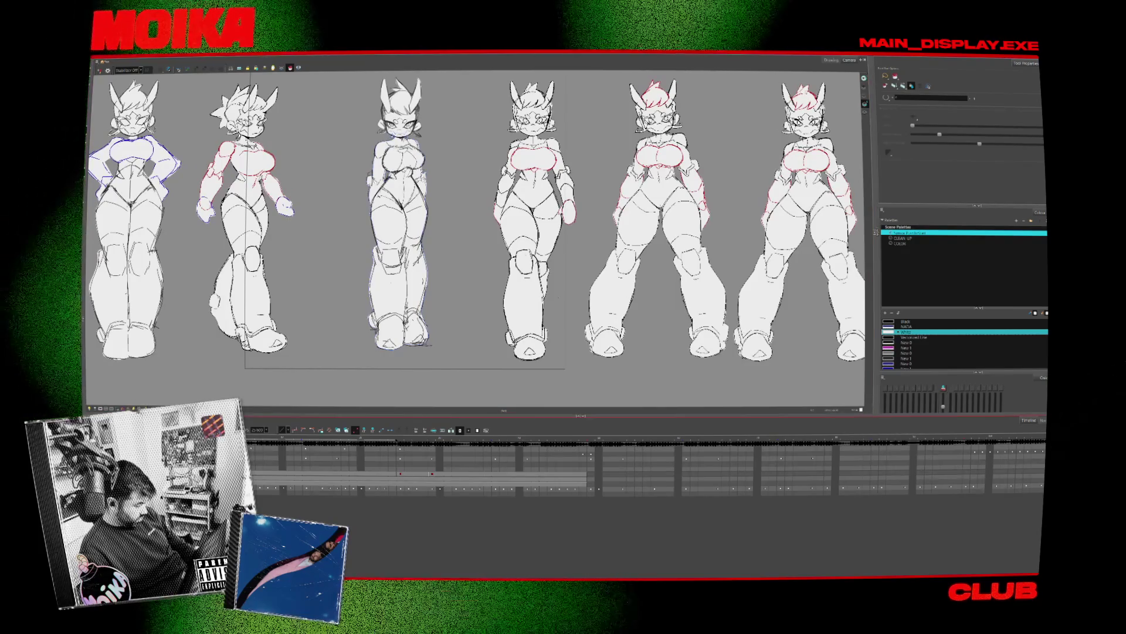
# Delete the selected layer and zoom back out until all six standing figures are visible
pyautogui.press('Delete')
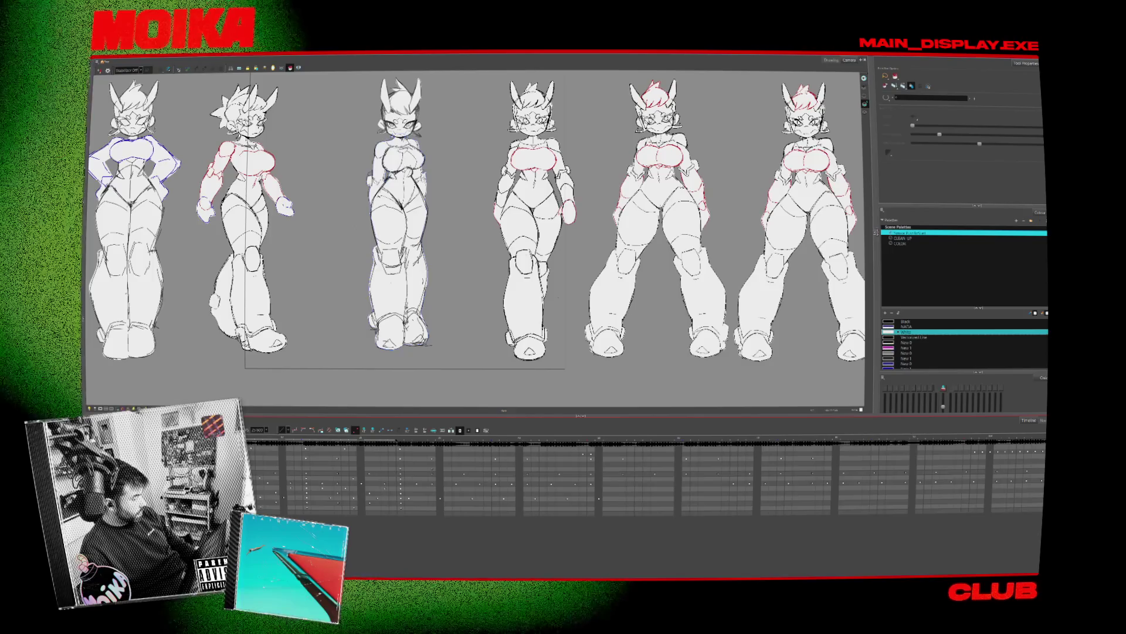
pyautogui.hotkey('alt', 's')
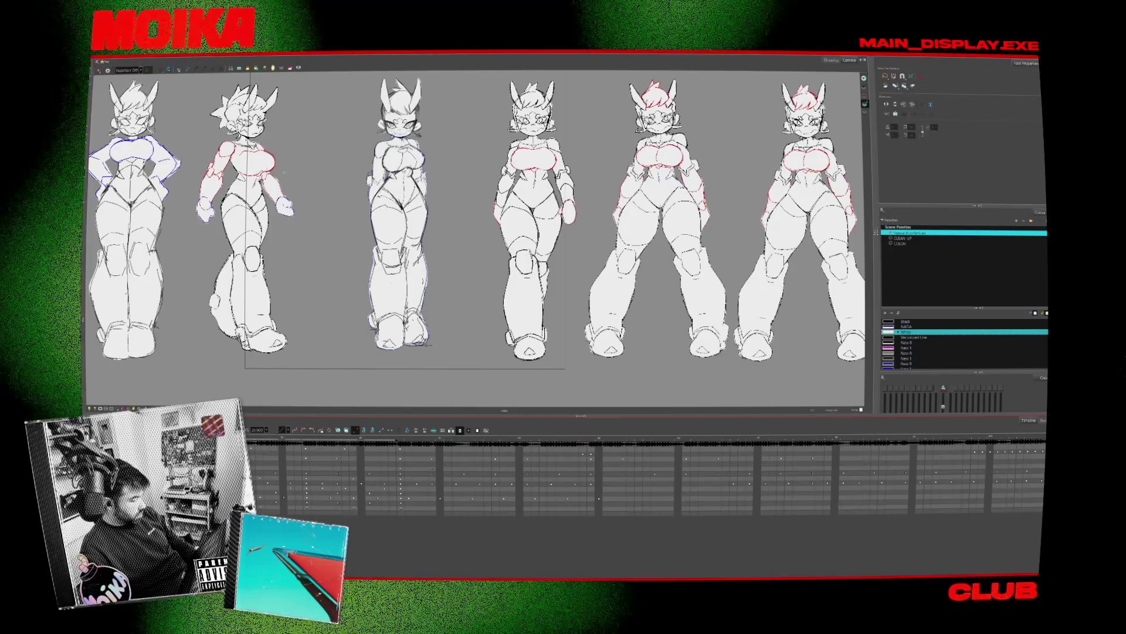
pyautogui.moveTo(346, 206); pyautogui.dragTo(364, 226)
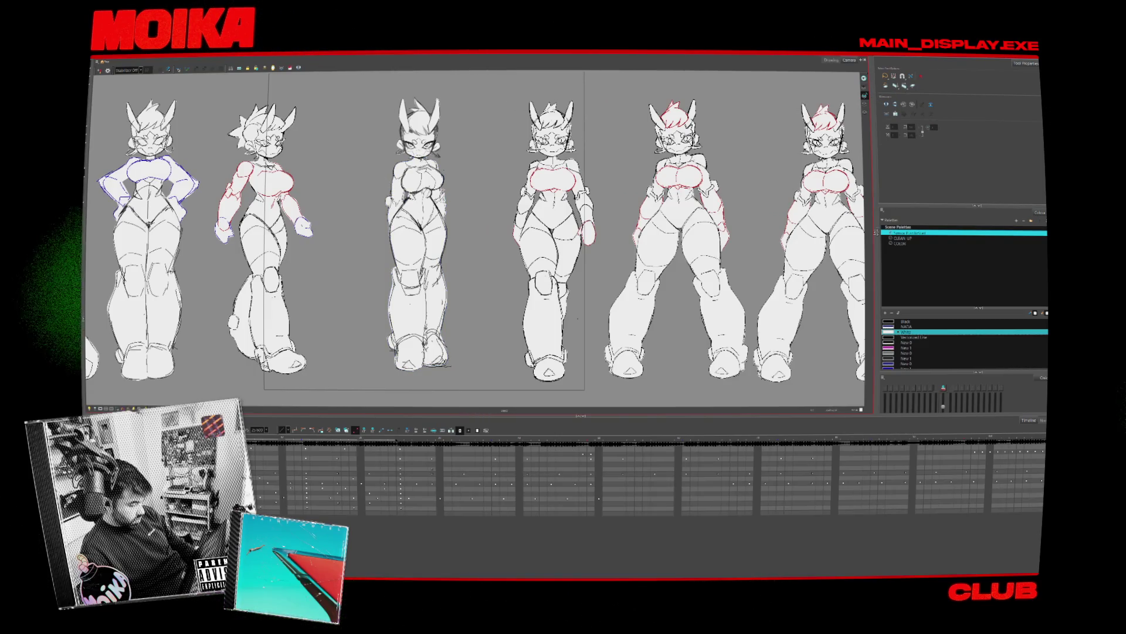
pyautogui.scroll(3, 457, 198)
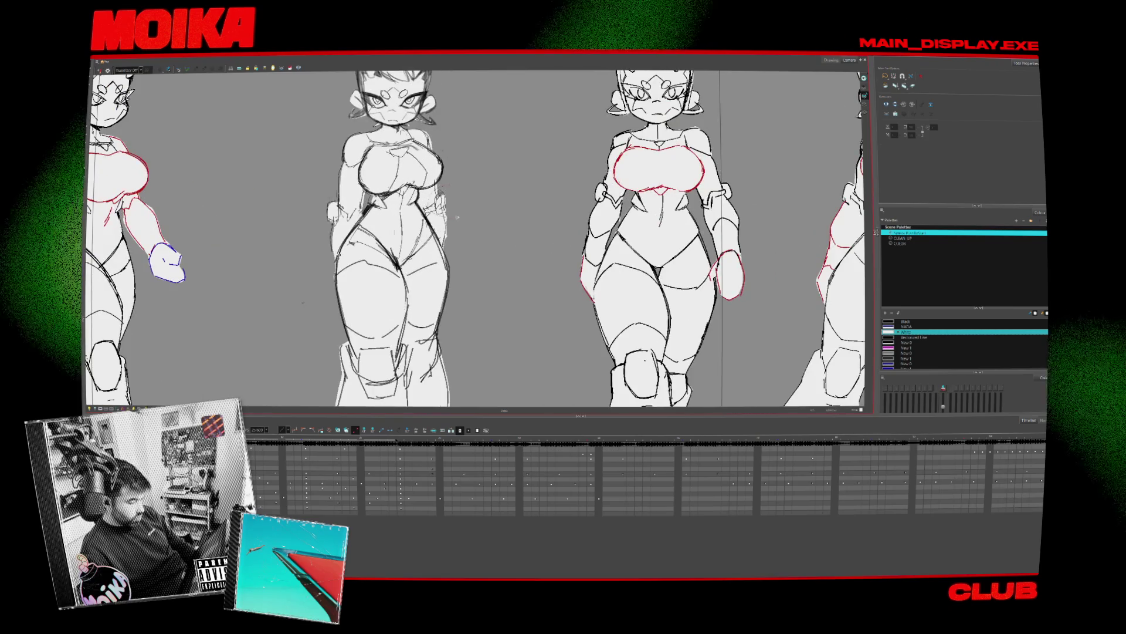
pyautogui.moveTo(446, 187); pyautogui.dragTo(437, 246)
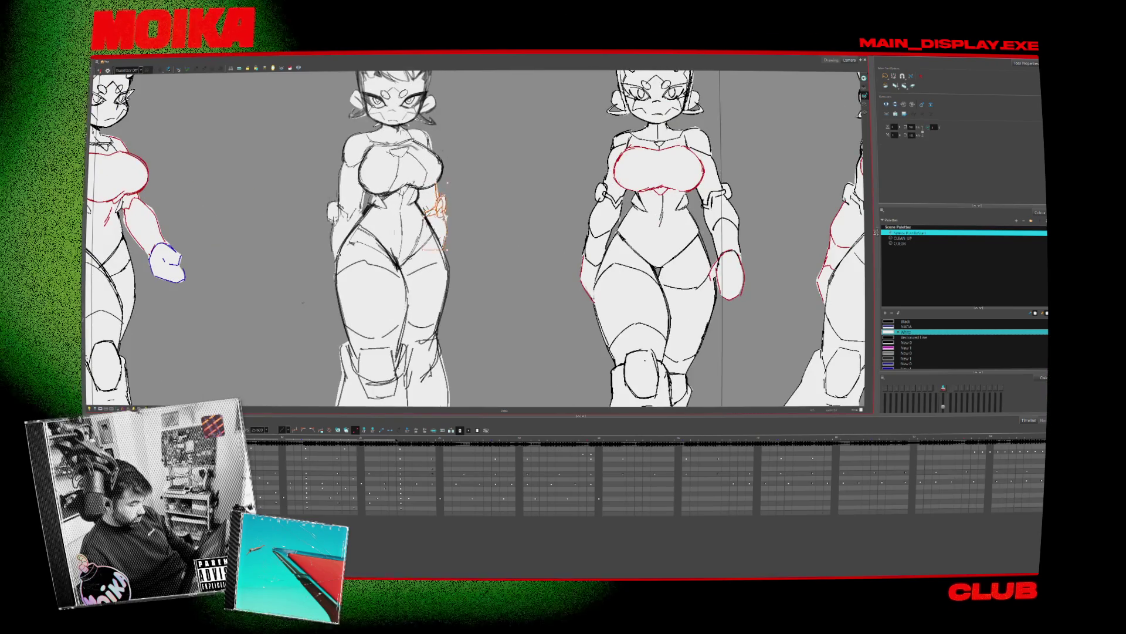
pyautogui.scroll(-4, 475, 238)
pyautogui.scroll(4, 475, 237)
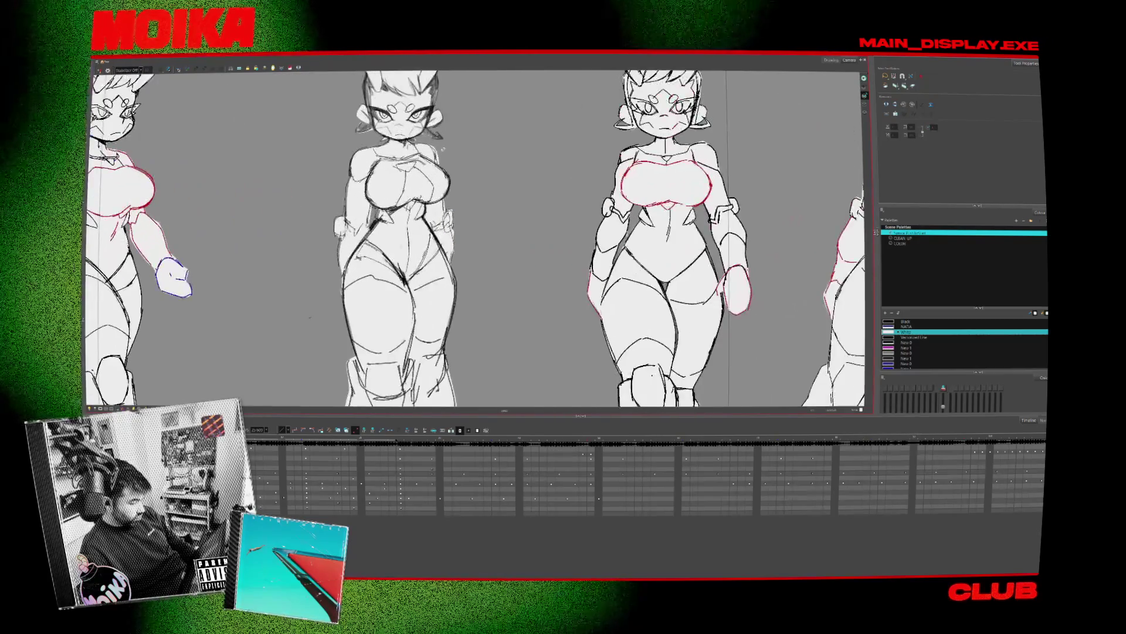
pyautogui.scroll(-3, 475, 237)
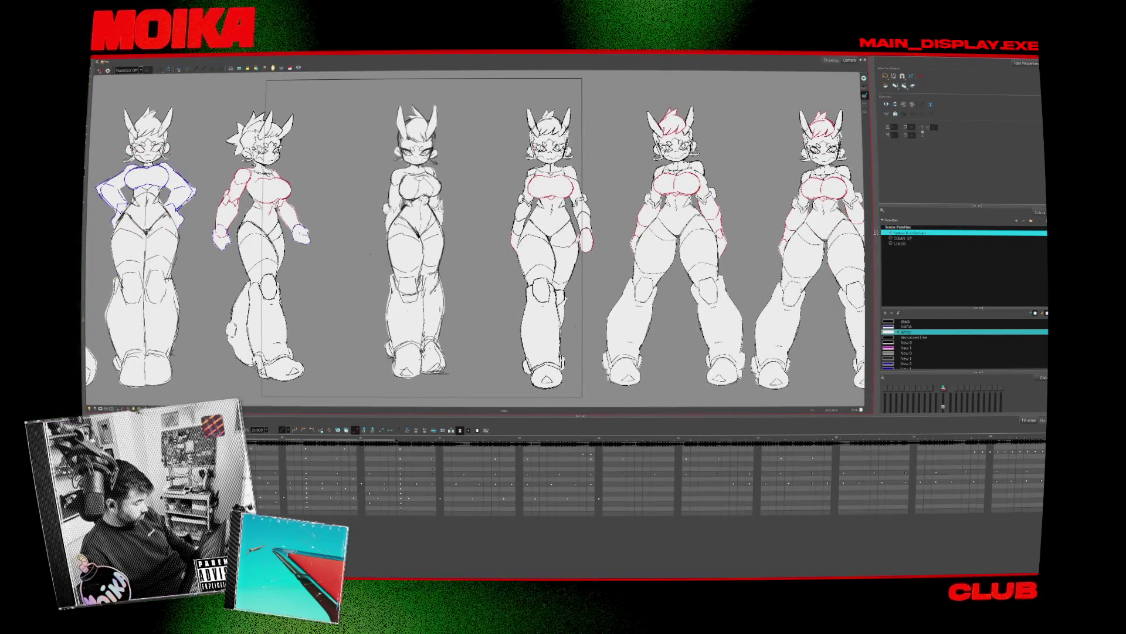
# Flip between frames to compare the middle and third lineup poses
pyautogui.click(639, 463)
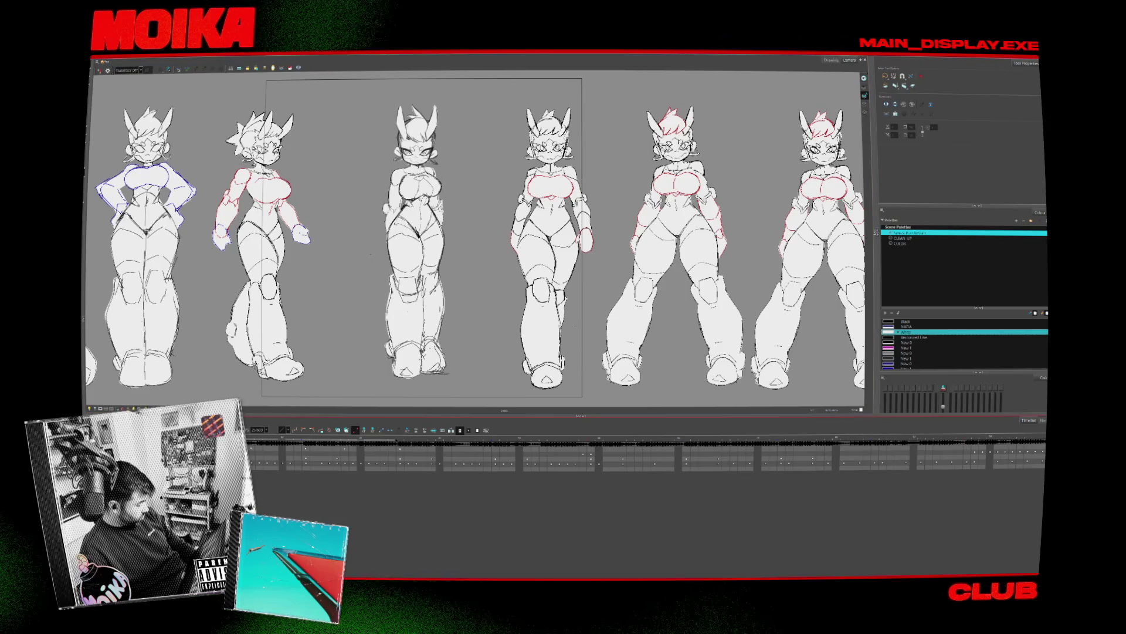
pyautogui.click(638, 462)
pyautogui.press('.')
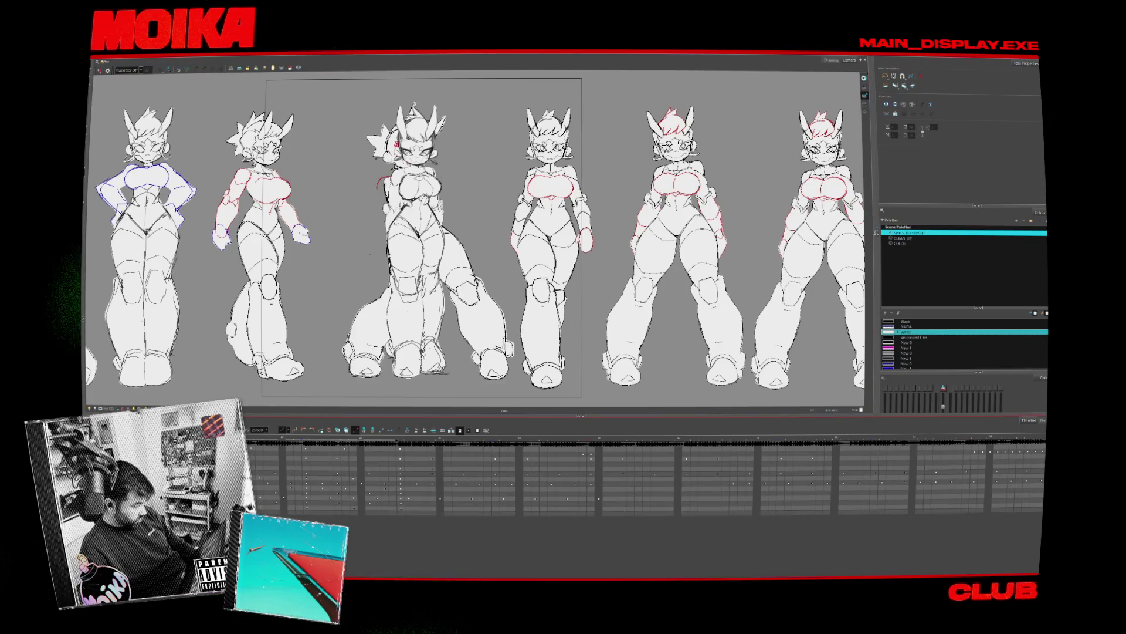
pyautogui.press(',')
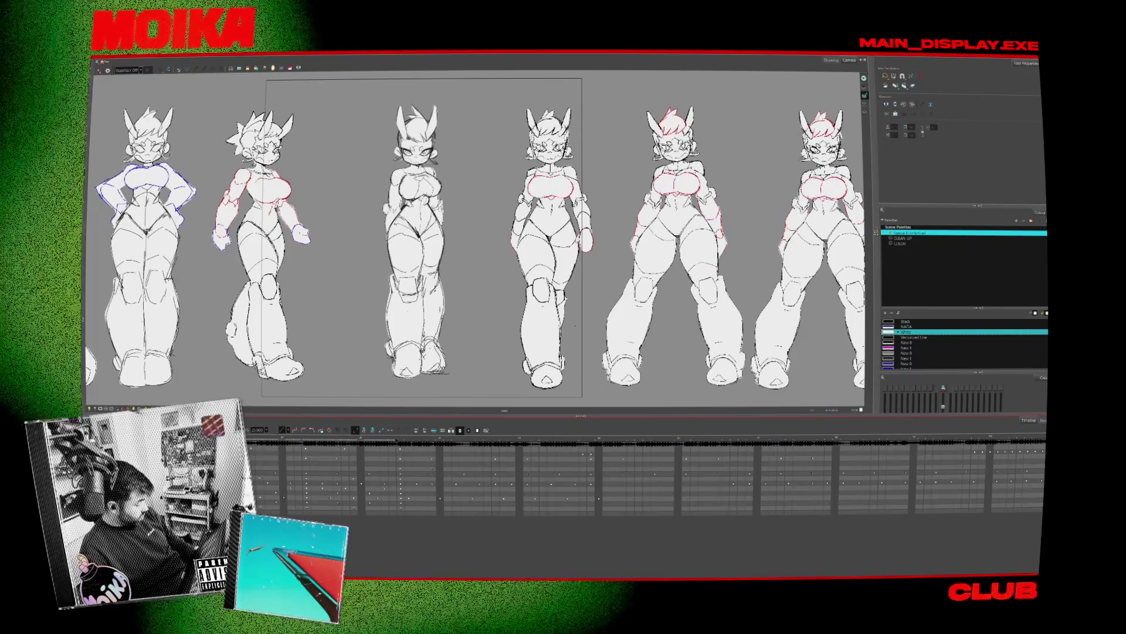
pyautogui.press('.')
pyautogui.press(',')
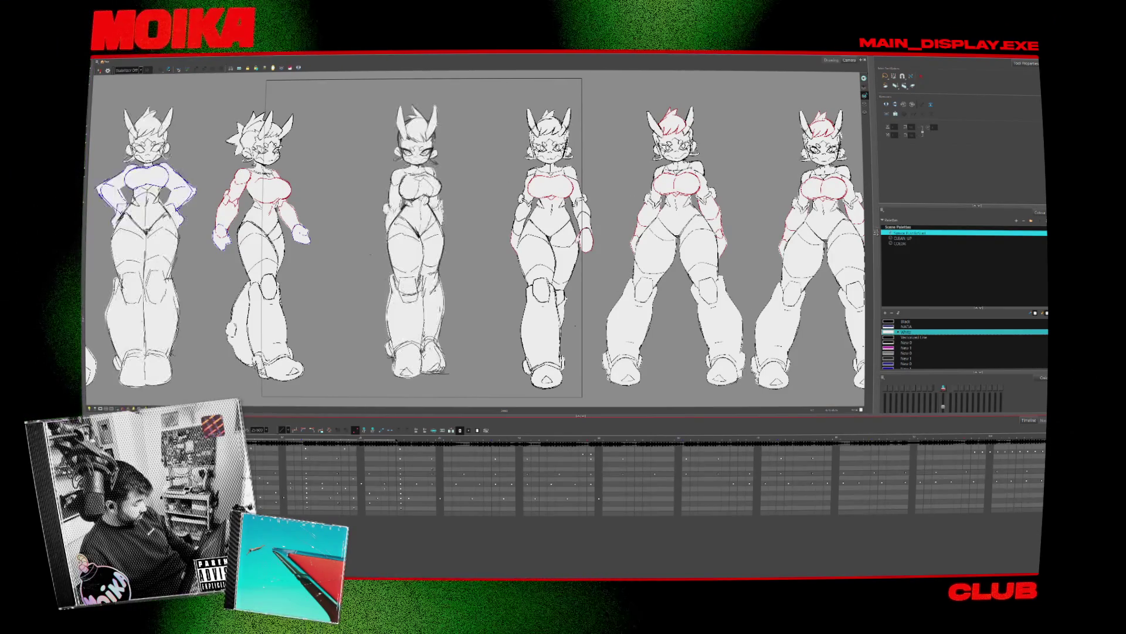
pyautogui.press('.')
pyautogui.press(',')
pyautogui.press('.')
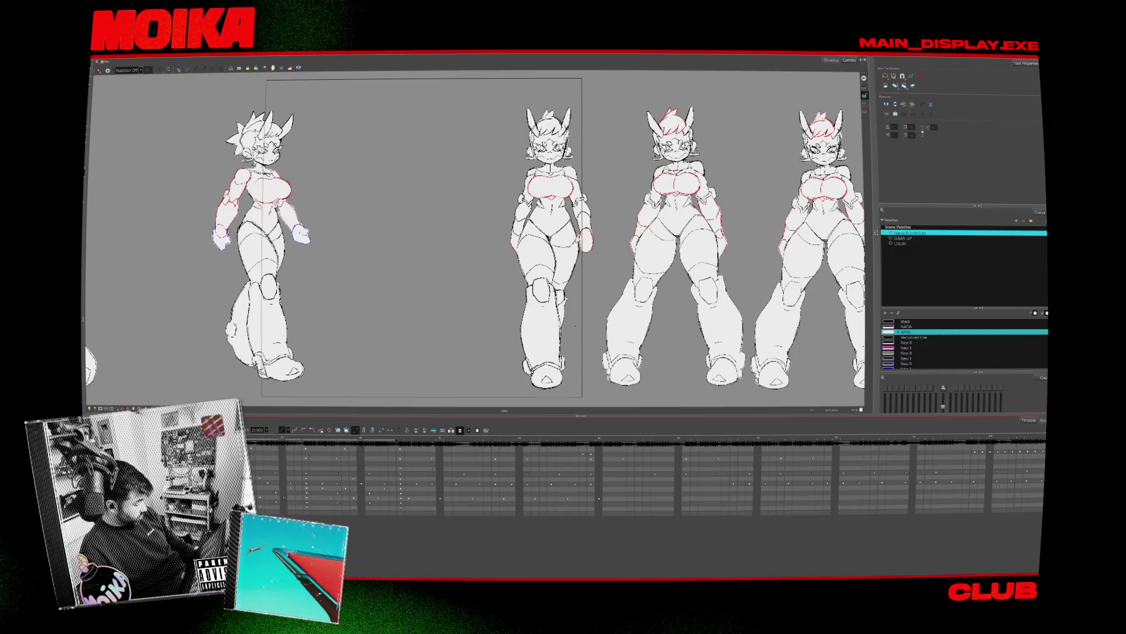
pyautogui.press(',')
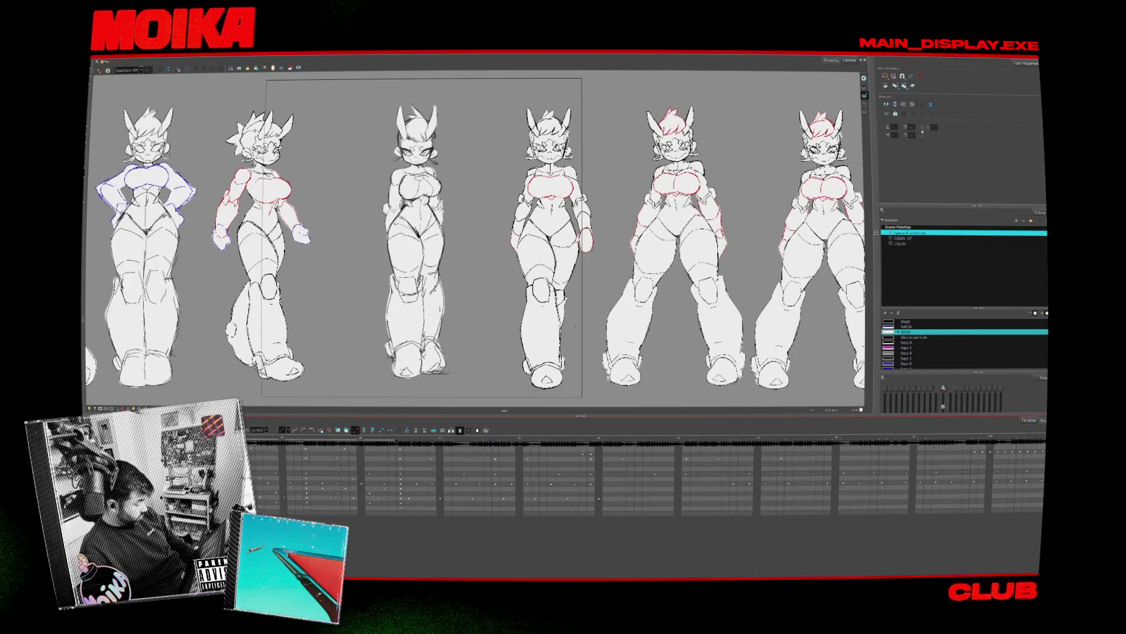
pyautogui.press('.')
pyautogui.press(',')
# Select the middle standing figure and drag it to the right end of the lineup
pyautogui.click(638, 462)
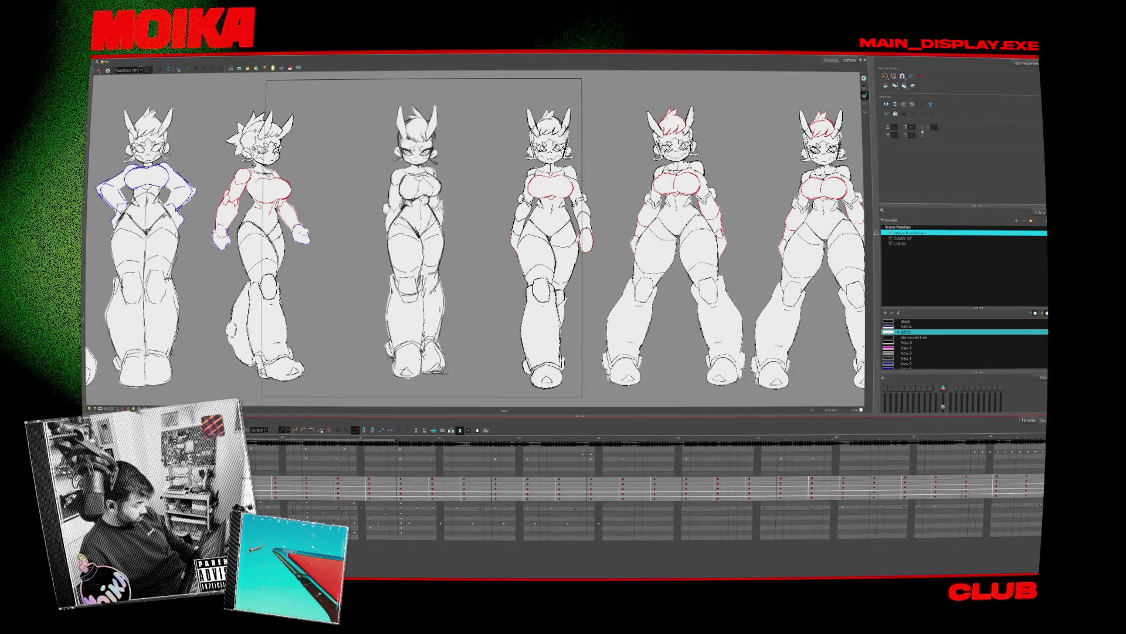
pyautogui.click(639, 472)
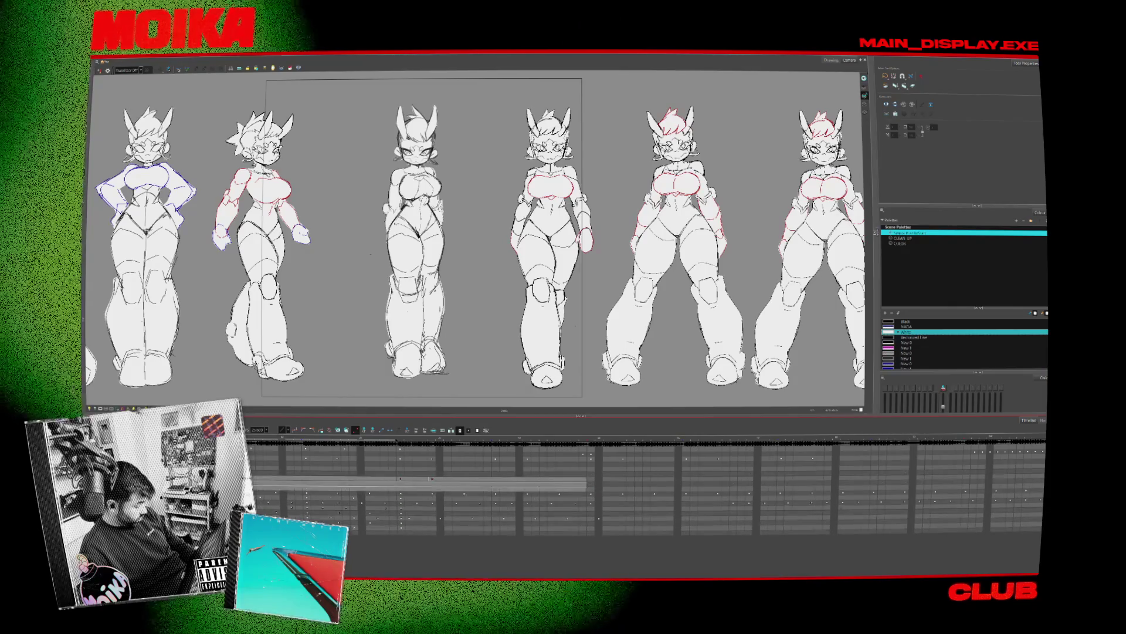
pyautogui.click(638, 472)
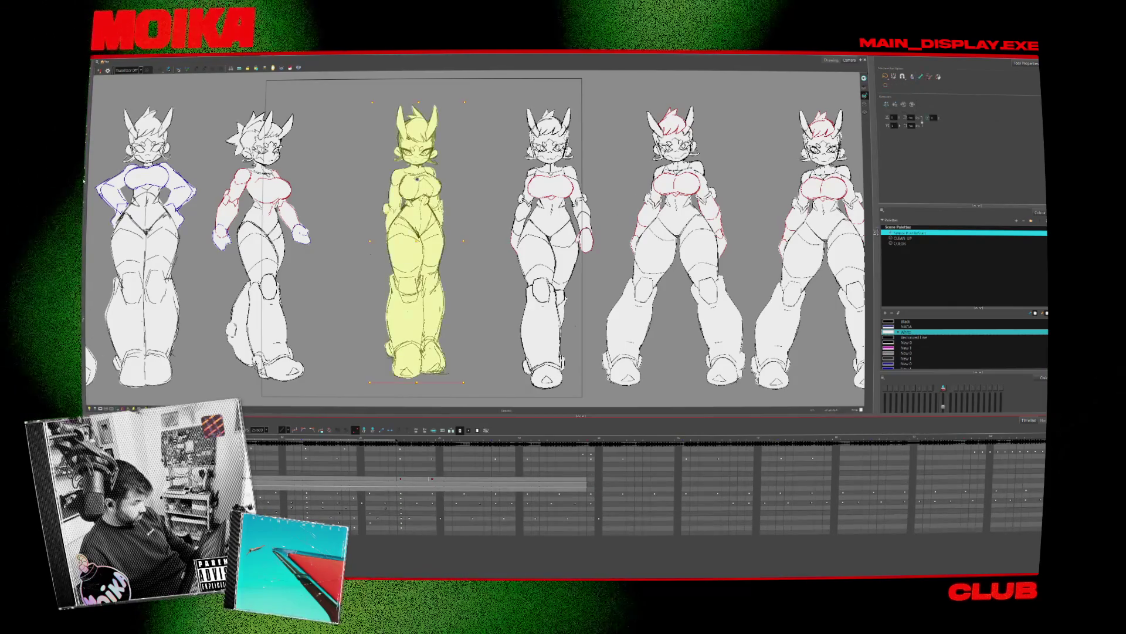
pyautogui.scroll(-2, 252, 279)
pyautogui.scroll(-2, 368, 249)
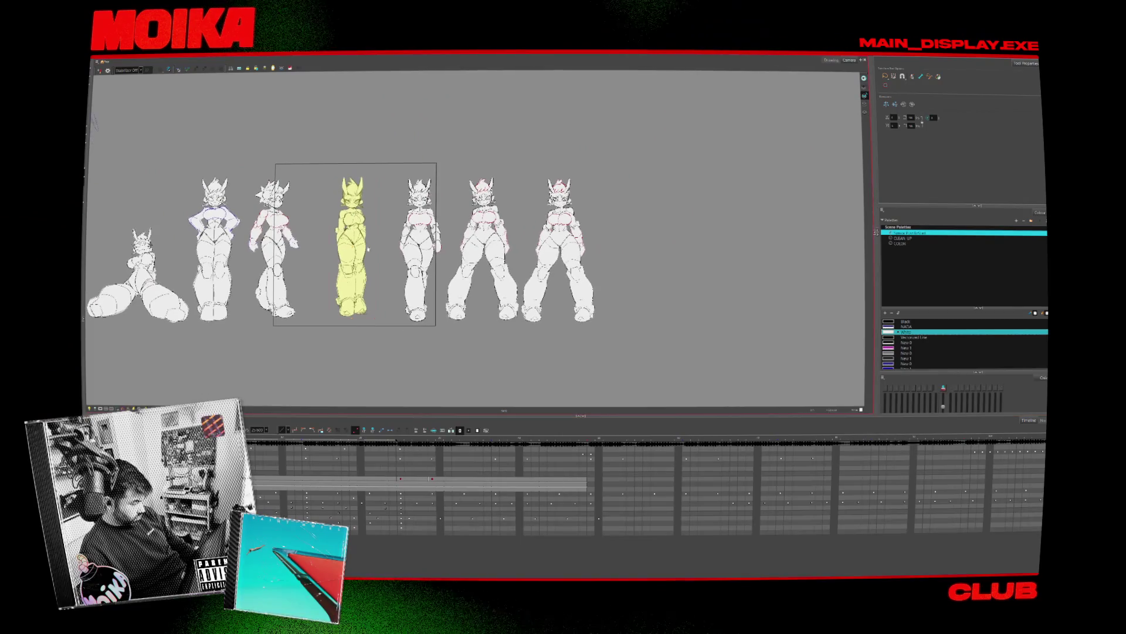
pyautogui.moveTo(350, 251); pyautogui.dragTo(621, 252)
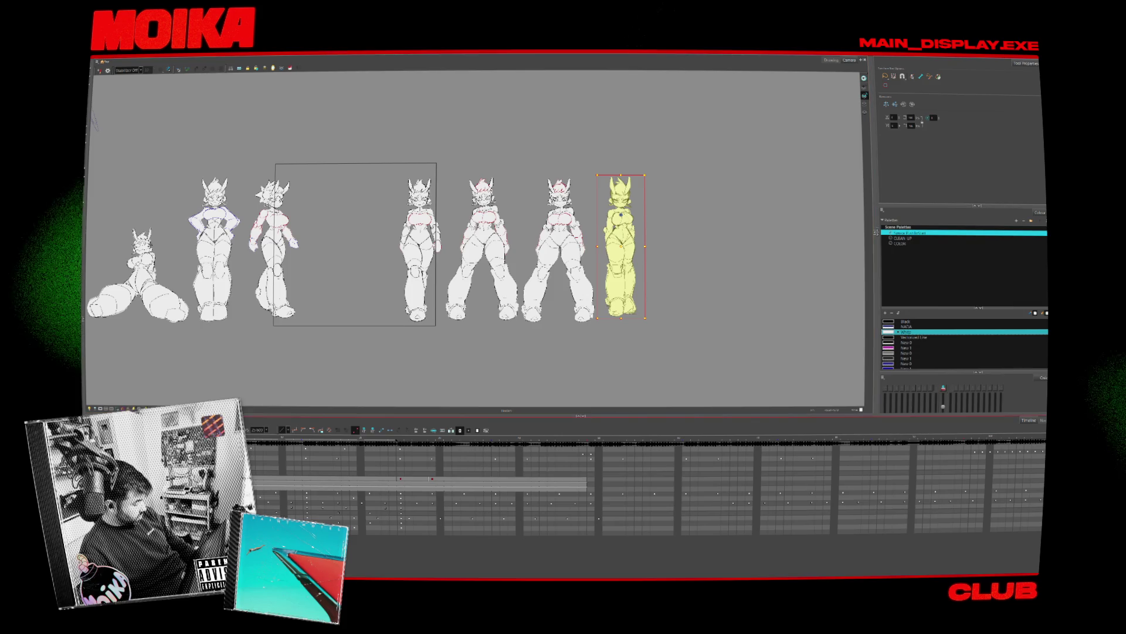
# Expose the striding sketch pose in the gap and play back the lineup
pyautogui.click(638, 462)
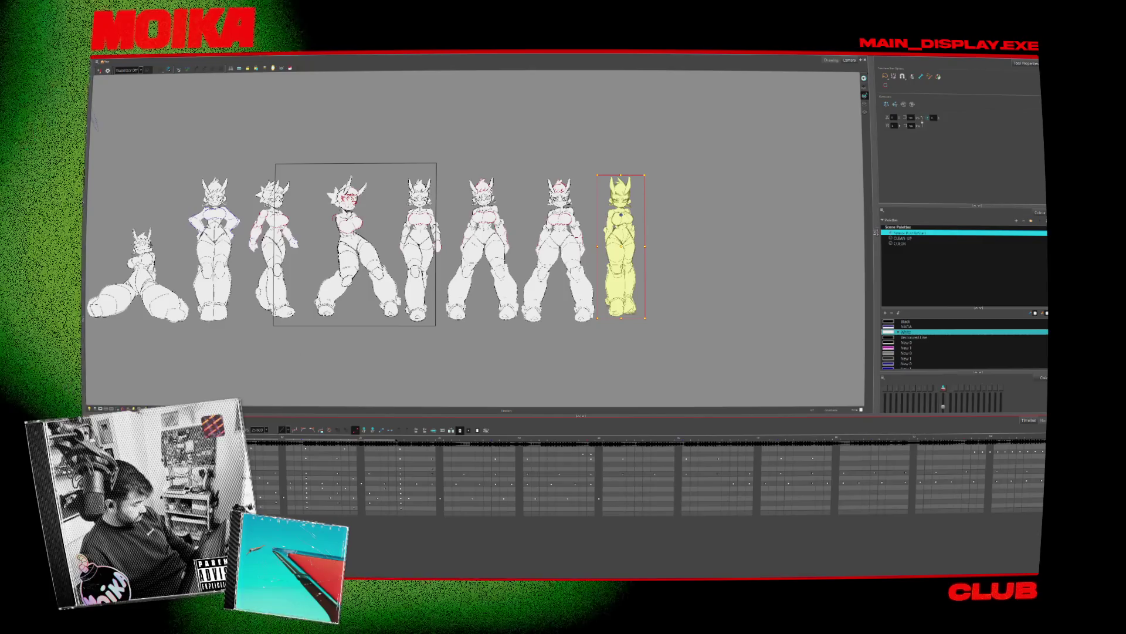
pyautogui.press('Return')
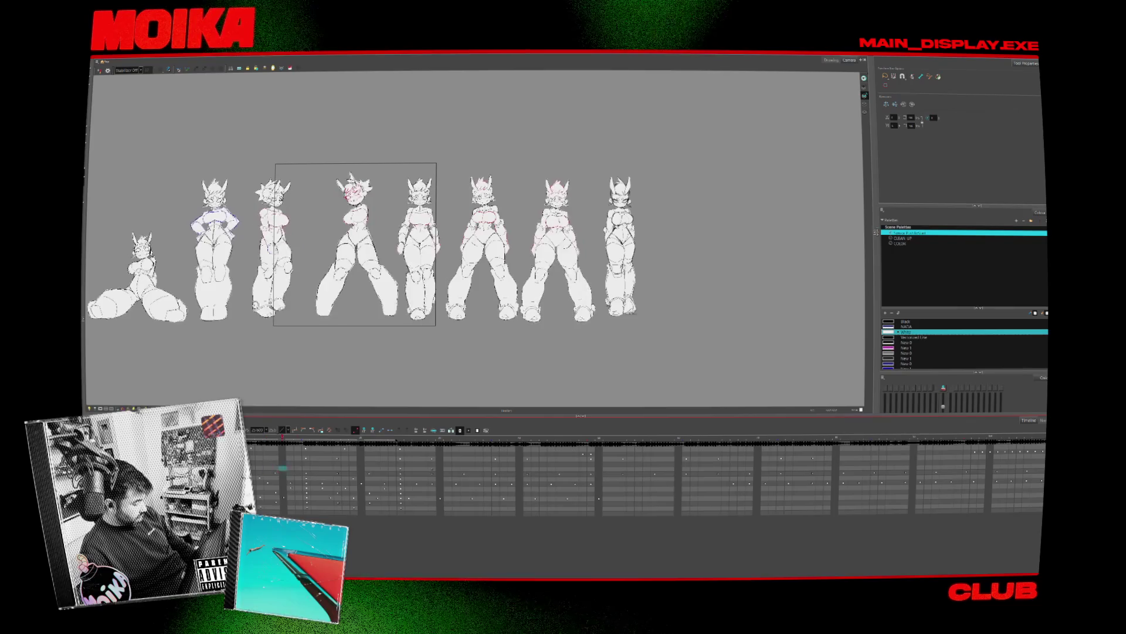
pyautogui.press('Return')
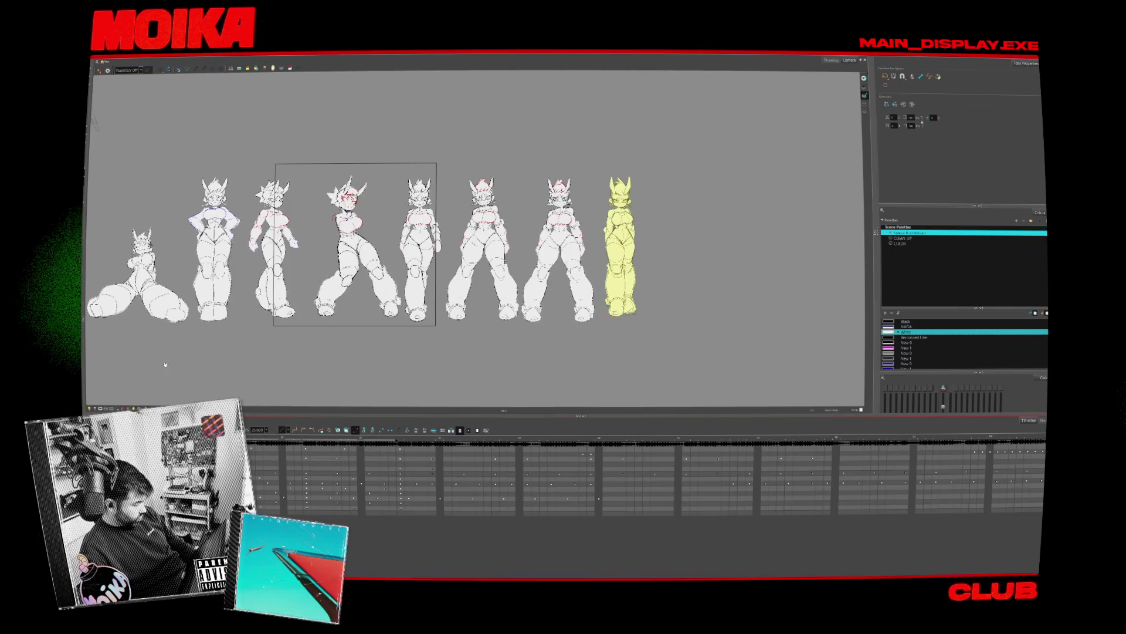
pyautogui.moveTo(163, 359); pyautogui.dragTo(304, 354)
pyautogui.scroll(1, 304, 354)
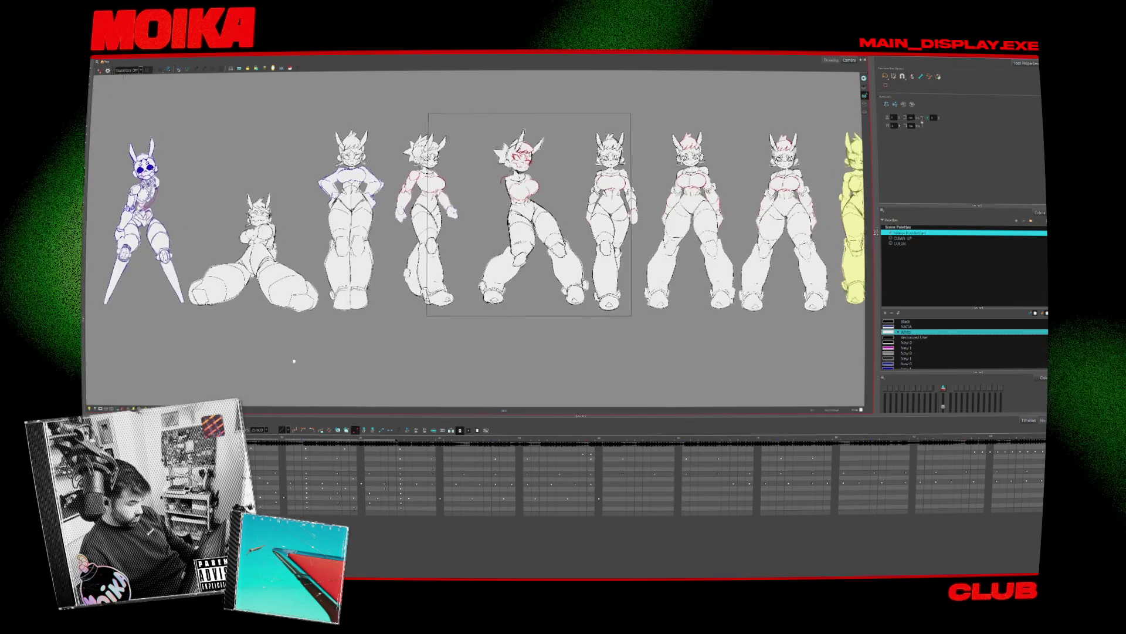
pyautogui.scroll(-2, 304, 354)
pyautogui.scroll(1, 304, 355)
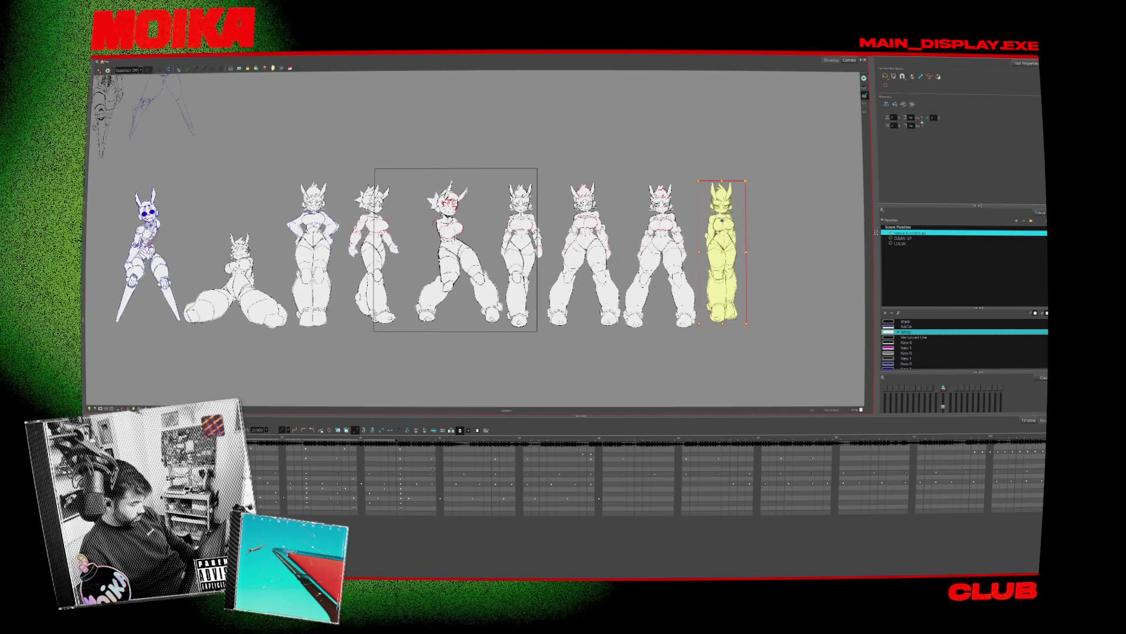
pyautogui.press('Return')
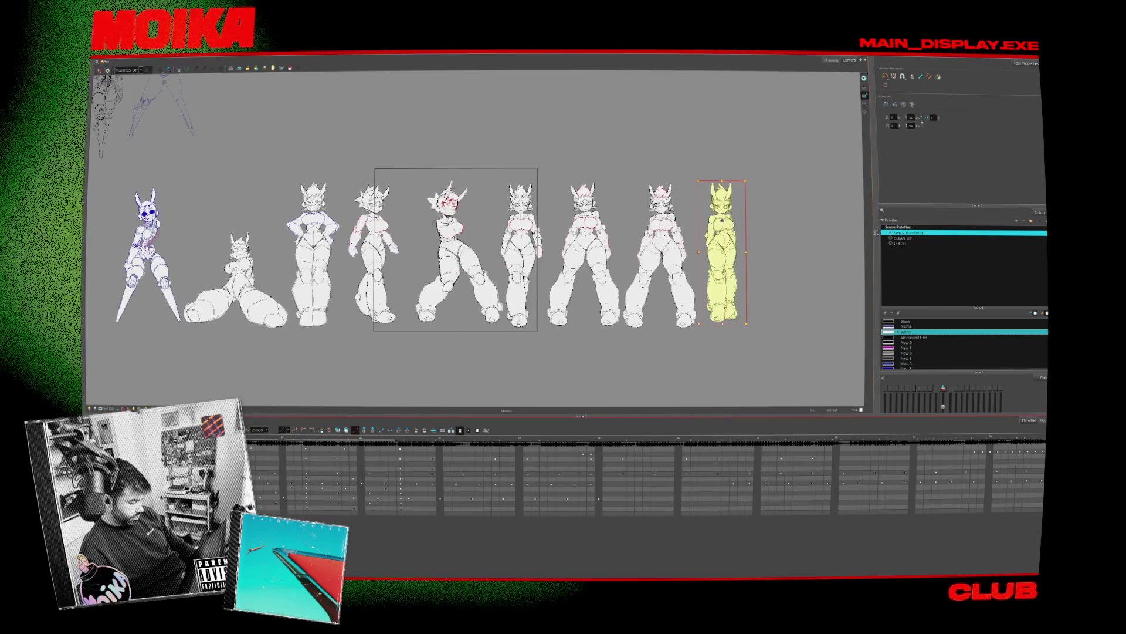
# Deselect the last figure and zoom in on the striding pose and its neighbours
pyautogui.scroll(3, 562, 284)
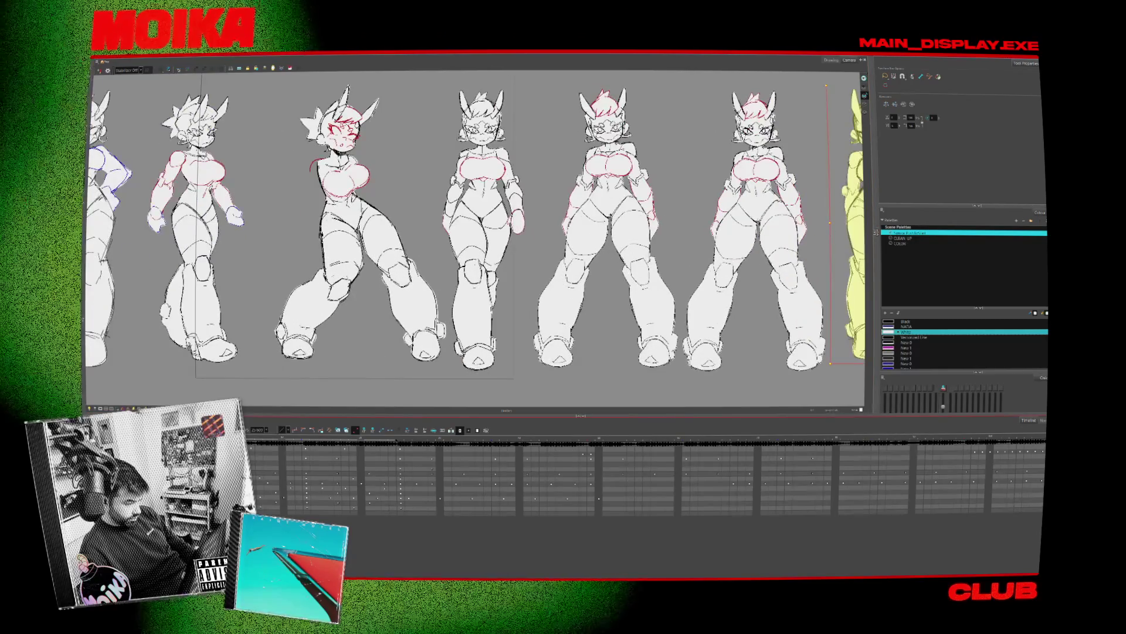
pyautogui.scroll(-2, 583, 235)
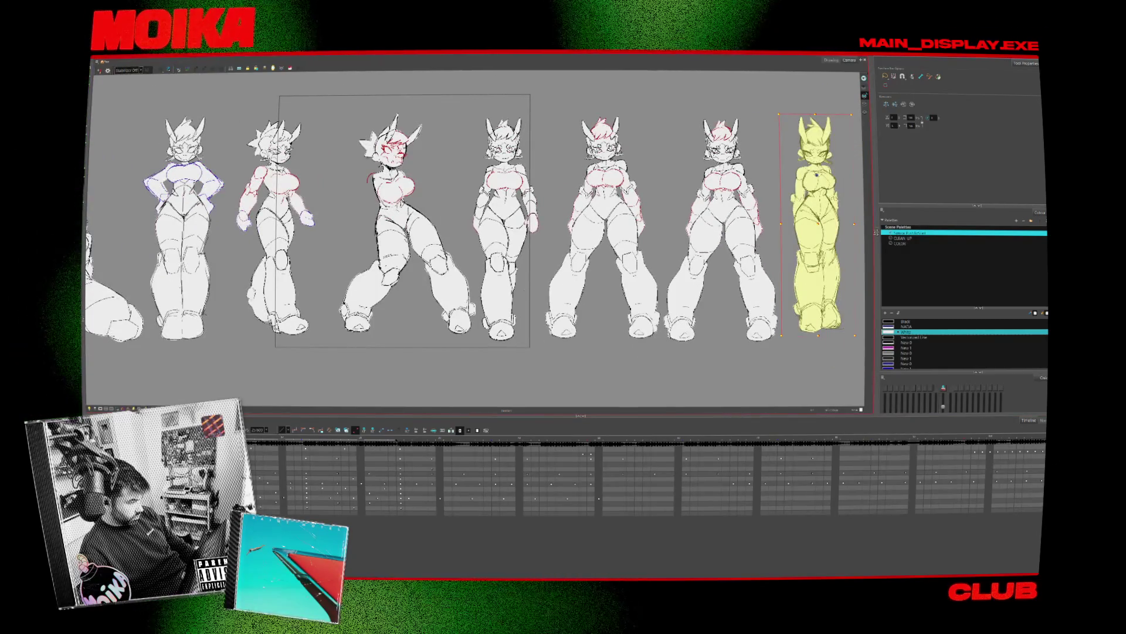
pyautogui.hotkey('alt', 'b')
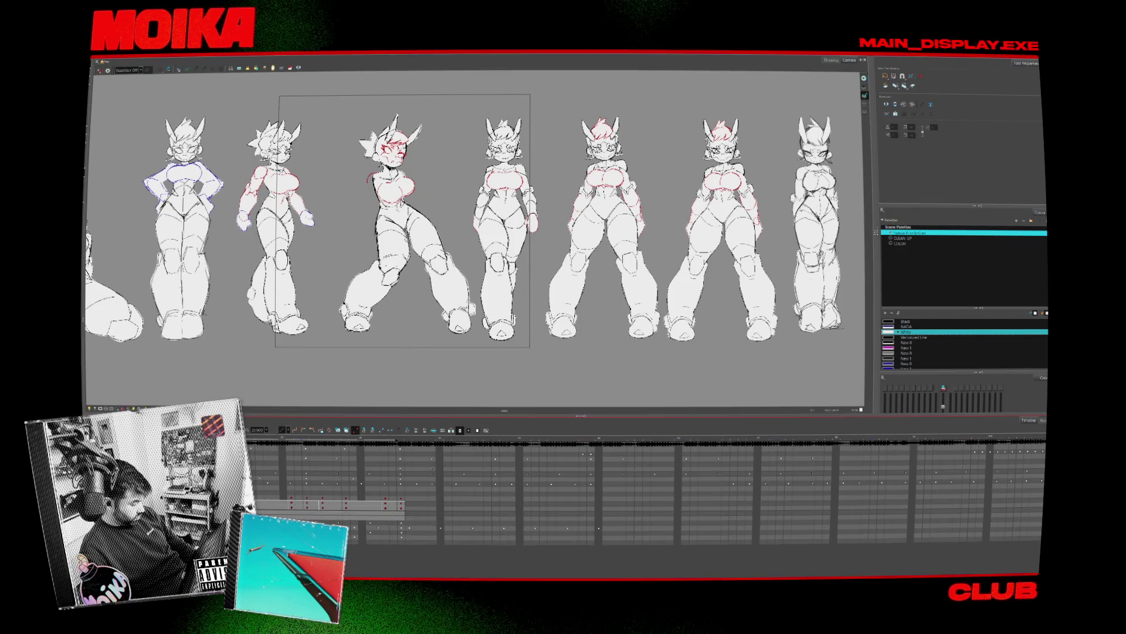
pyautogui.press('2')
pyautogui.press('2')
pyautogui.press('2')
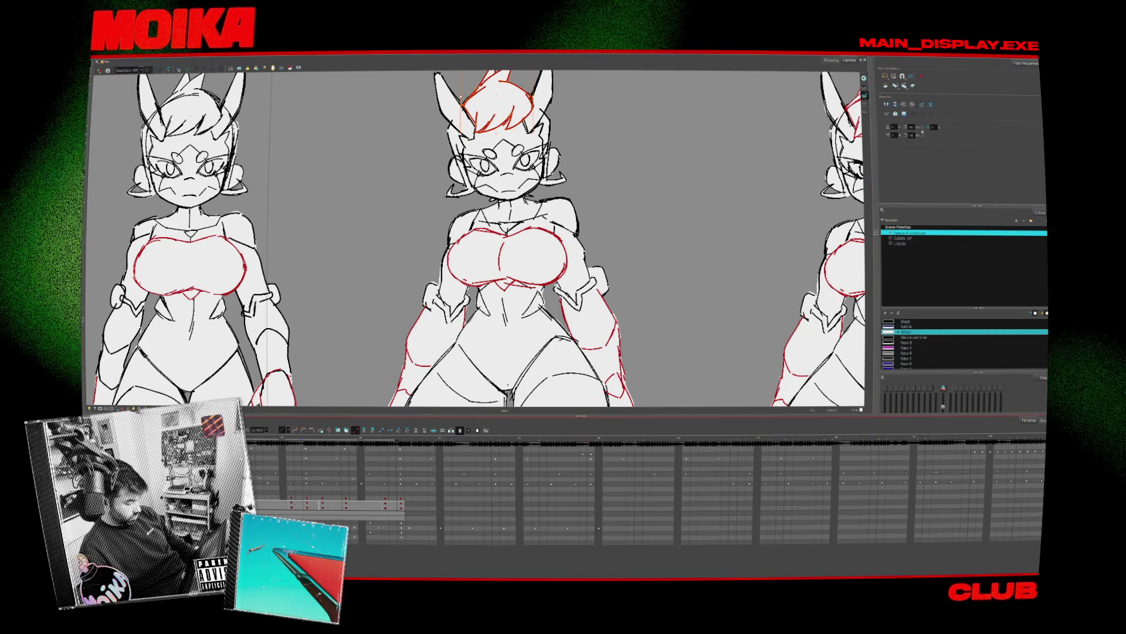
# Delete the centre figure's head lines by mistake and undo the deletion
pyautogui.click(308, 324)
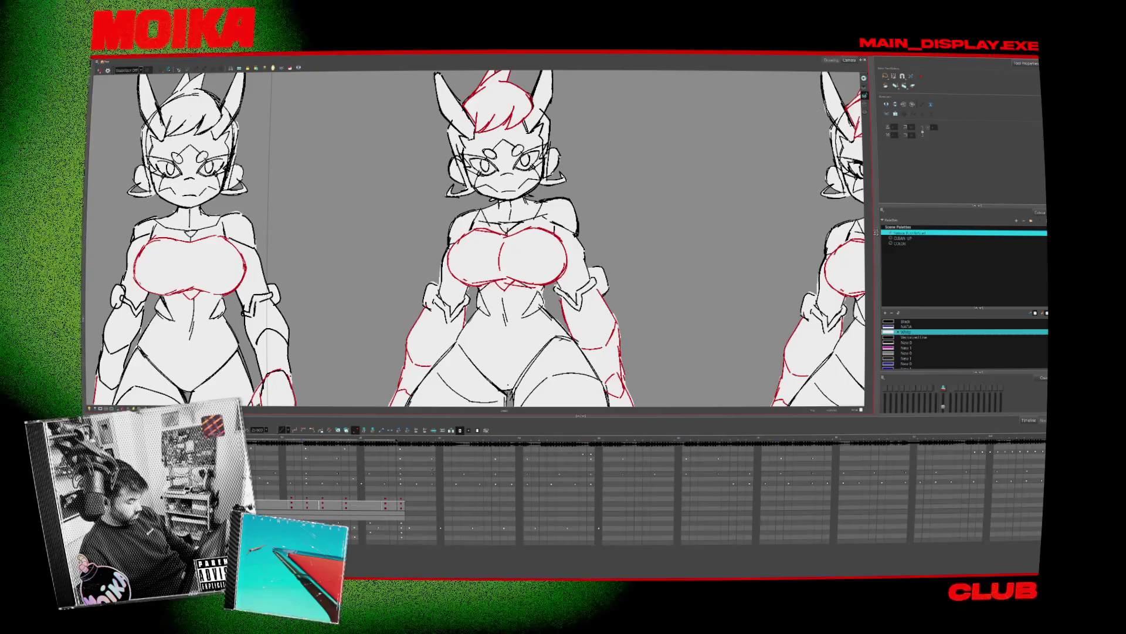
pyautogui.press('Delete')
pyautogui.hotkey('ctrl', 'z')
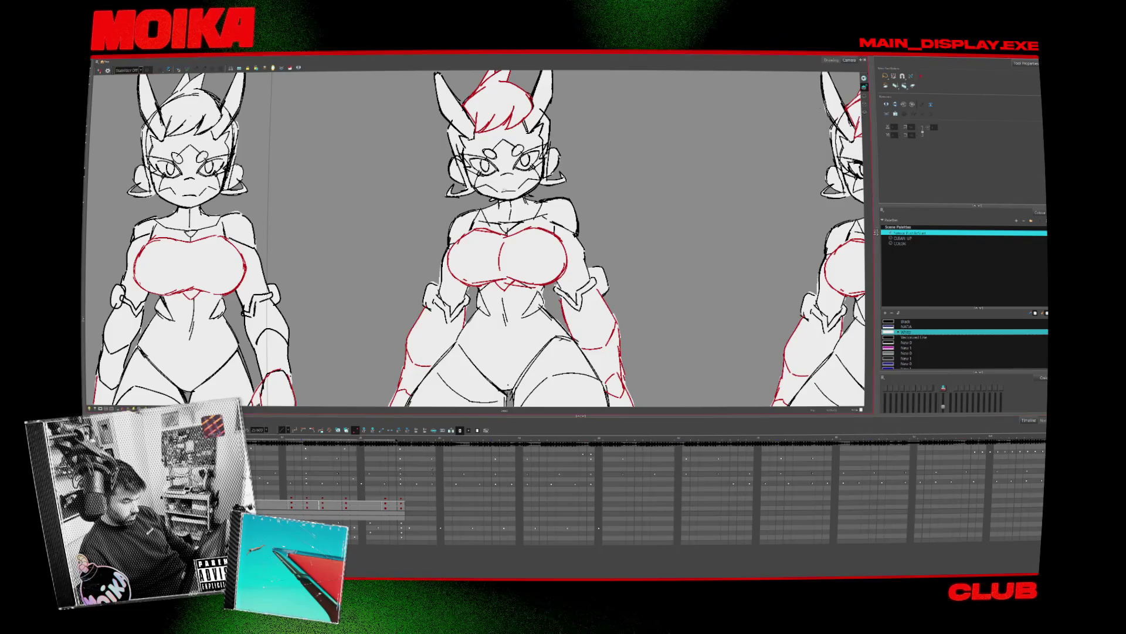
# Step forward through the lineup's drawings, zooming out to see more figures
pyautogui.press('.')
pyautogui.press('.')
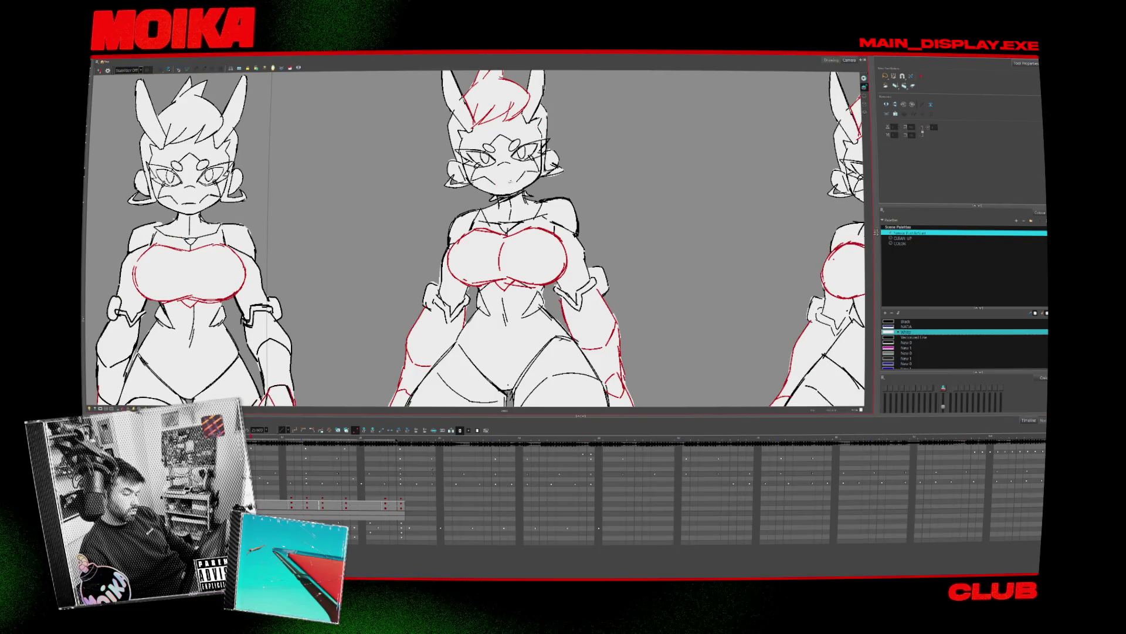
pyautogui.press('.')
pyautogui.press('.')
pyautogui.press('.')
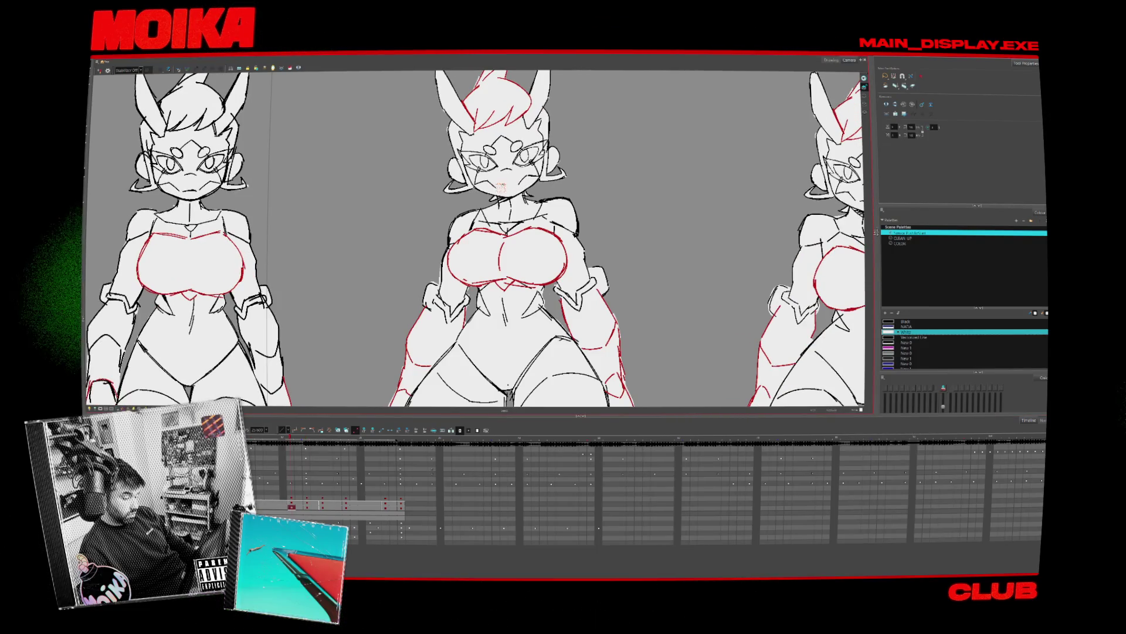
pyautogui.press('.')
pyautogui.press('.')
pyautogui.press('.')
pyautogui.press('1')
pyautogui.press('1')
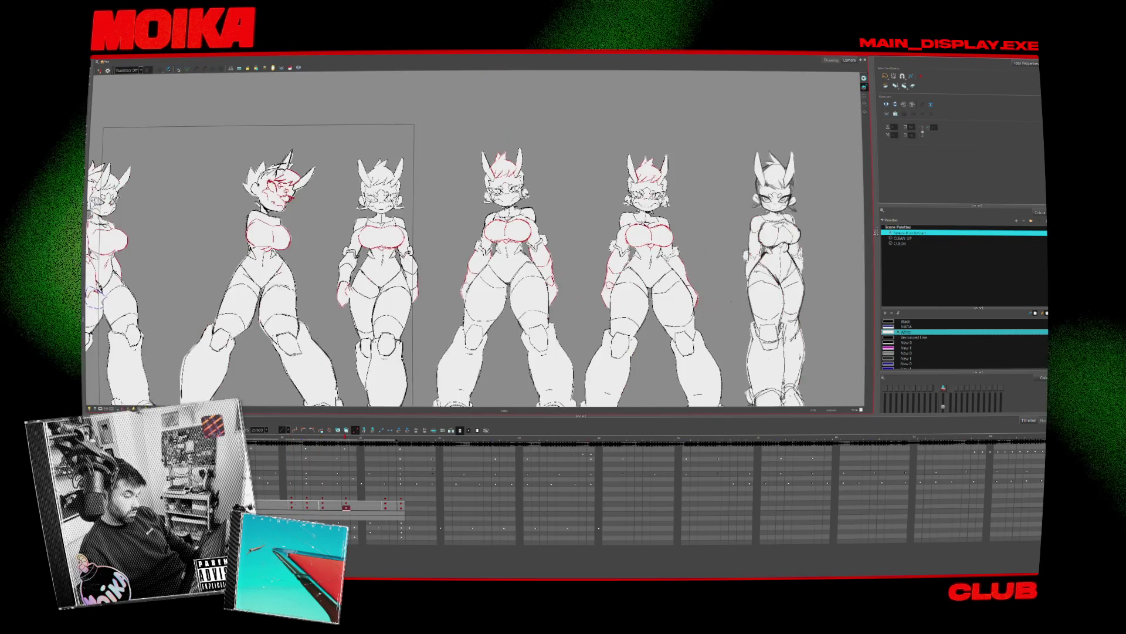
pyautogui.press(',')
pyautogui.press(',')
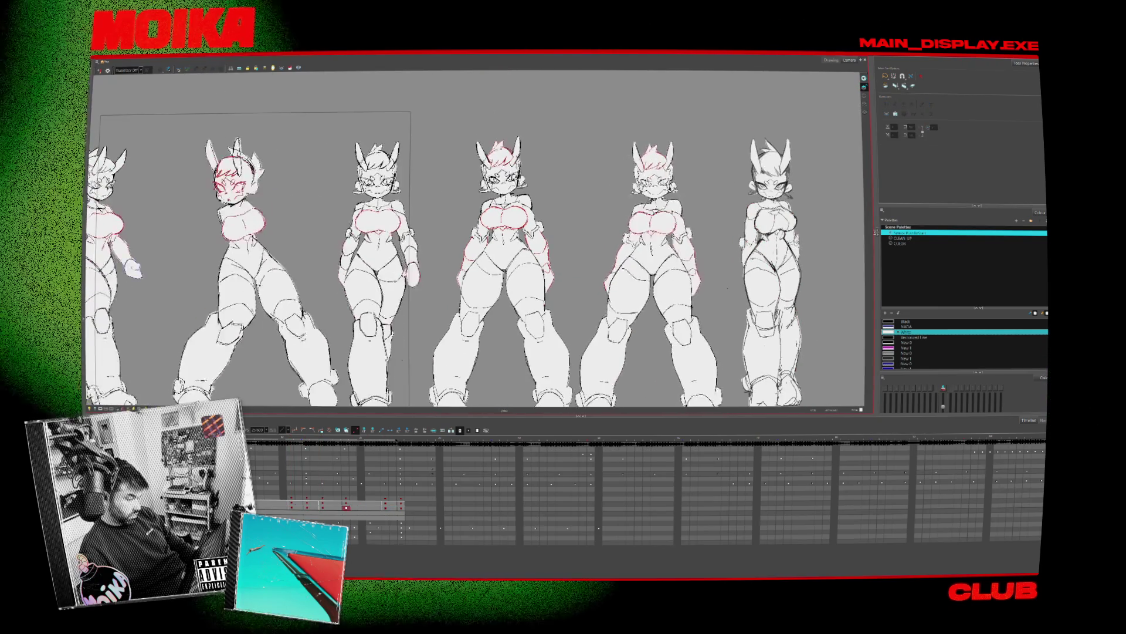
pyautogui.press('.')
pyautogui.press('.')
pyautogui.press('.')
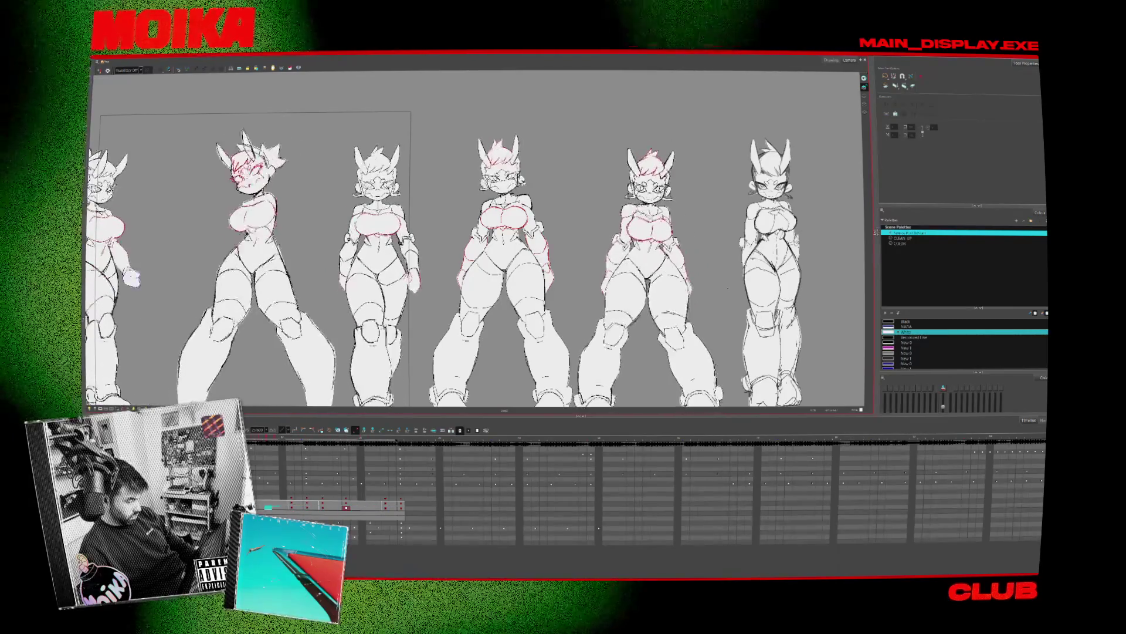
pyautogui.press('.')
pyautogui.press('.')
pyautogui.press('.')
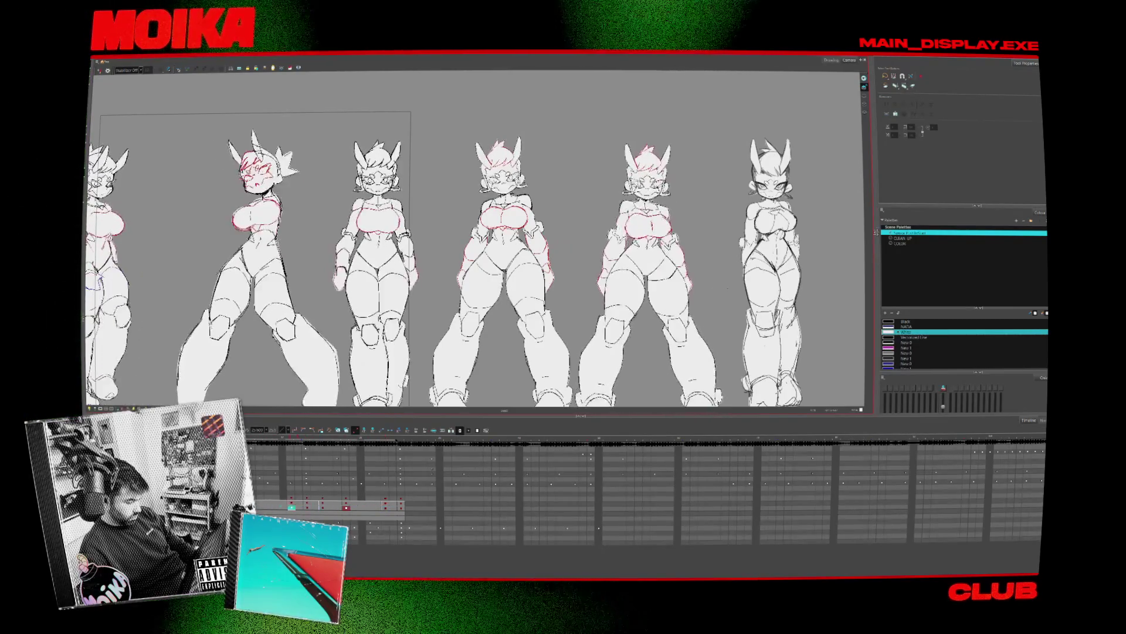
pyautogui.press('.')
pyautogui.press('.')
pyautogui.press('.')
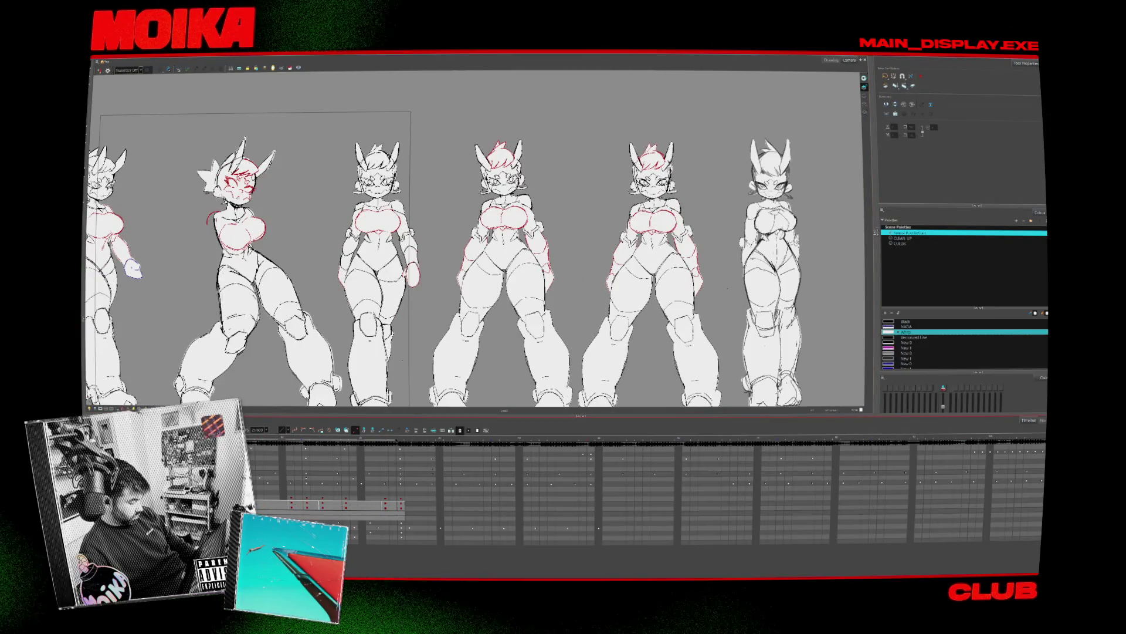
# Jump to the ten-pose frame and expand the middle pose's group to list its sketch sub-layers
pyautogui.click(378, 518)
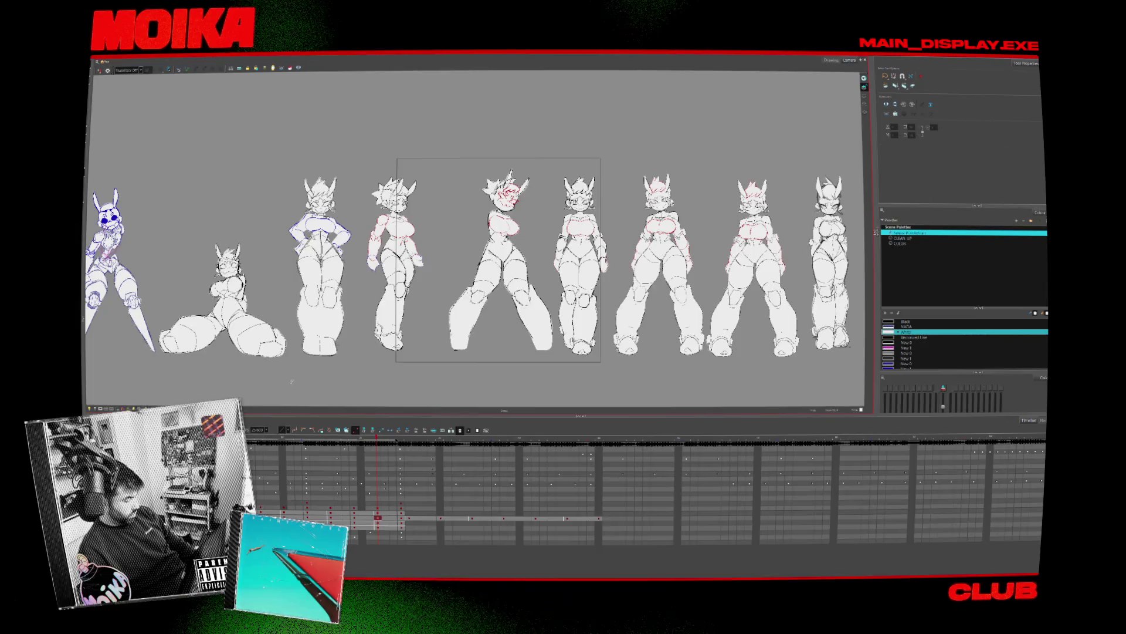
pyautogui.press('.')
pyautogui.press('.')
pyautogui.press('.')
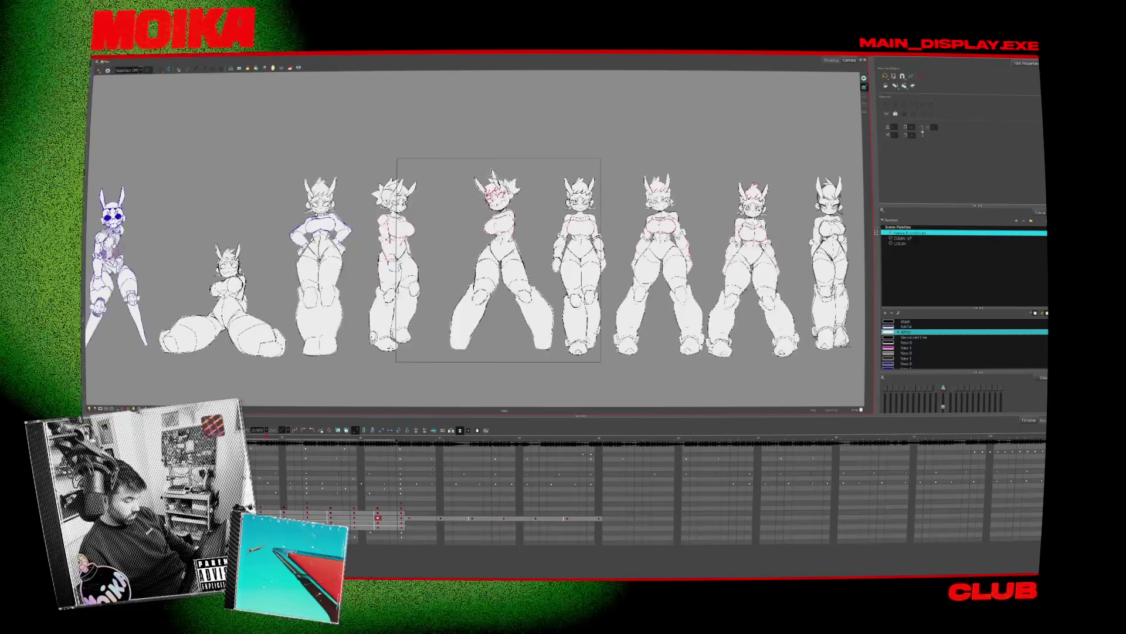
pyautogui.press('Delete')
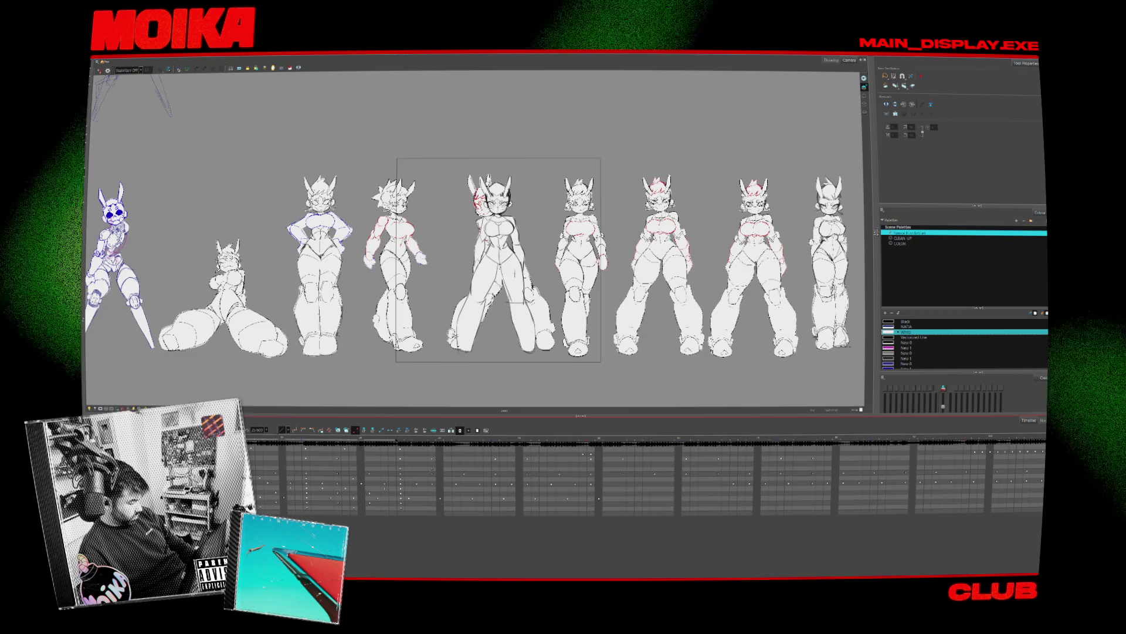
pyautogui.click(638, 462)
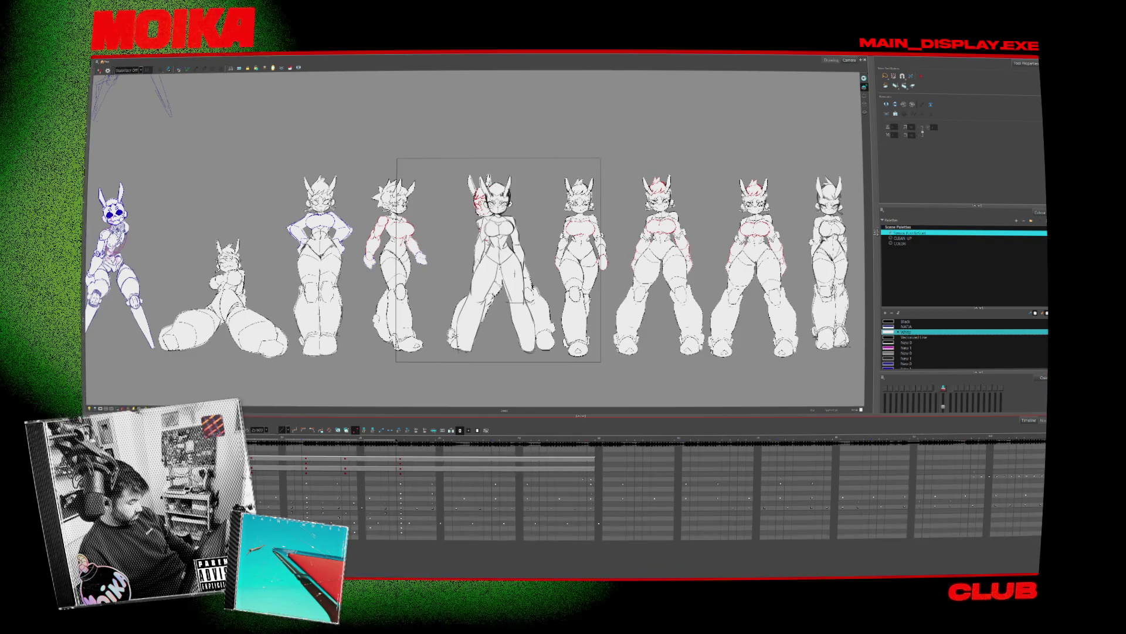
pyautogui.click(638, 472)
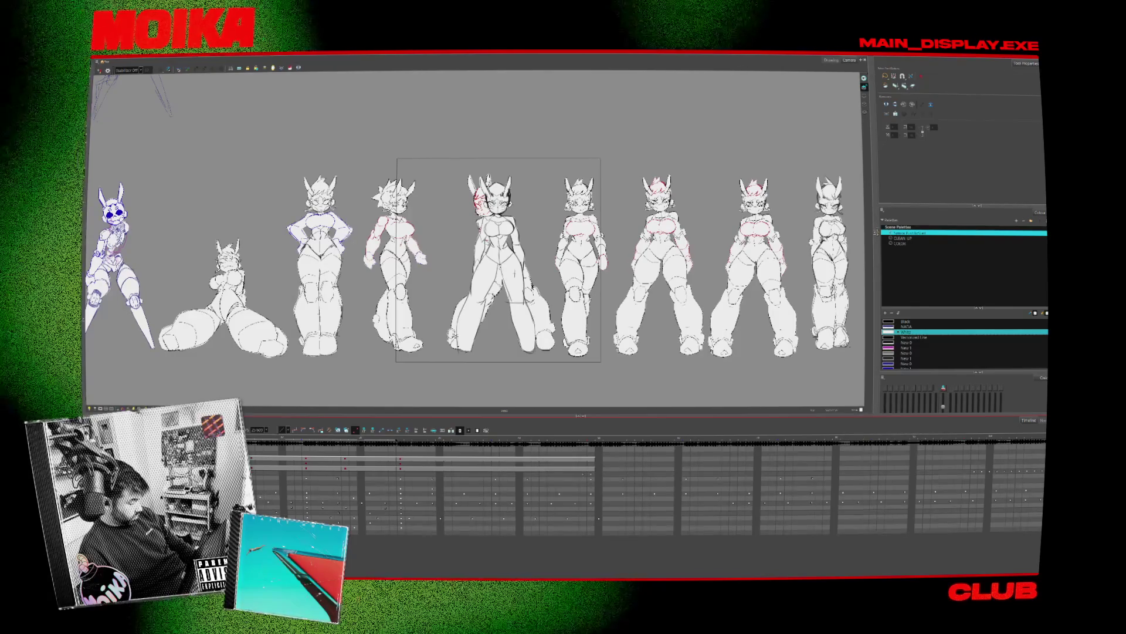
pyautogui.click(638, 471)
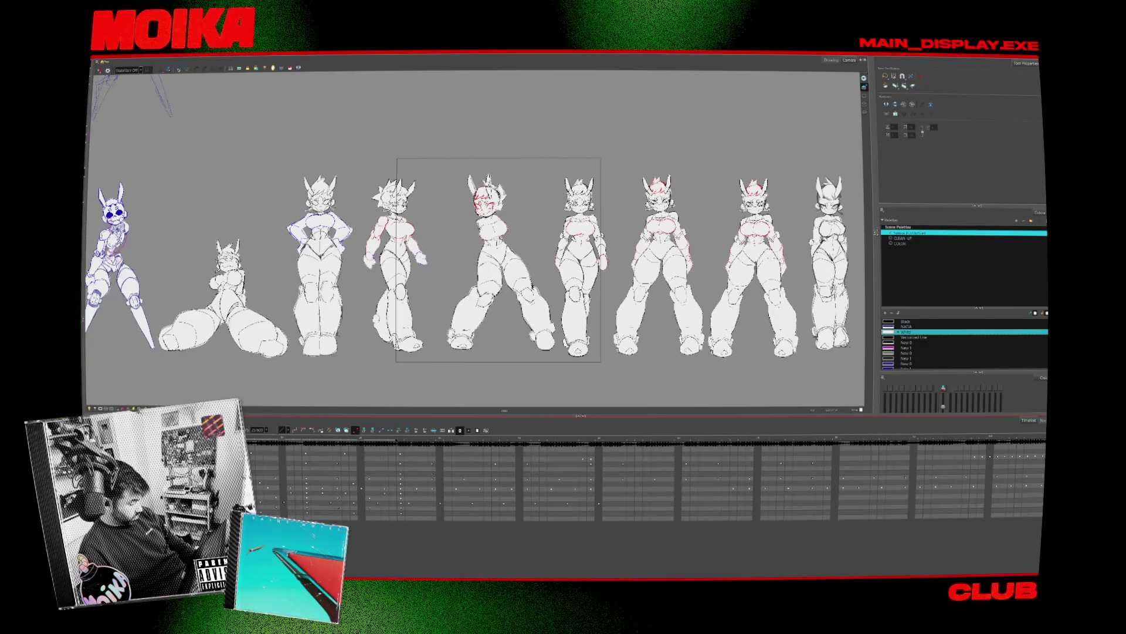
pyautogui.click(639, 472)
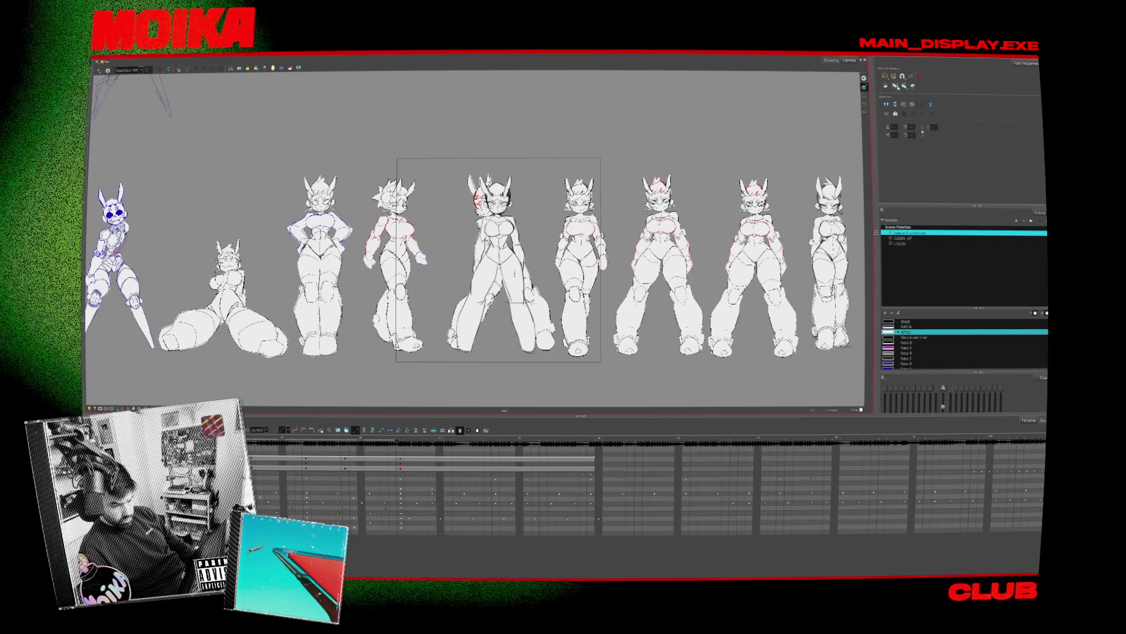
pyautogui.click(865, 96)
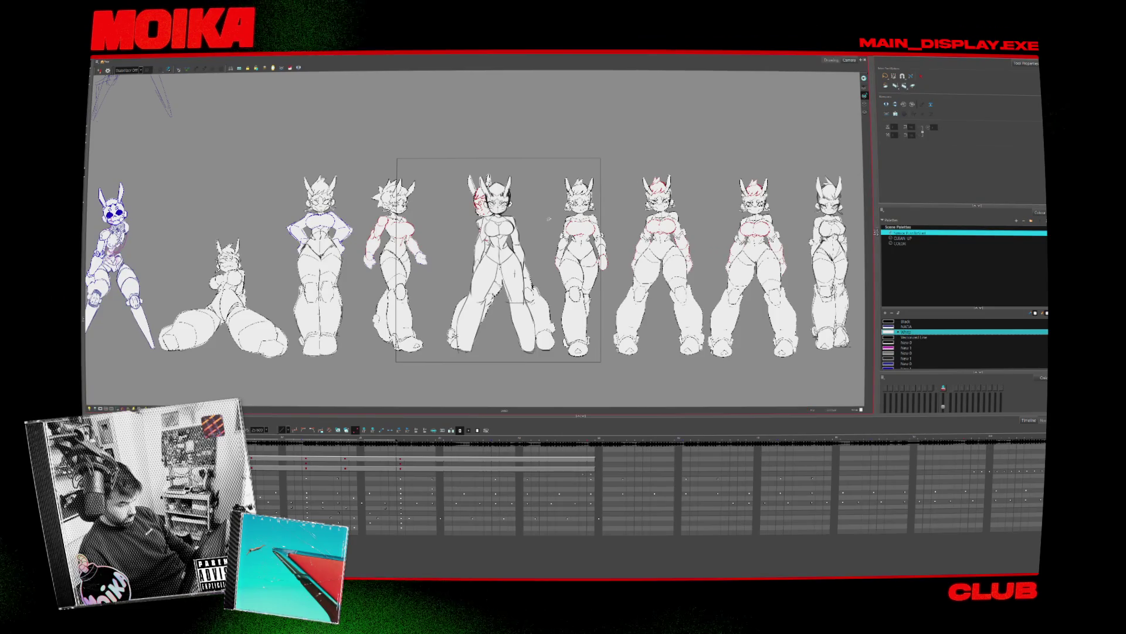
# Select the sketch layer's cell and enable onion skin with more neighbouring drawings shown
pyautogui.scroll(4, 549, 220)
pyautogui.press('Return')
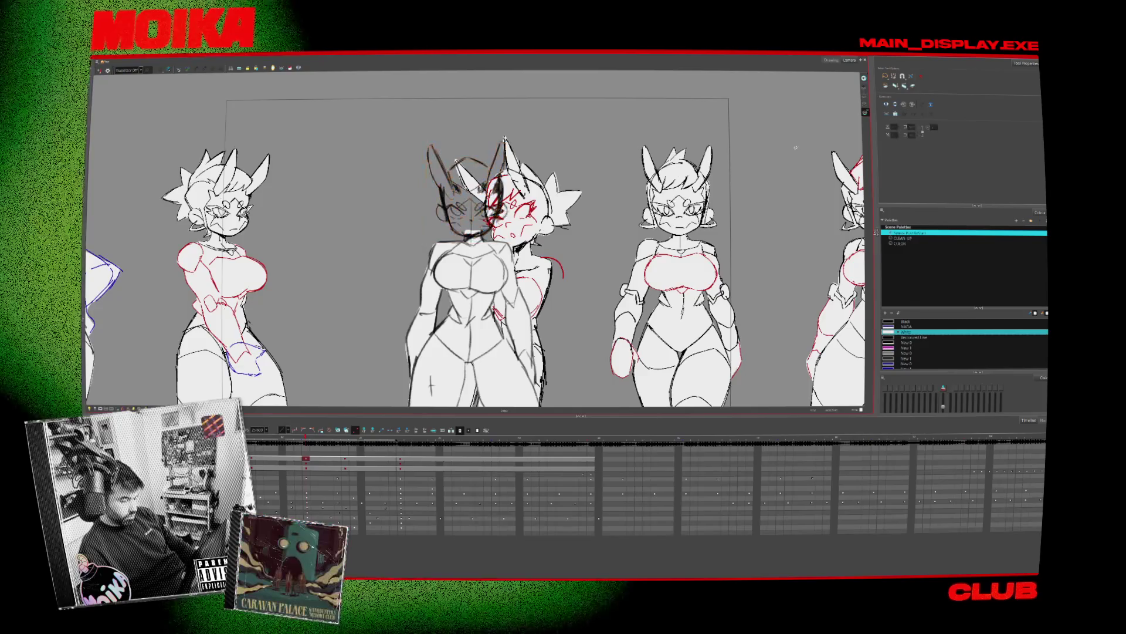
pyautogui.click(557, 299)
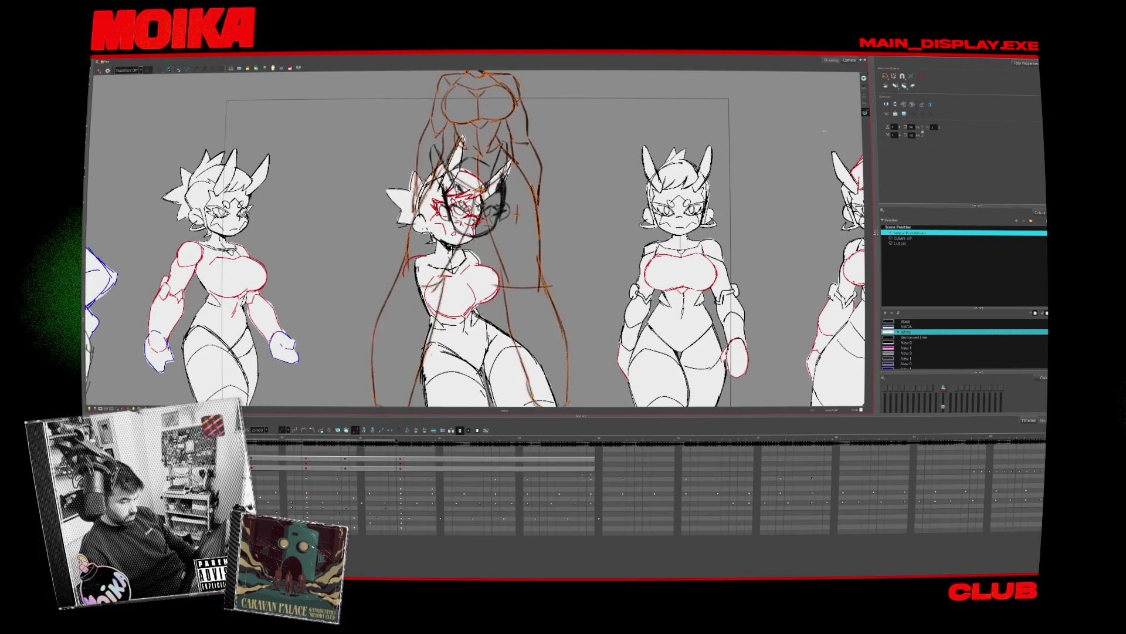
pyautogui.hotkey('alt', 'o')
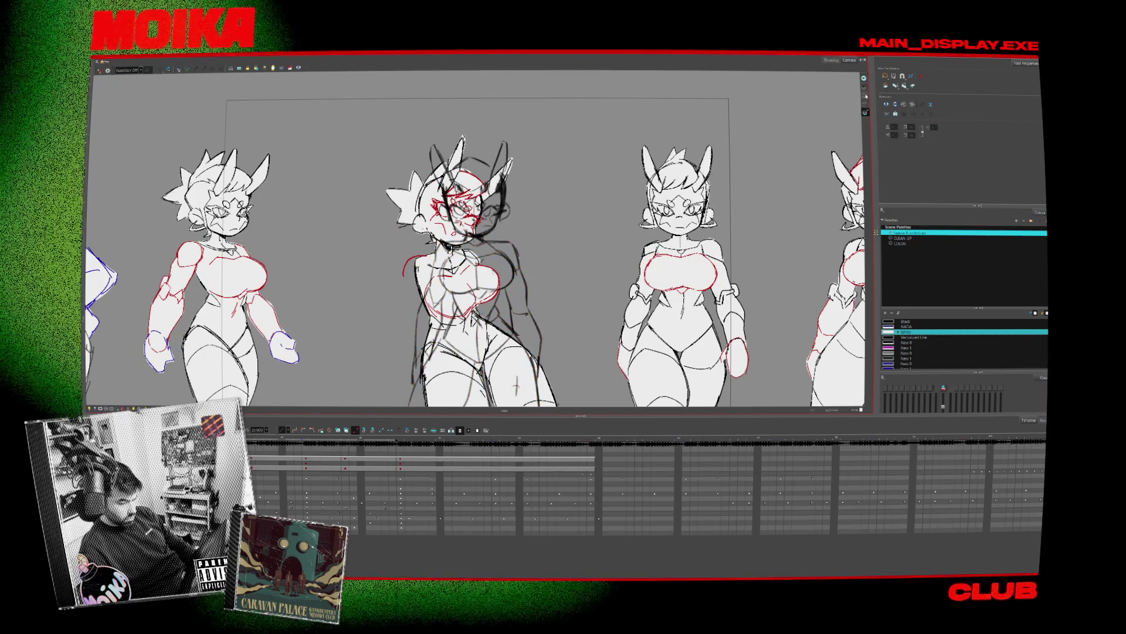
pyautogui.hotkey('shift', 'l')
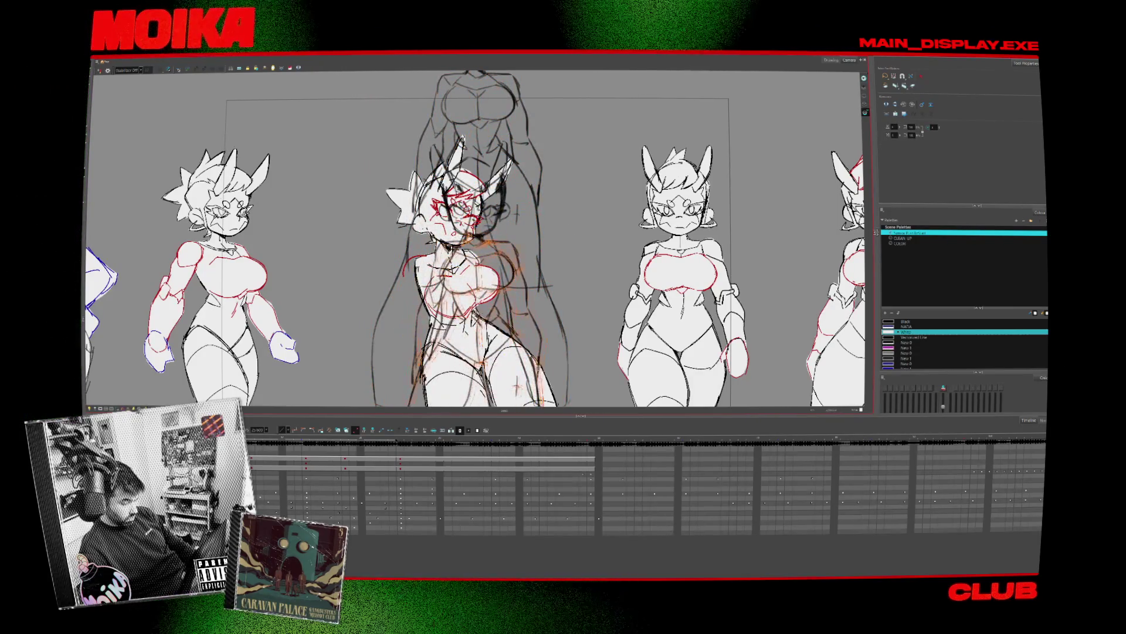
pyautogui.scroll(3, 522, 247)
pyautogui.press('.')
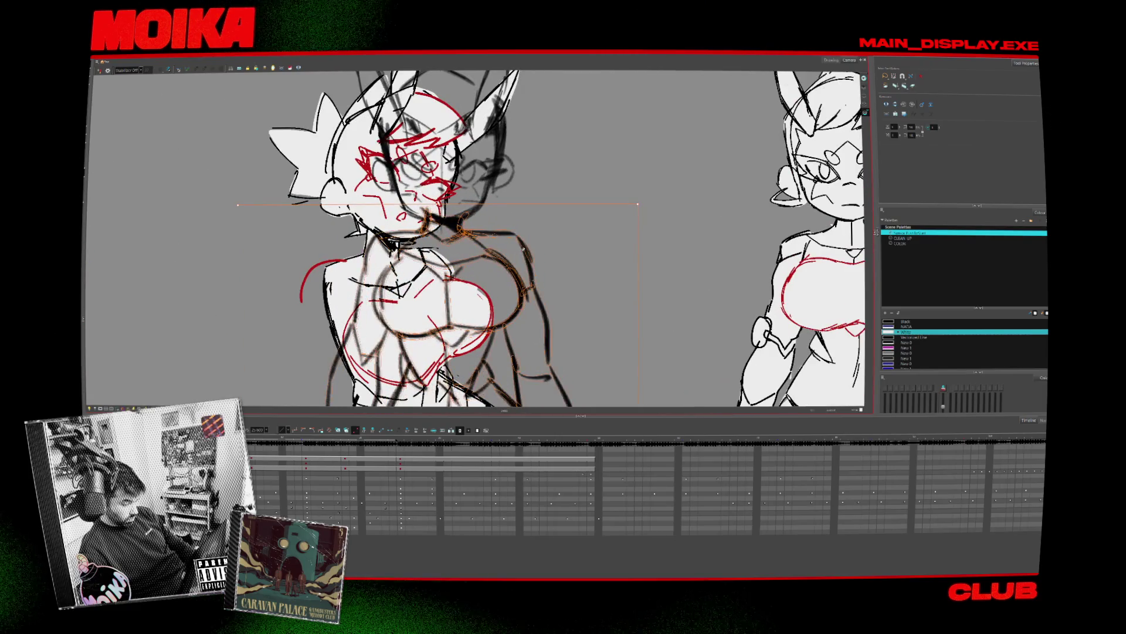
# Flip between the middle character's drawings to compare the torso sketches
pyautogui.press(',')
pyautogui.press('.')
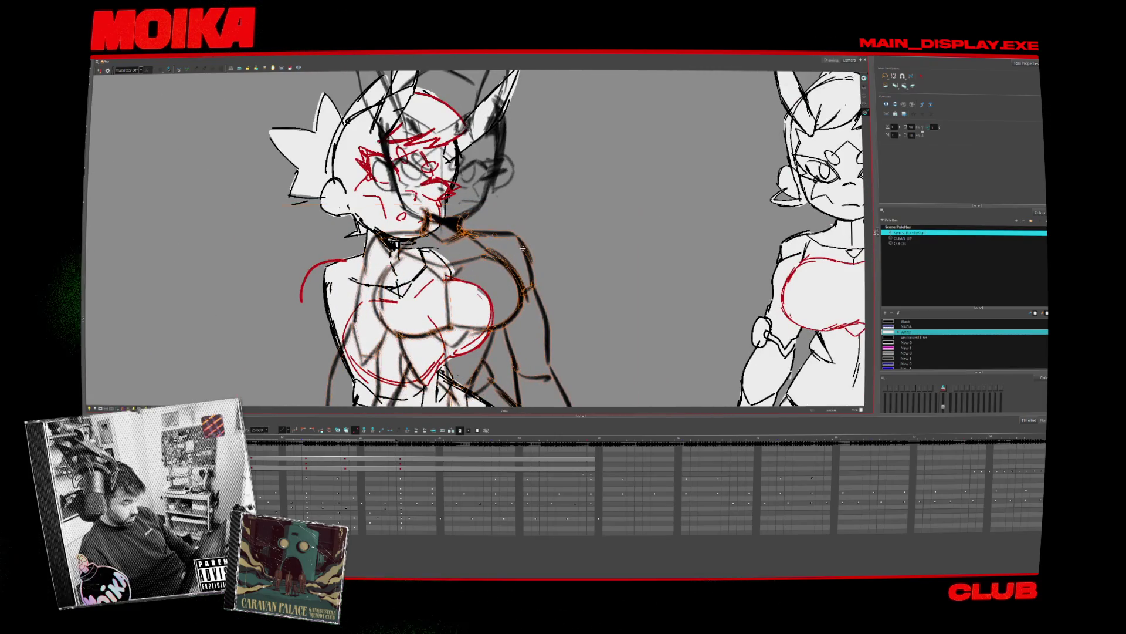
pyautogui.press(',')
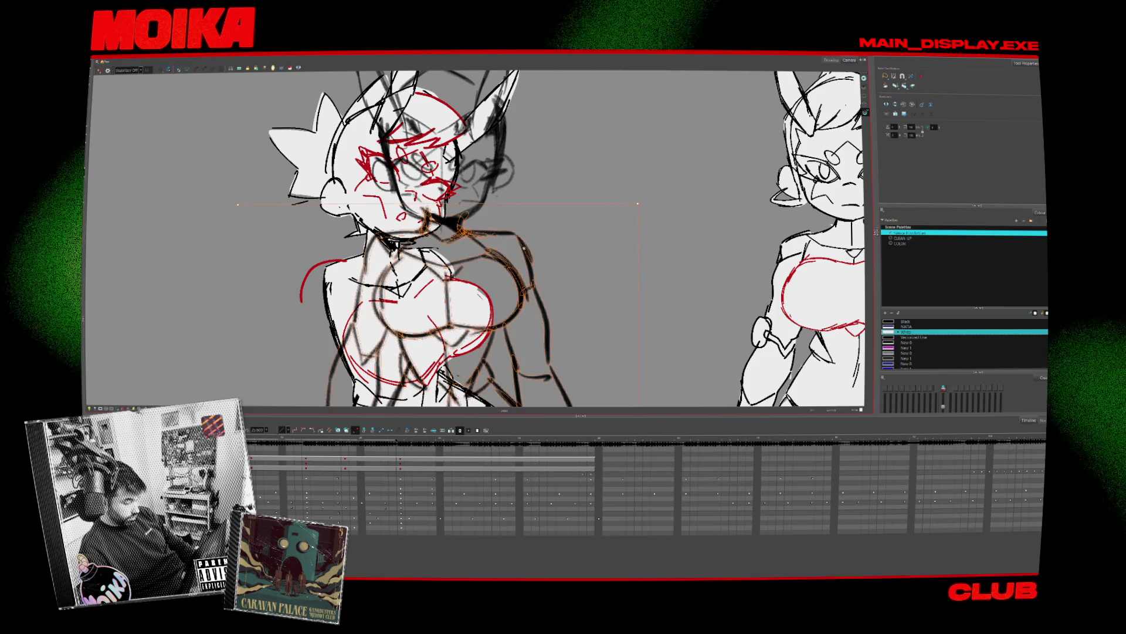
pyautogui.press('.')
pyautogui.click(508, 207)
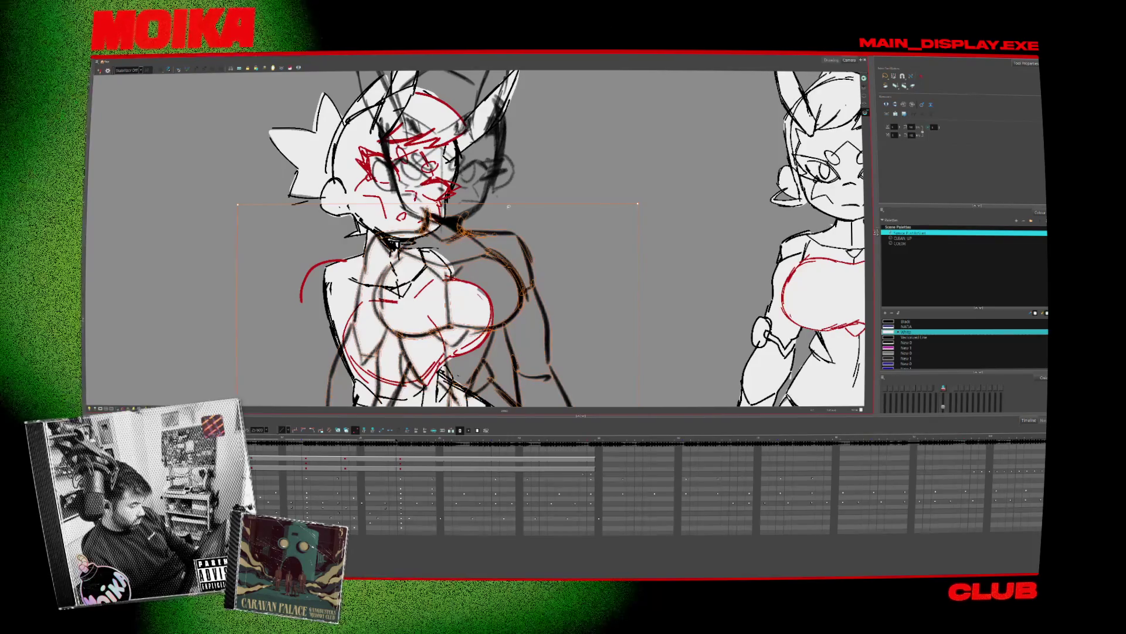
pyautogui.press('.')
pyautogui.press(',')
pyautogui.press('.')
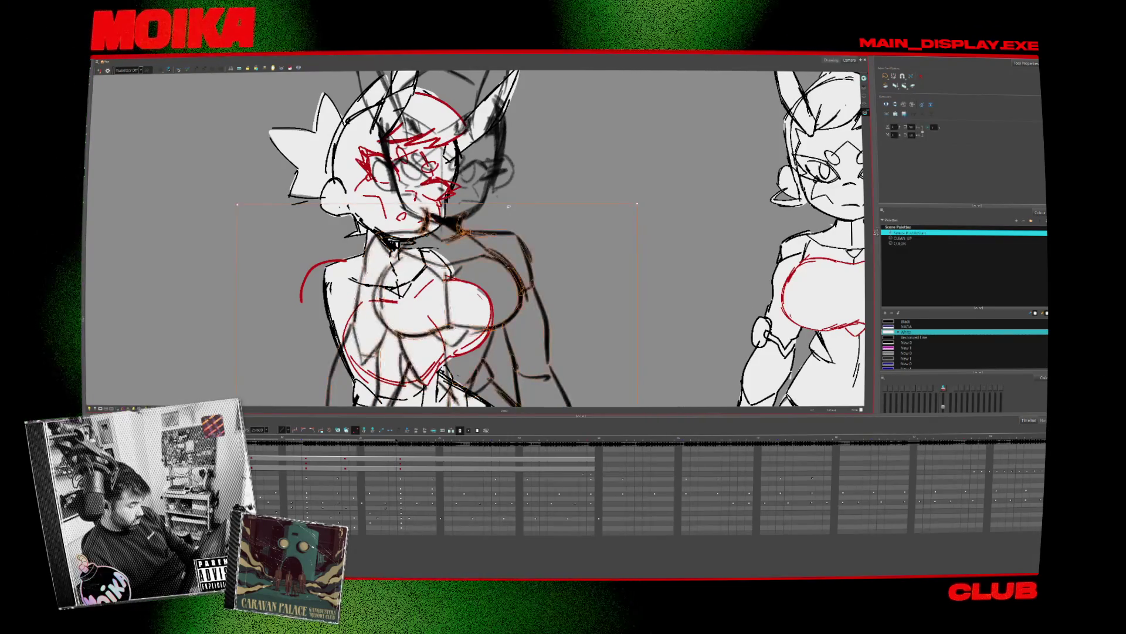
pyautogui.press(',')
pyautogui.press('.')
pyautogui.press(',')
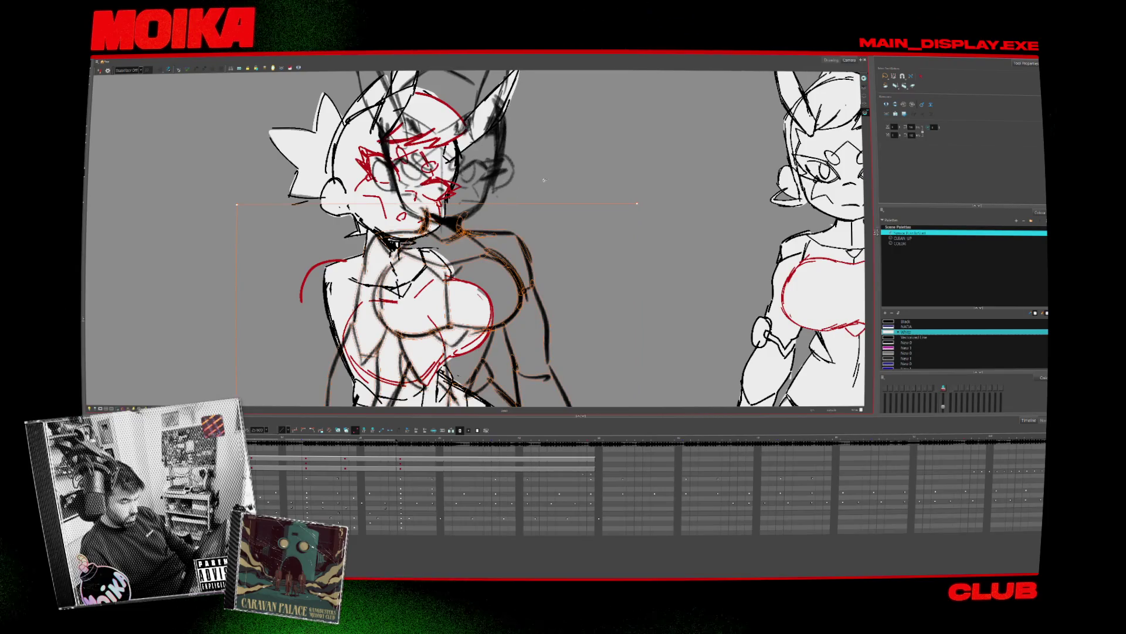
pyautogui.press('.')
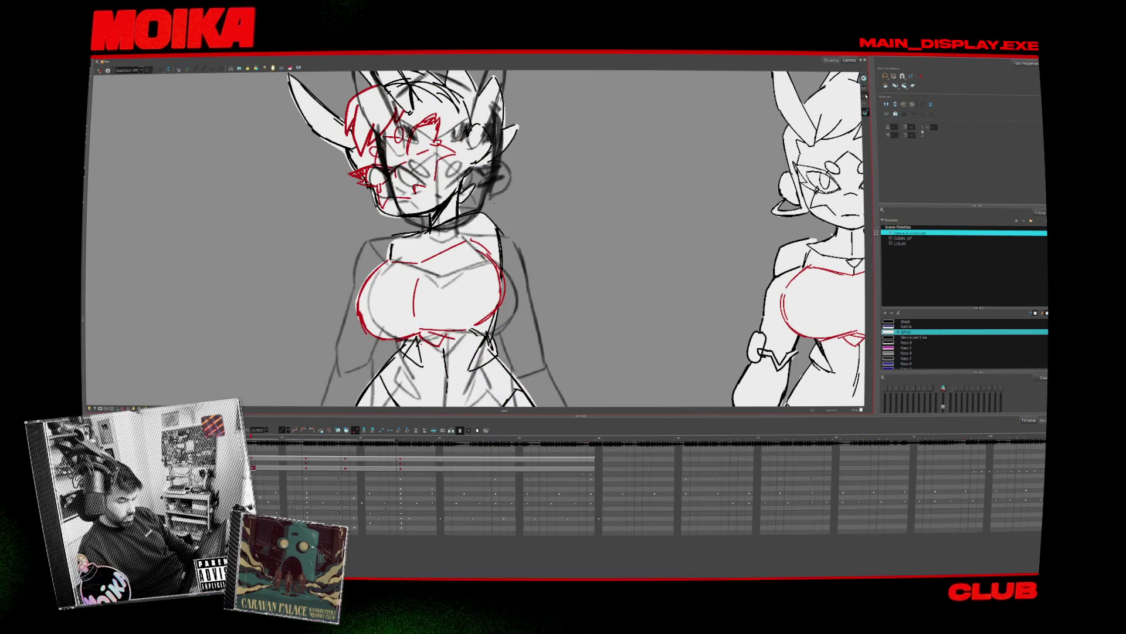
pyautogui.press(',')
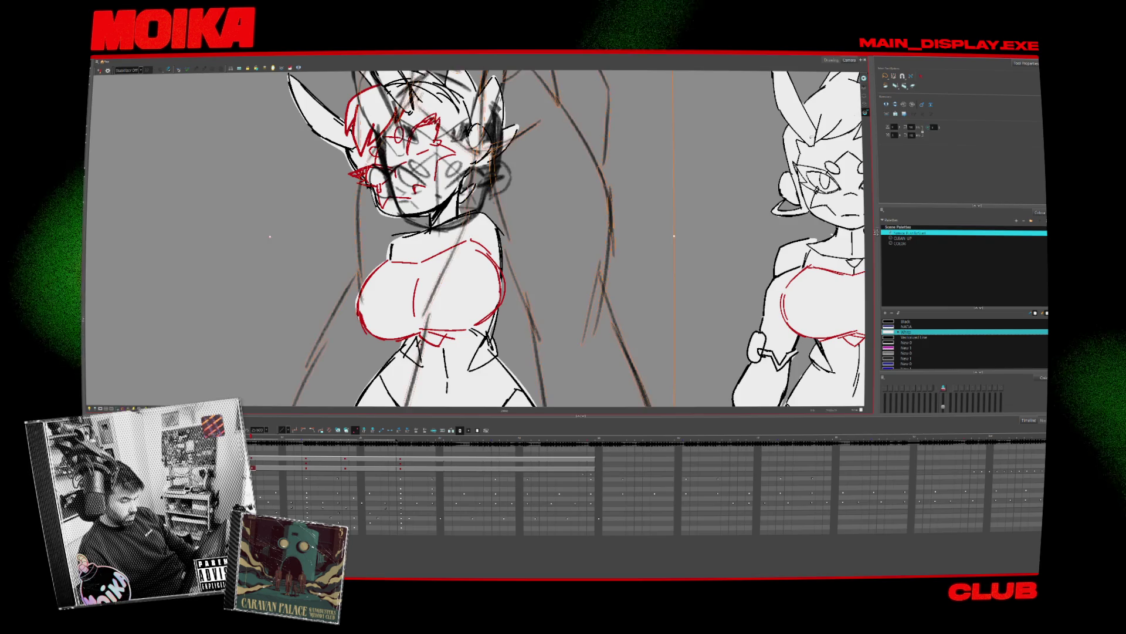
pyautogui.press('.')
pyautogui.press('2')
pyautogui.press('2')
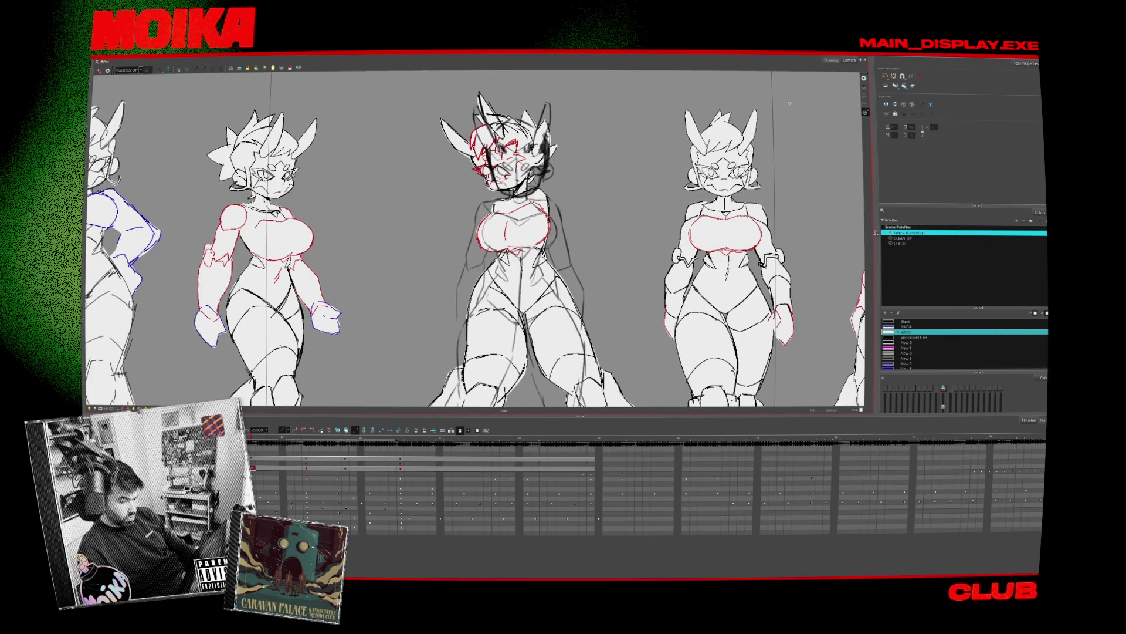
pyautogui.press(',')
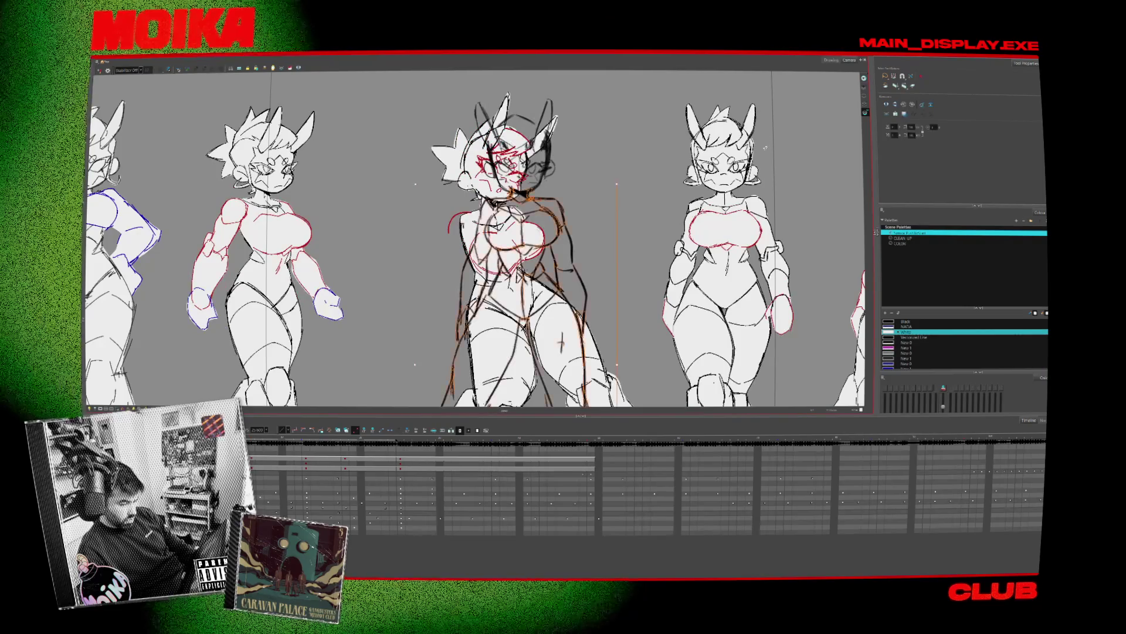
pyautogui.press('.')
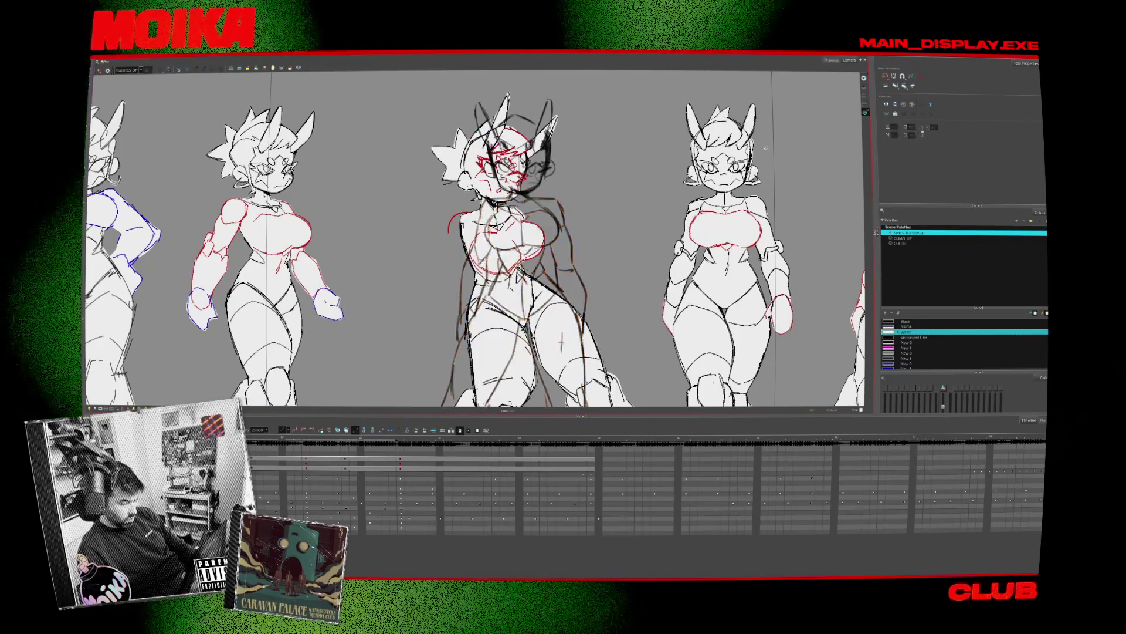
# Step through the drawings, selecting and deselecting the middle figure's strokes on each
pyautogui.hotkey('ctrl', 'a')
pyautogui.click(821, 128)
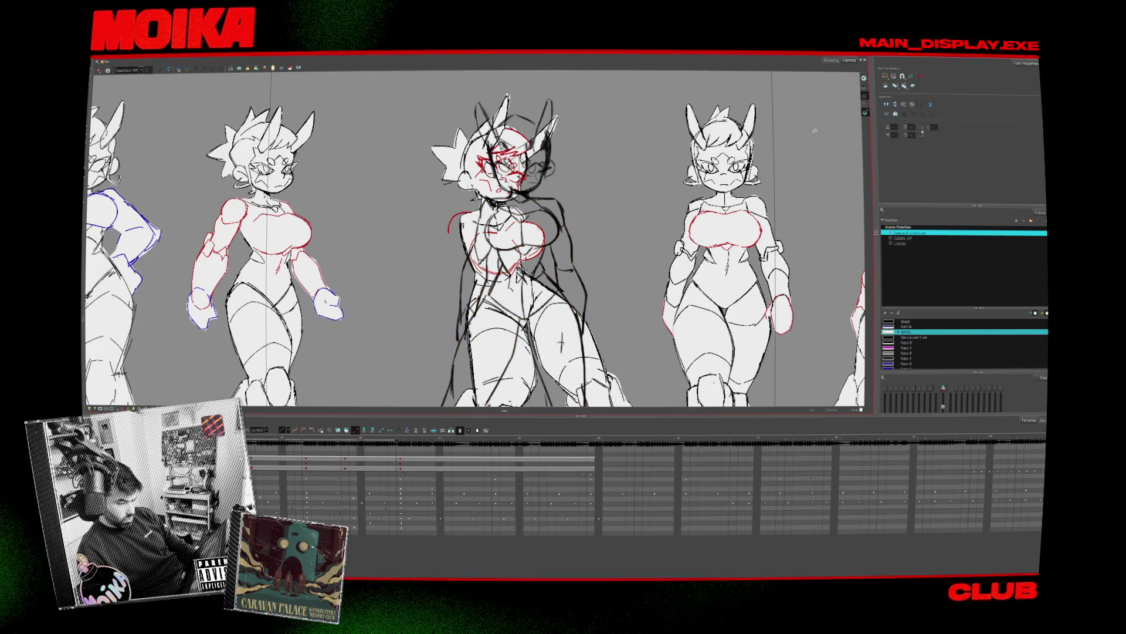
pyautogui.press('.')
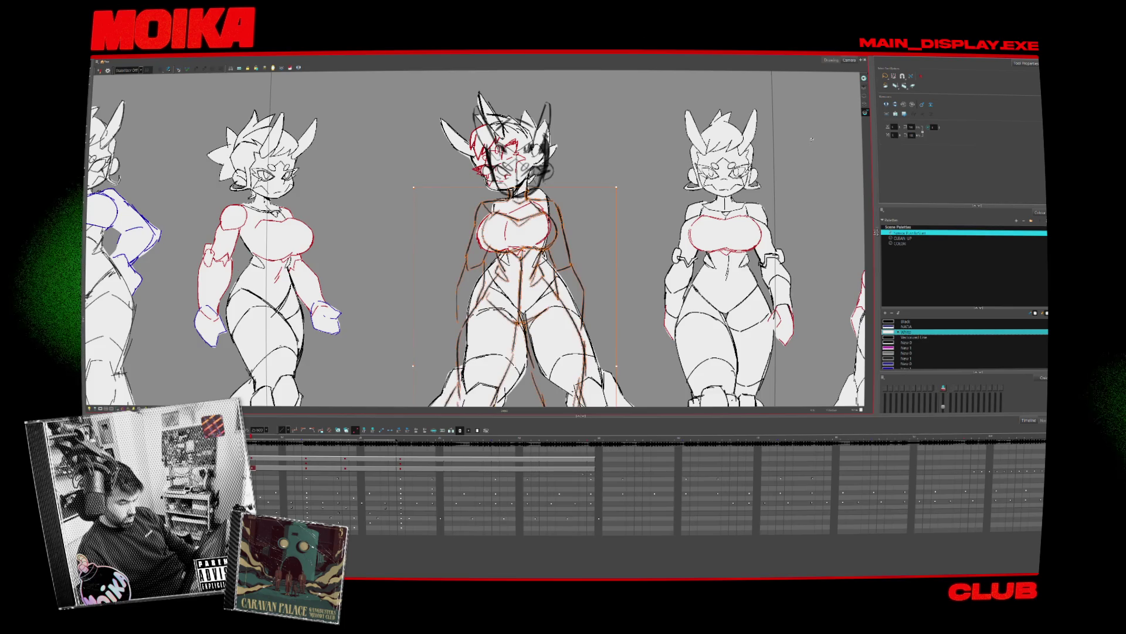
pyautogui.press('.')
pyautogui.hotkey('ctrl', 'a')
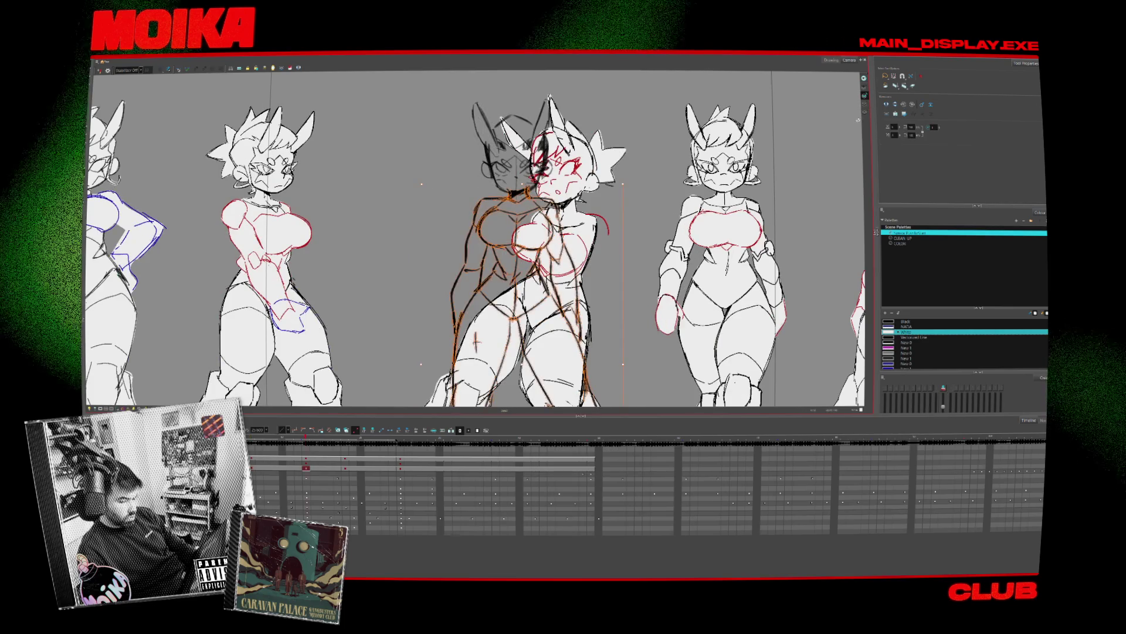
pyautogui.click(805, 147)
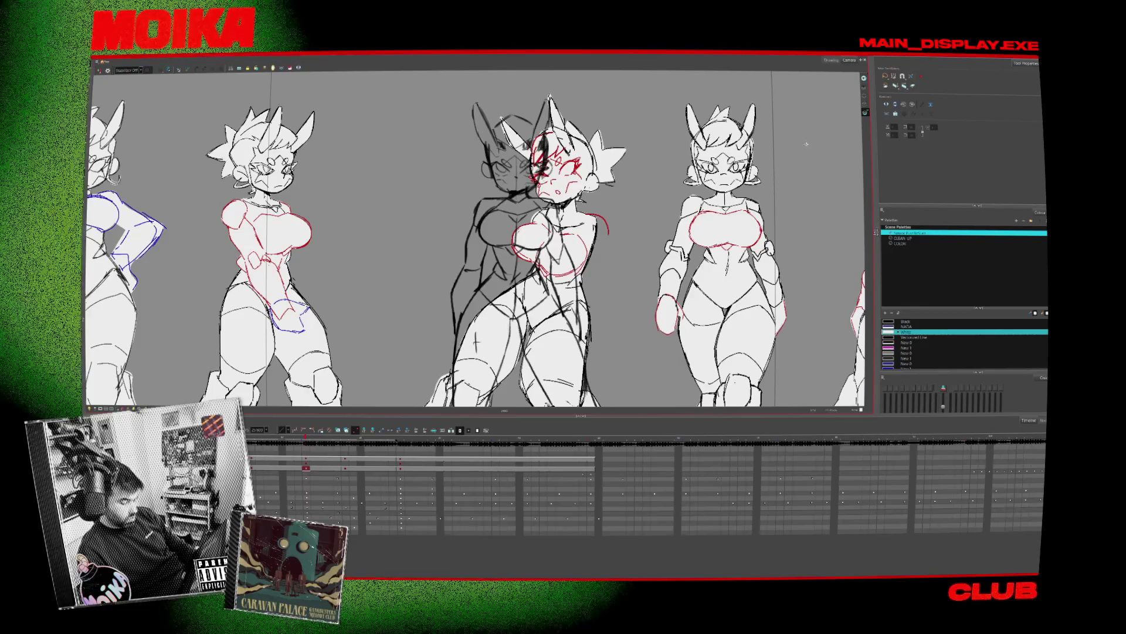
pyautogui.press('.')
pyautogui.press('.')
pyautogui.hotkey('ctrl', 'a')
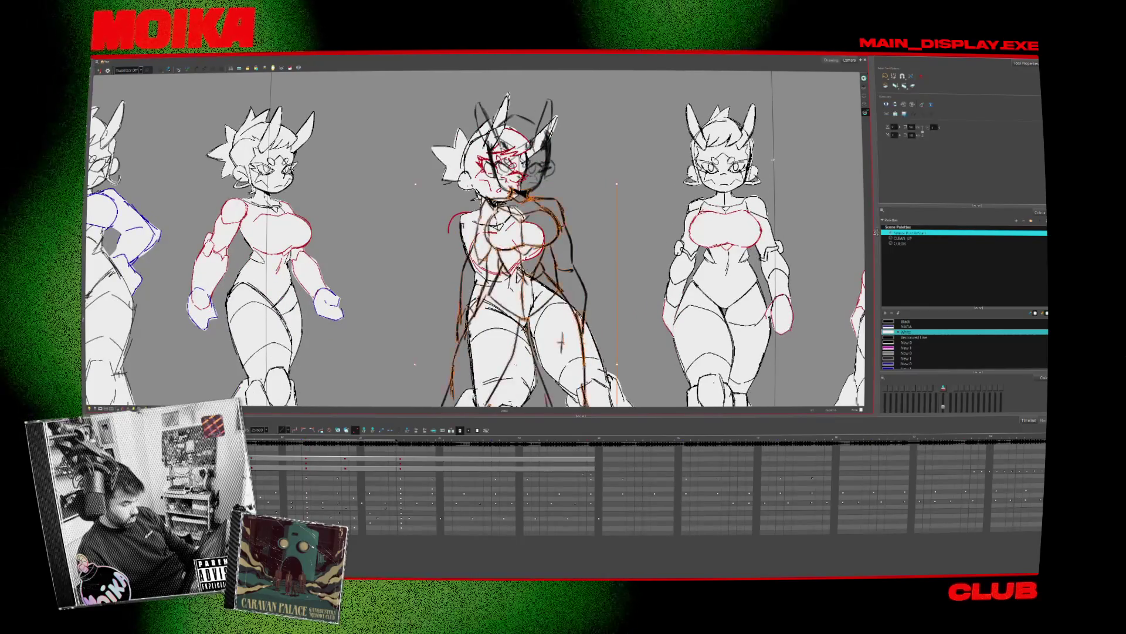
pyautogui.click(903, 86)
pyautogui.hotkey('ctrl', 'a')
pyautogui.press('.')
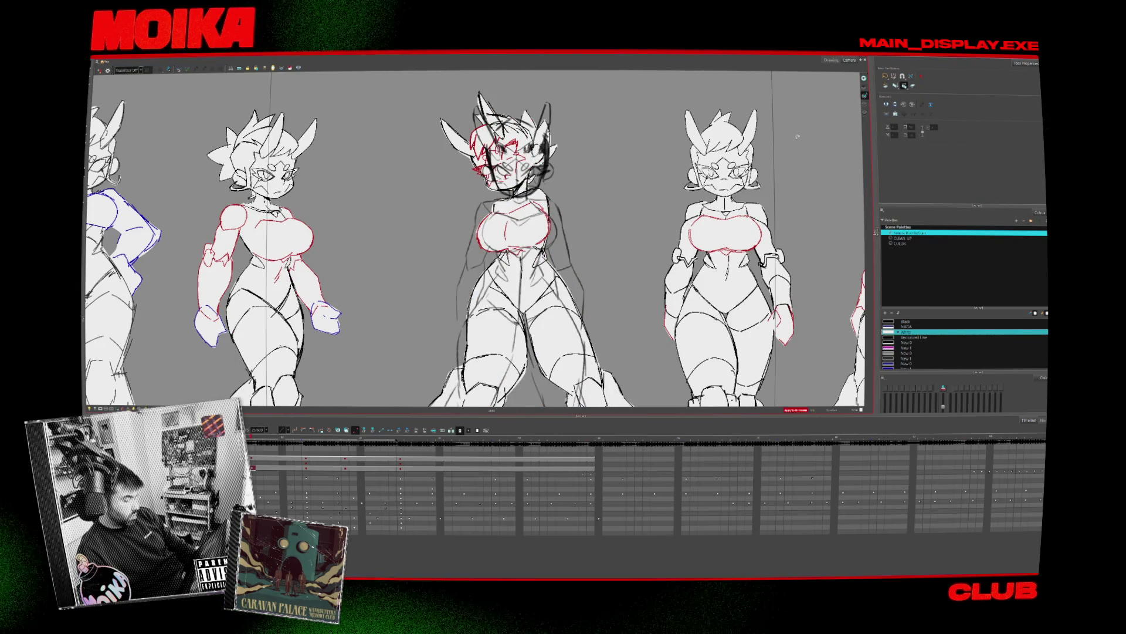
pyautogui.press('.')
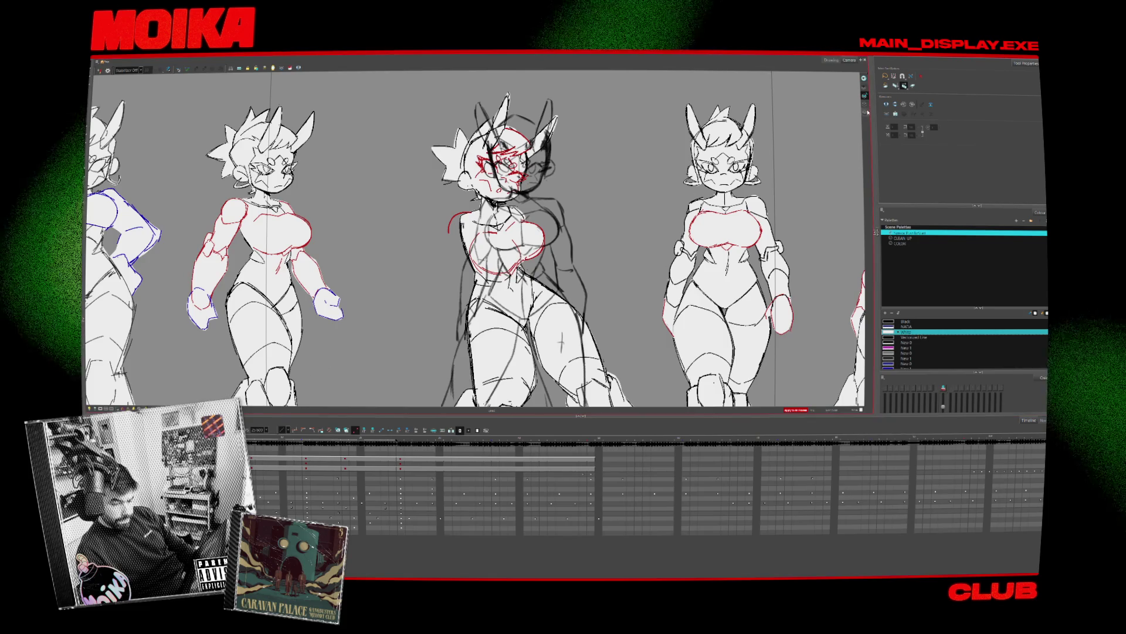
# Delete the rough head and body strokes from the middle figure, then zoom out over the lineup
pyautogui.hotkey('ctrl', 'a')
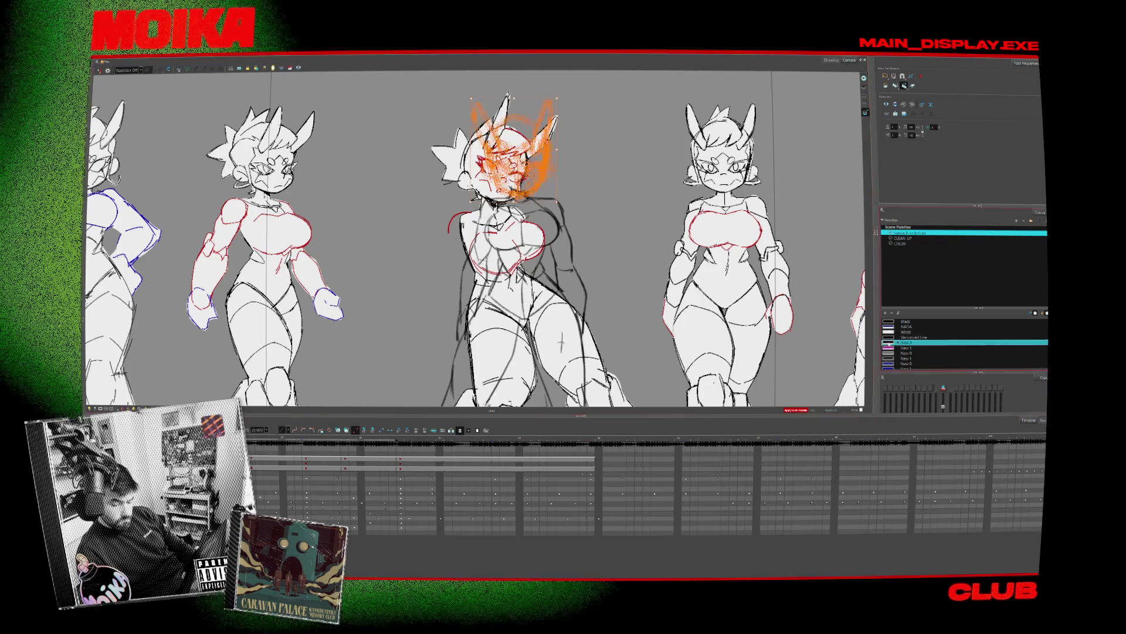
pyautogui.press('Delete')
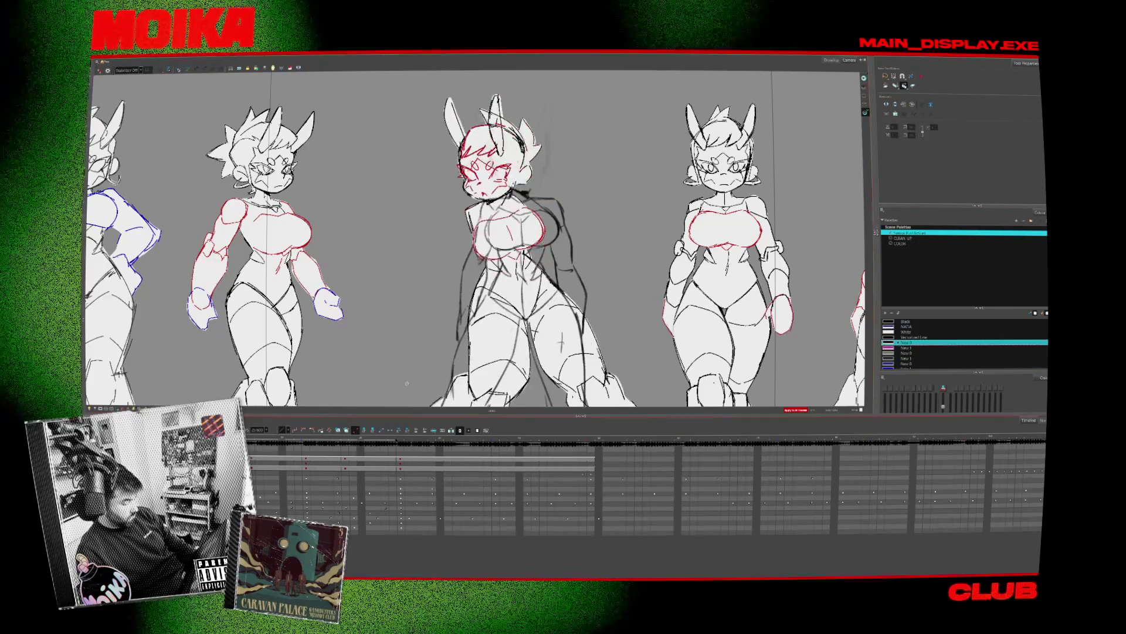
pyautogui.hotkey('ctrl', 'a')
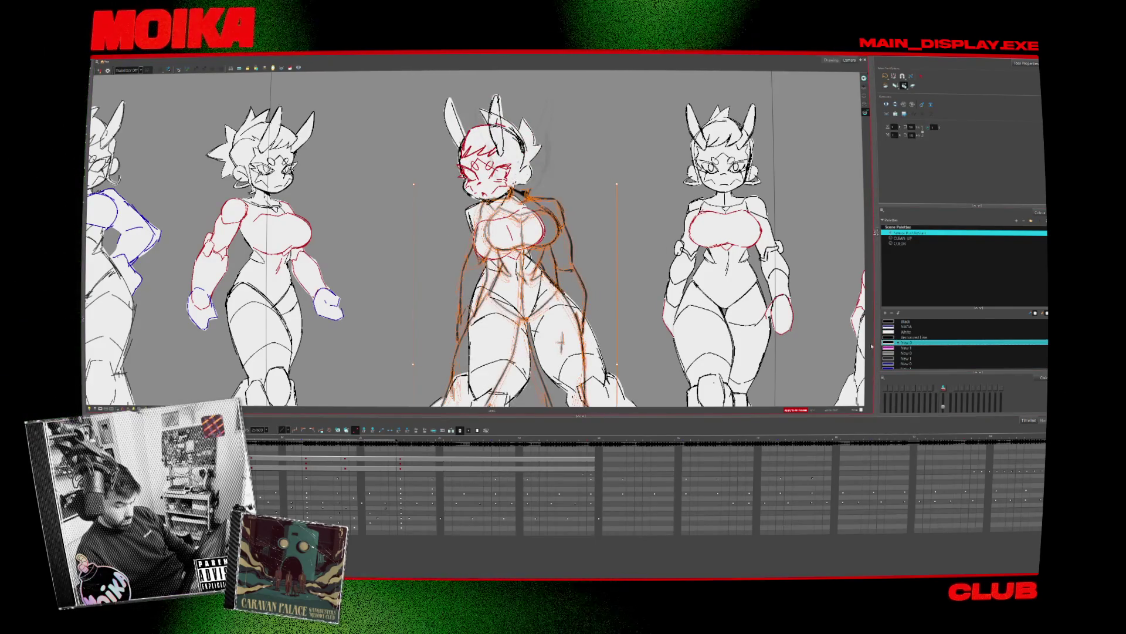
pyautogui.press('Delete')
pyautogui.press('1')
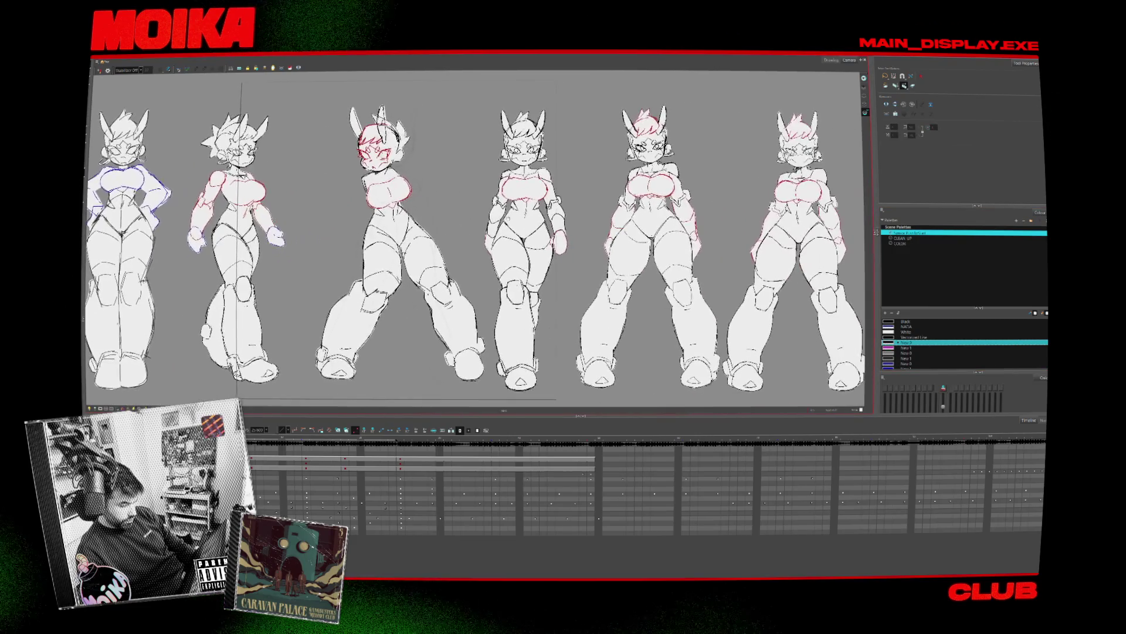
pyautogui.press('1')
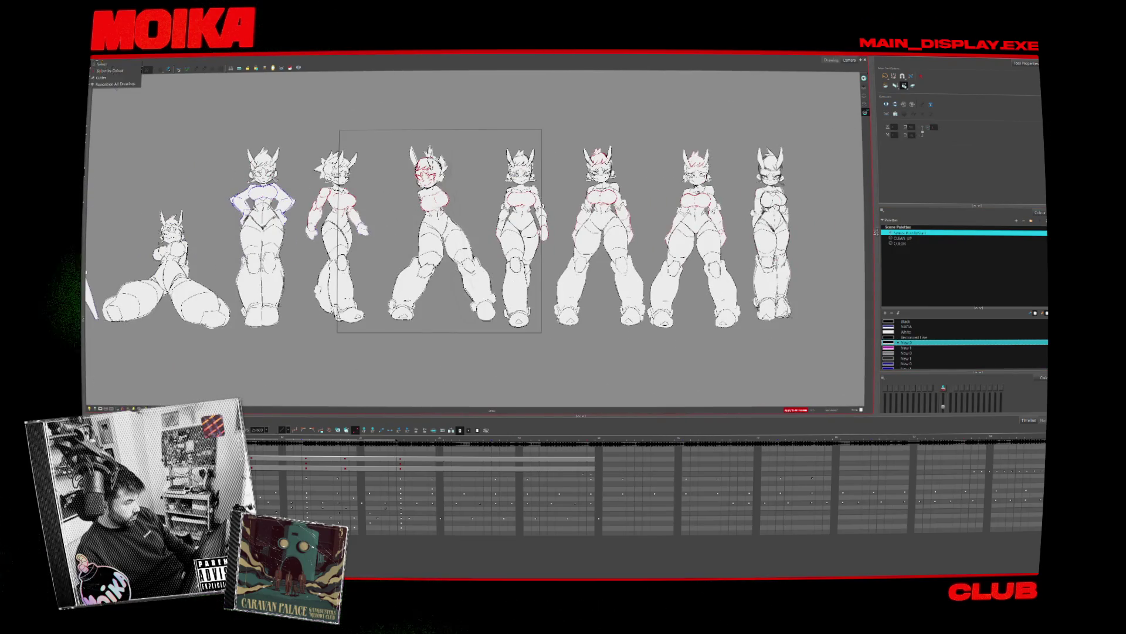
pyautogui.press('2')
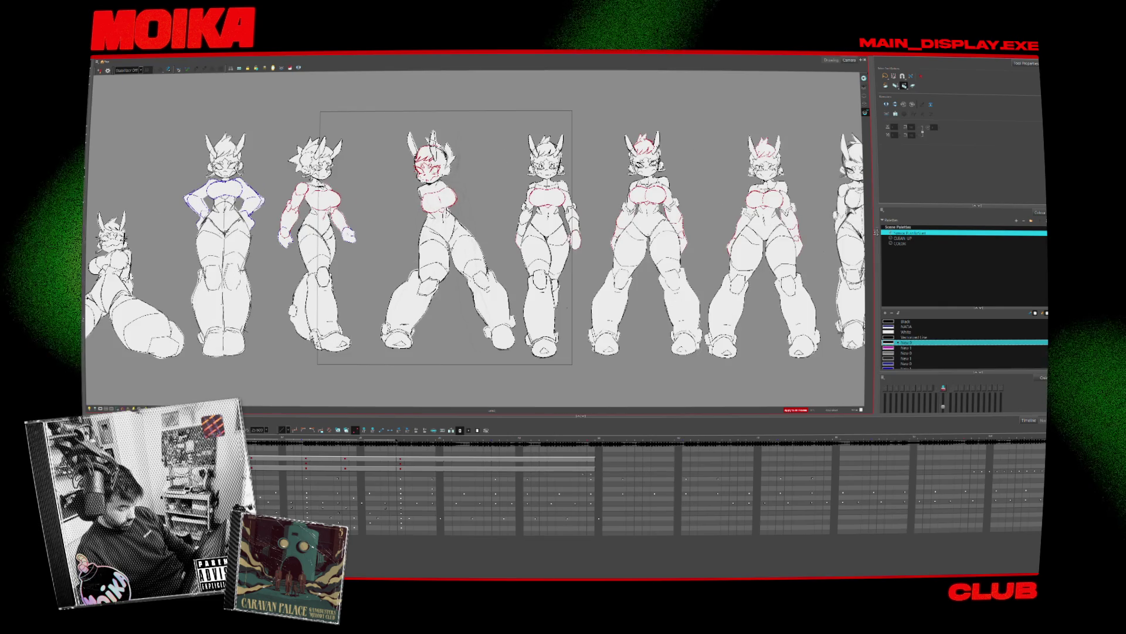
pyautogui.hotkey('alt', 'Tab')
# Search 'after' to launch After Effects 2024 and open the recent collab project
pyautogui.click(482, 463)
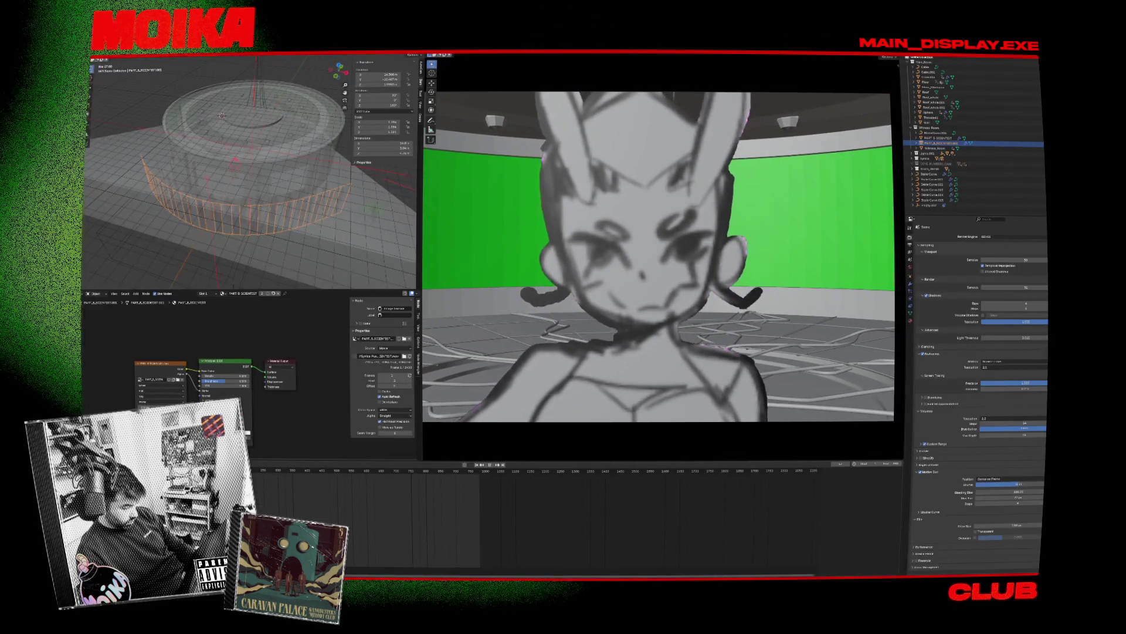
pyautogui.press('super')
pyautogui.write('after')
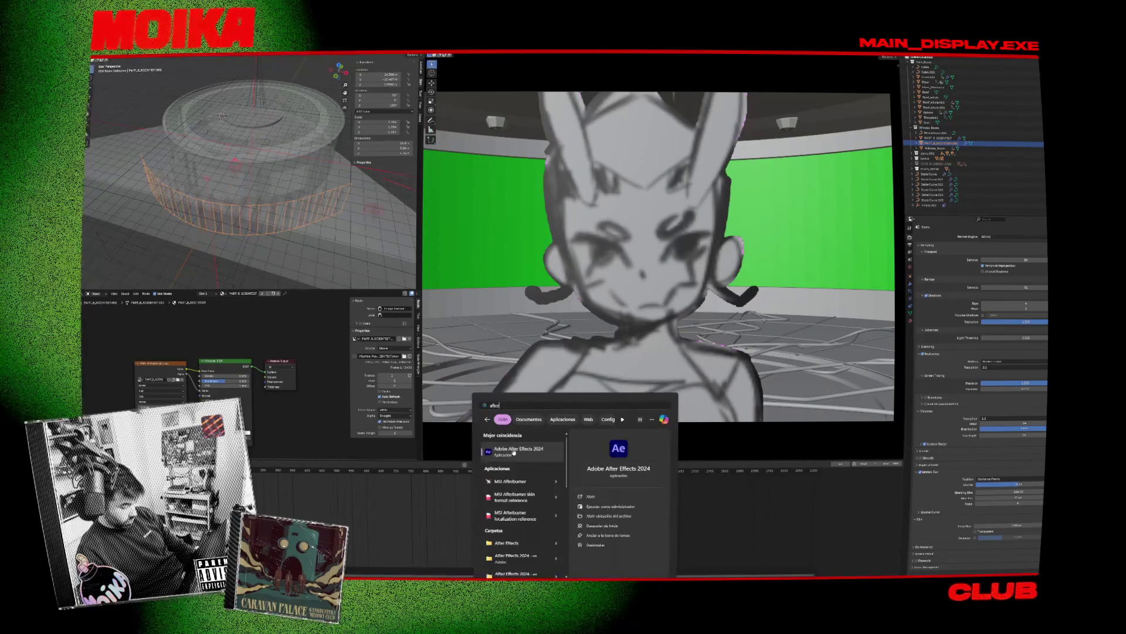
pyautogui.click(513, 449)
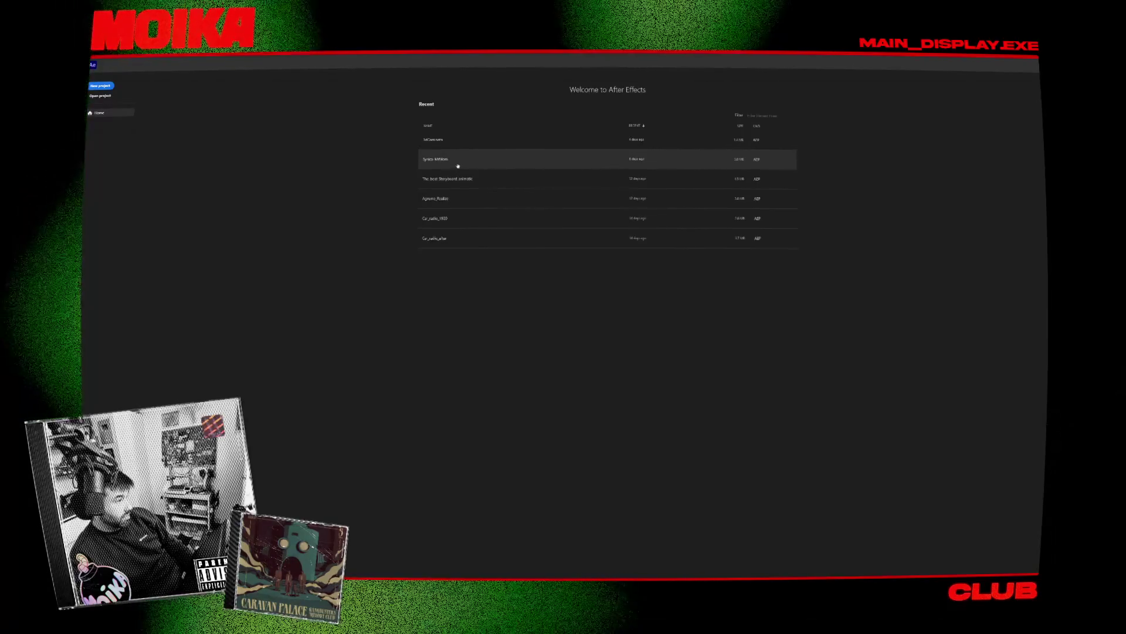
pyautogui.click(459, 166)
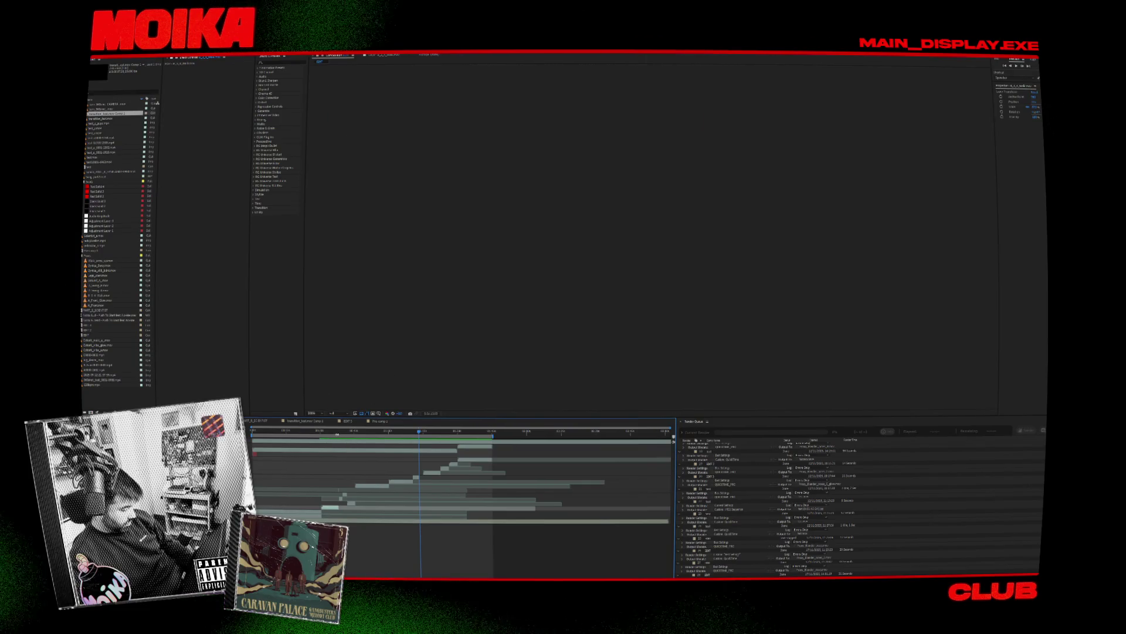
# Scrub the current composition, then open Pre comp 2 in the viewer and scrub through it
pyautogui.click(282, 431)
pyautogui.moveTo(286, 431)
pyautogui.mouseDown()
pyautogui.moveTo(524, 449)
pyautogui.moveTo(461, 450)
pyautogui.mouseUp()
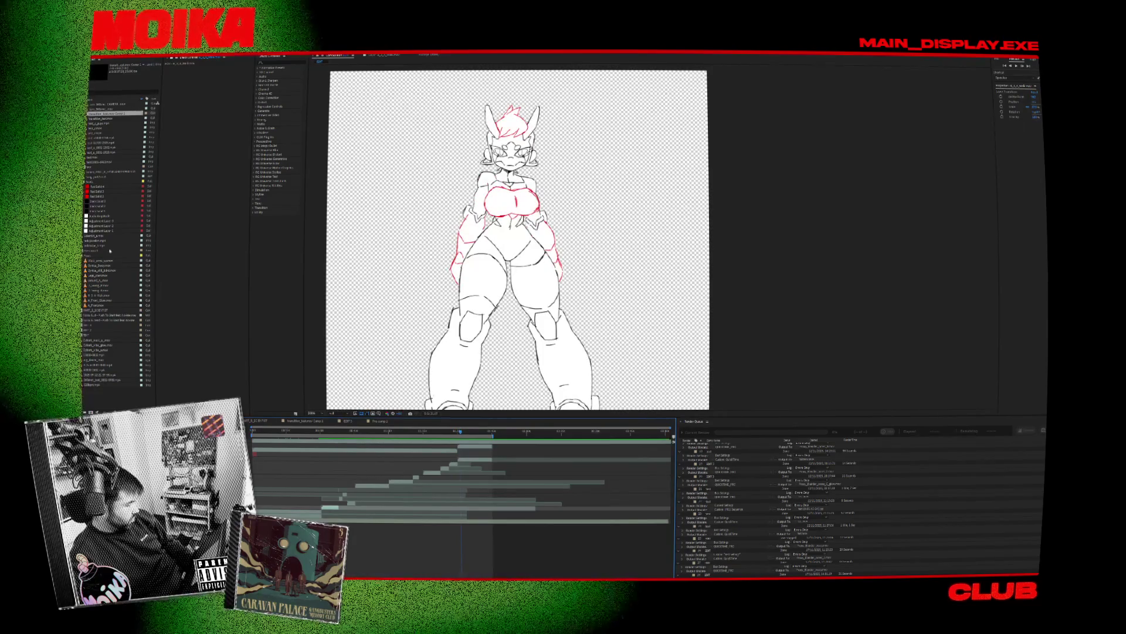
pyautogui.doubleClick(95, 250)
pyautogui.moveTo(284, 425); pyautogui.dragTo(352, 428)
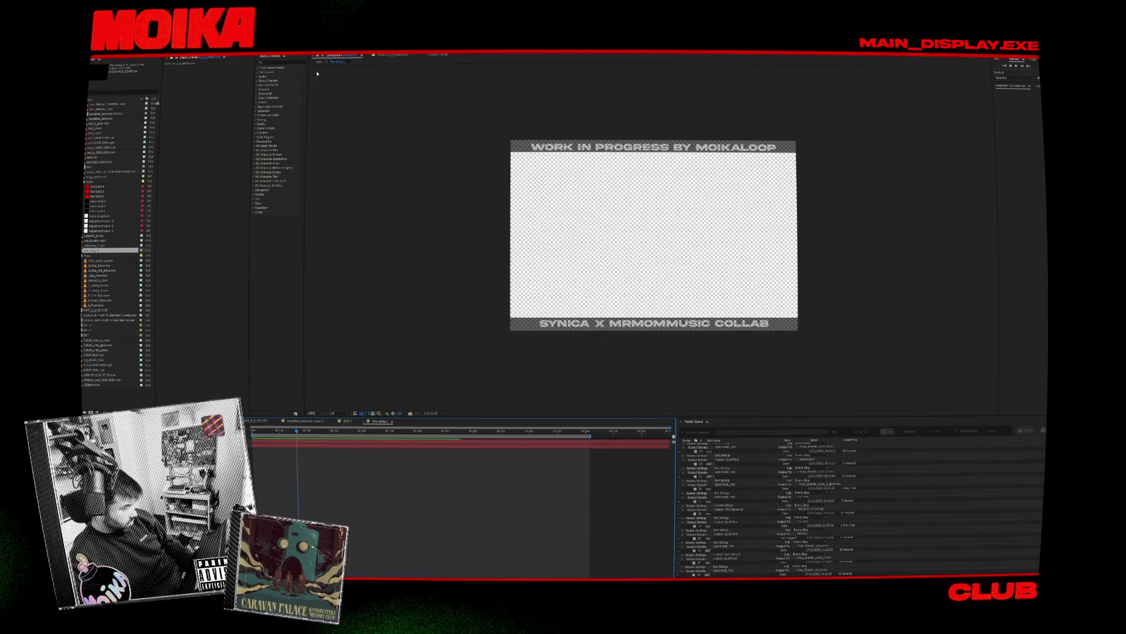
# Scrub through the shots of the main red-scene composition, save the project, and return to Blender
pyautogui.click(348, 421)
pyautogui.moveTo(434, 438); pyautogui.dragTo(448, 439)
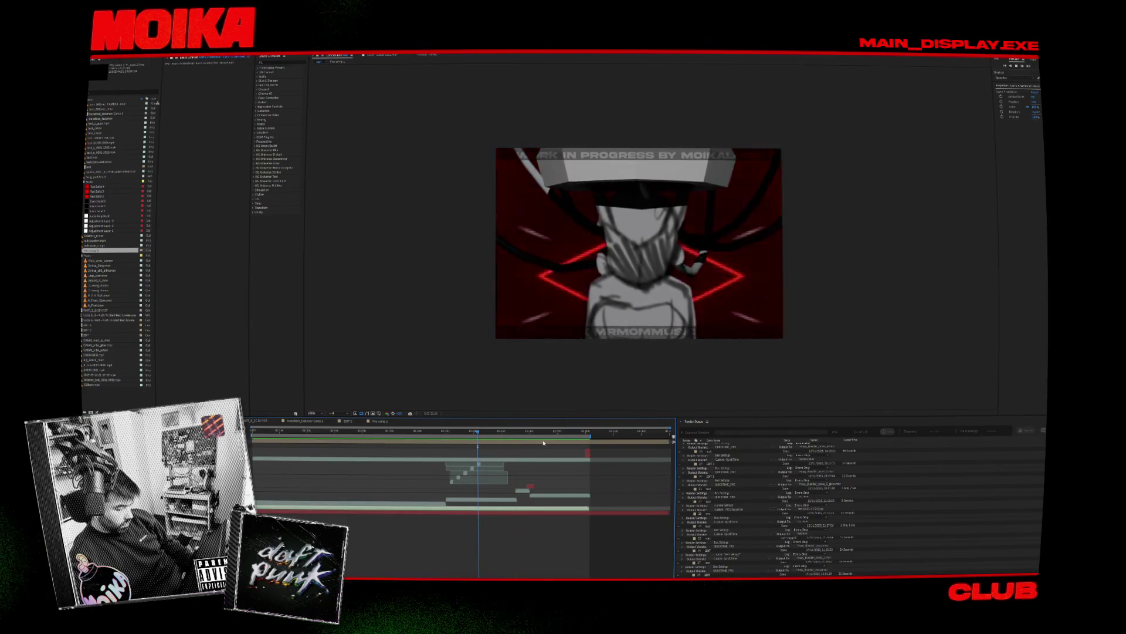
pyautogui.moveTo(521, 436); pyautogui.dragTo(519, 438)
pyautogui.hotkey('ctrl', 's')
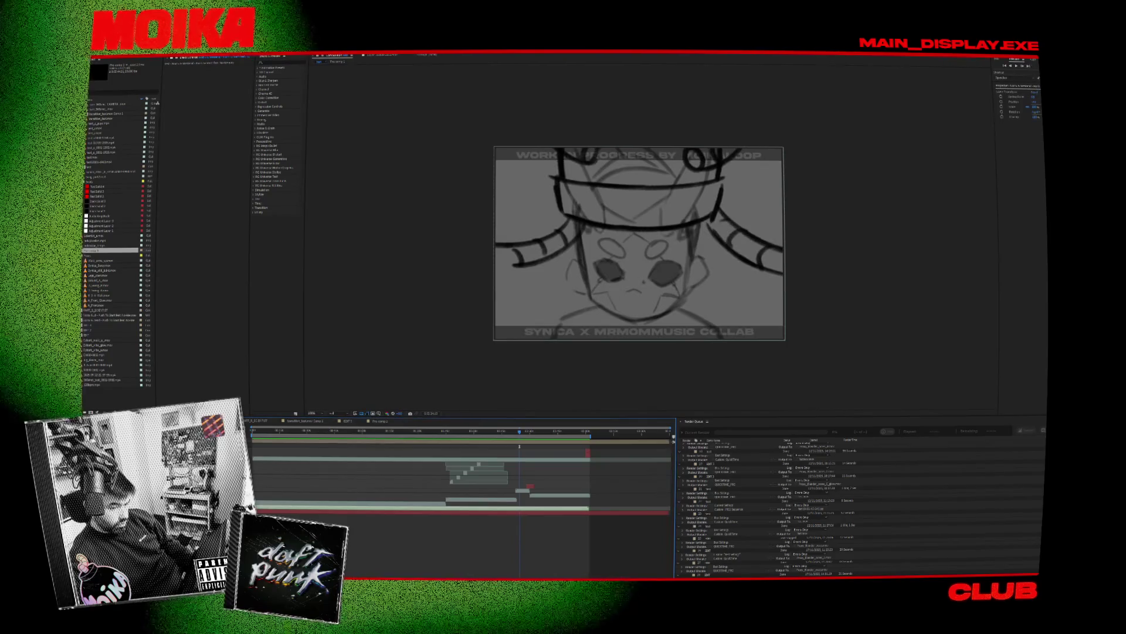
pyautogui.hotkey('alt', 'Tab')
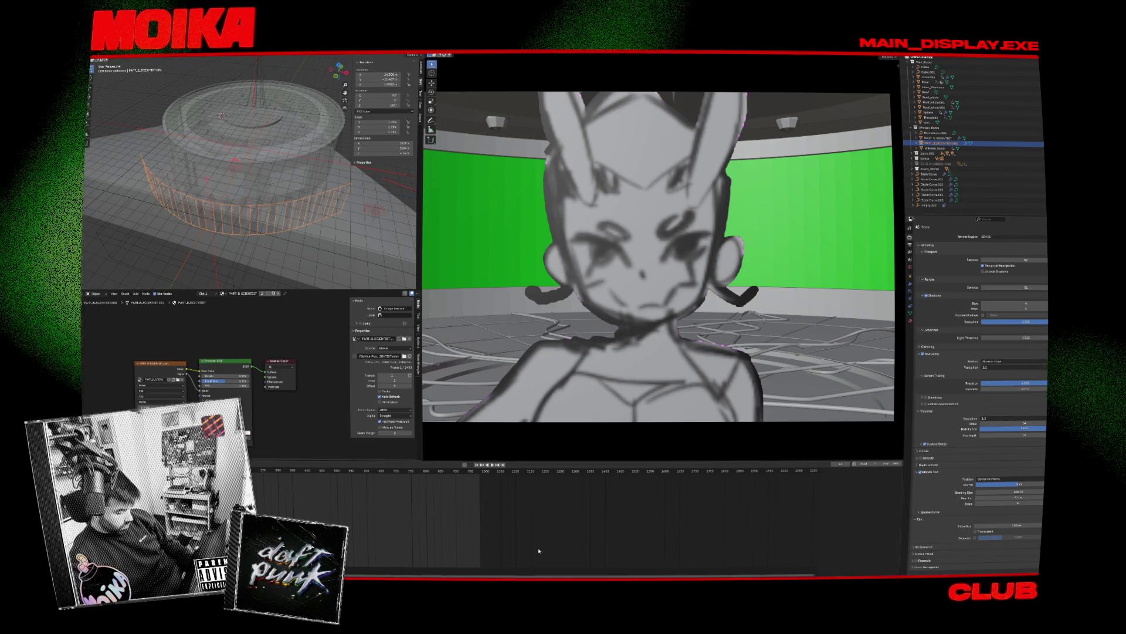
# Back in the Harmony lineup, play it back and select, then deselect, the faint middle sketch
pyautogui.hotkey('alt', 'Tab')
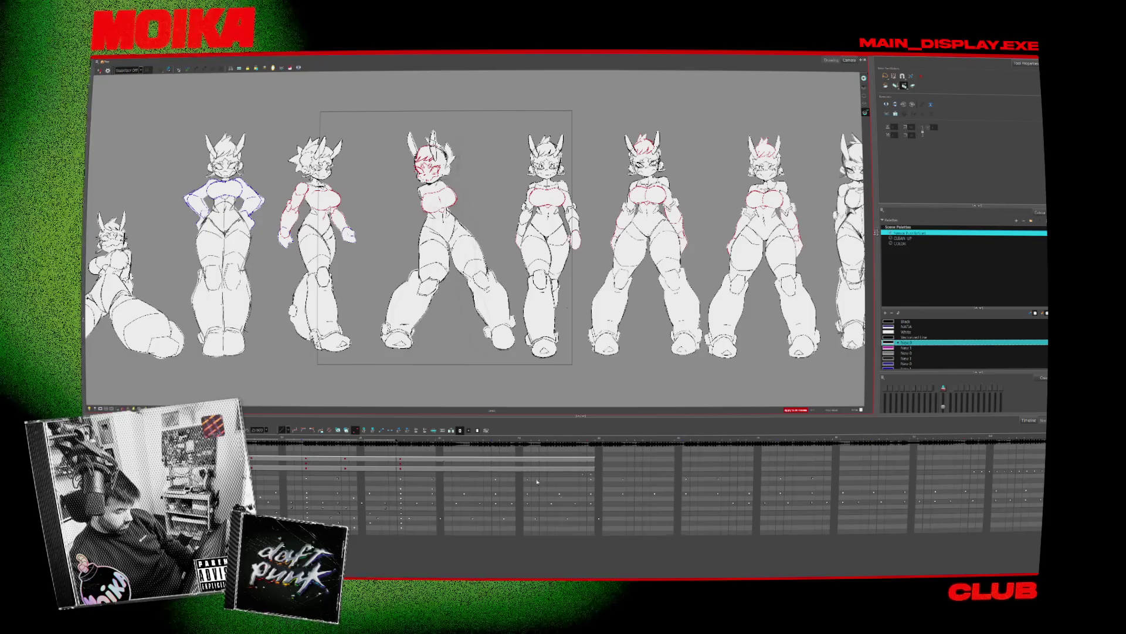
pyautogui.press('Return')
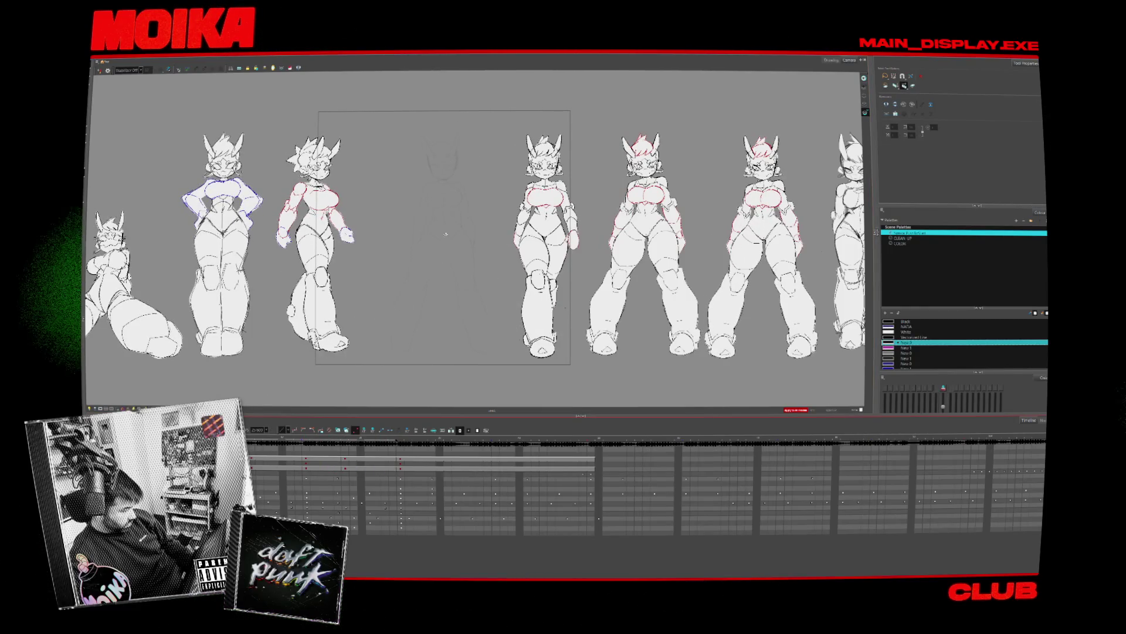
pyautogui.scroll(2, 444, 236)
pyautogui.click(444, 236)
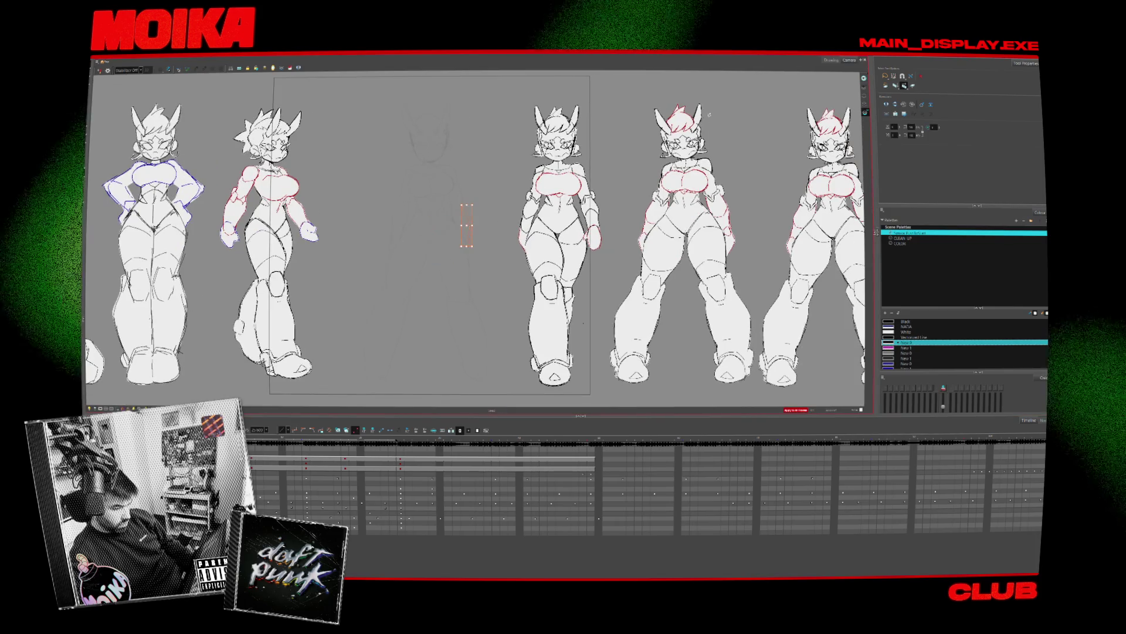
pyautogui.click(774, 150)
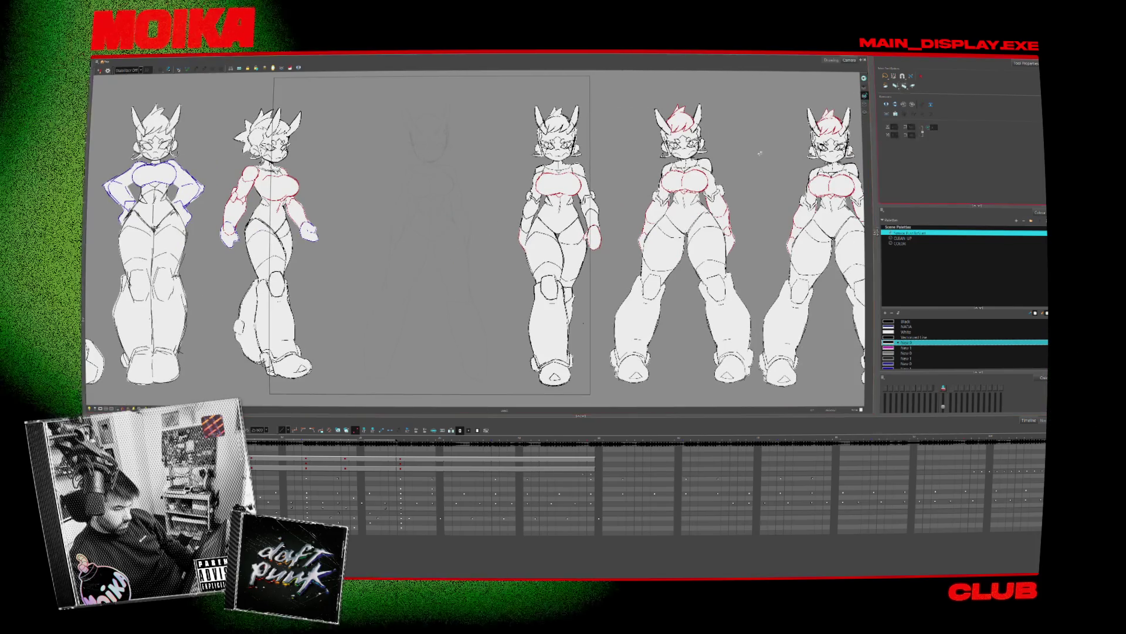
pyautogui.scroll(-3, 774, 150)
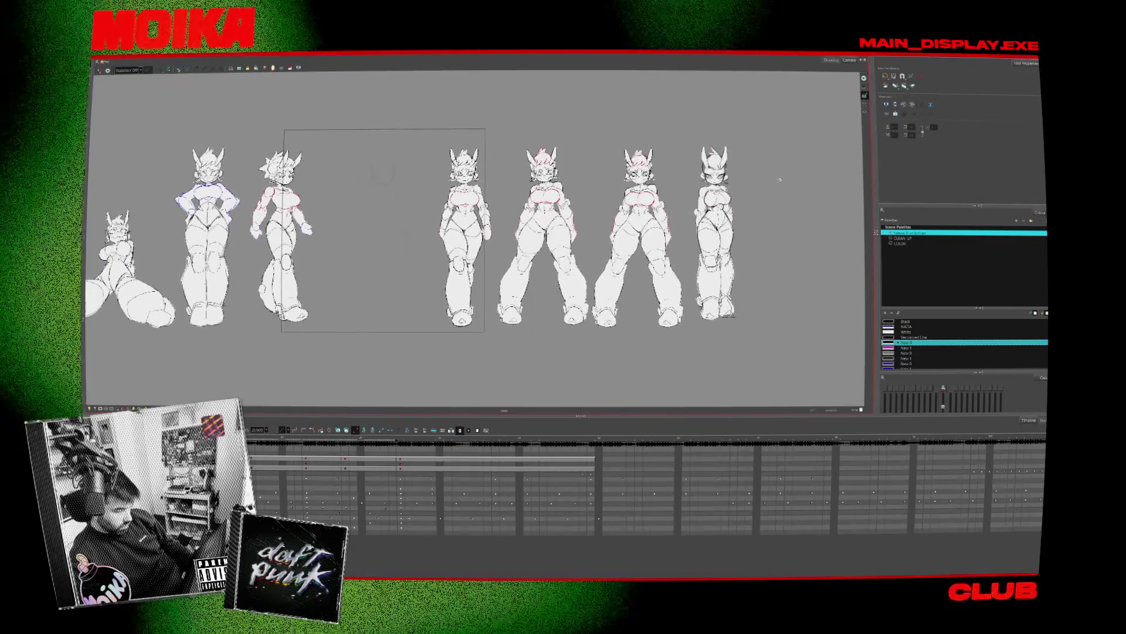
pyautogui.scroll(3, 780, 181)
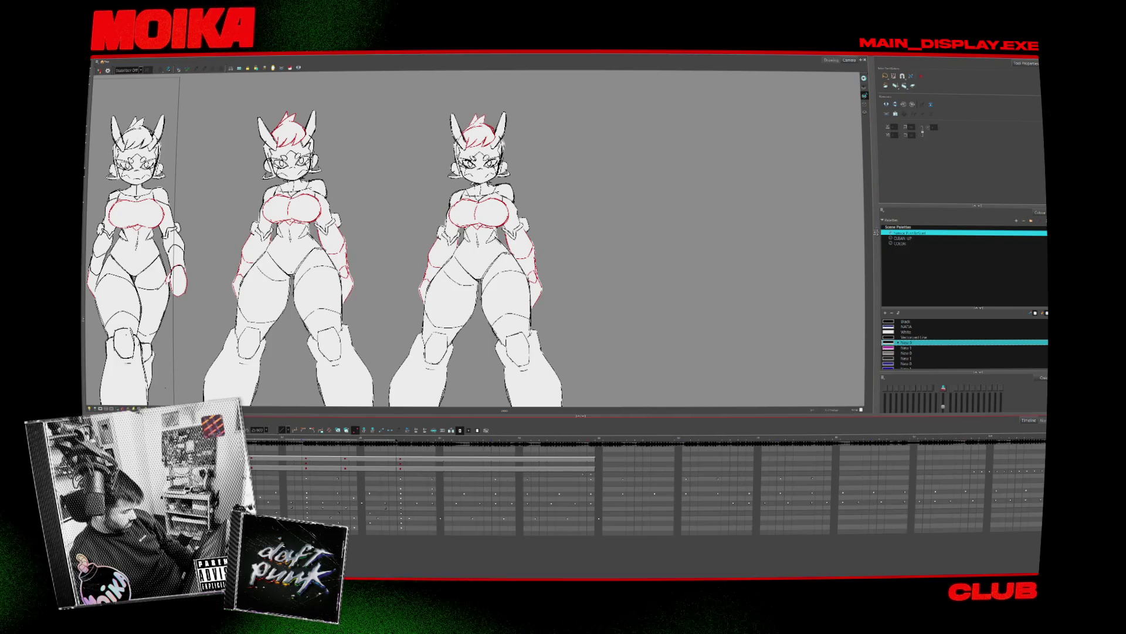
# Select the sketch layer group, toggle its figures, and bring the new sketch pose into the middle slot
pyautogui.click(638, 498)
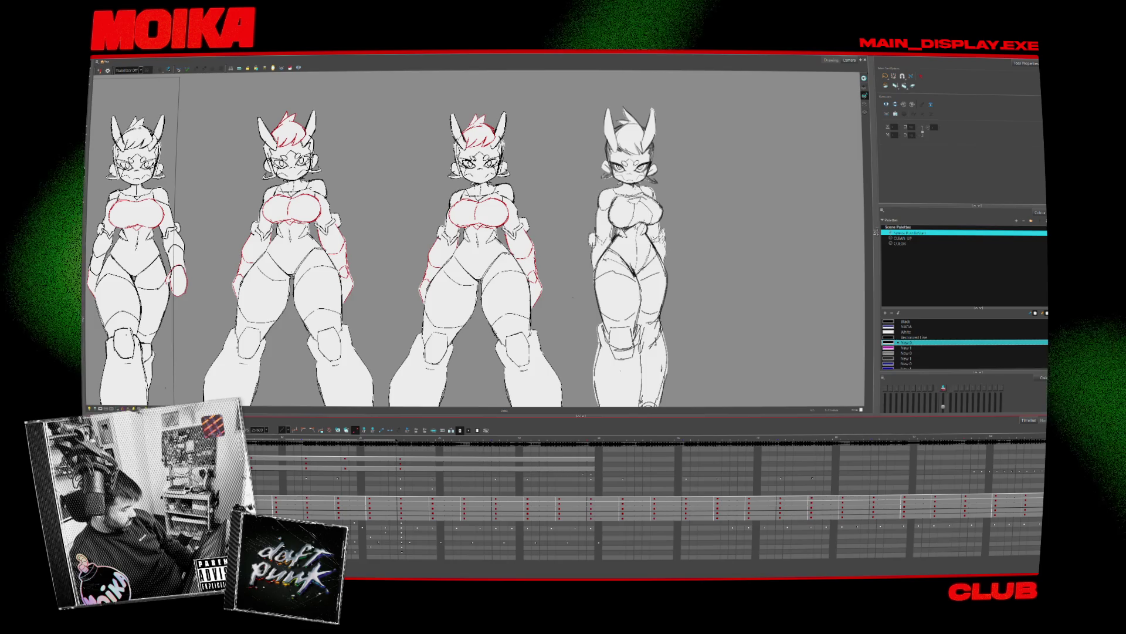
pyautogui.press('.')
pyautogui.press(',')
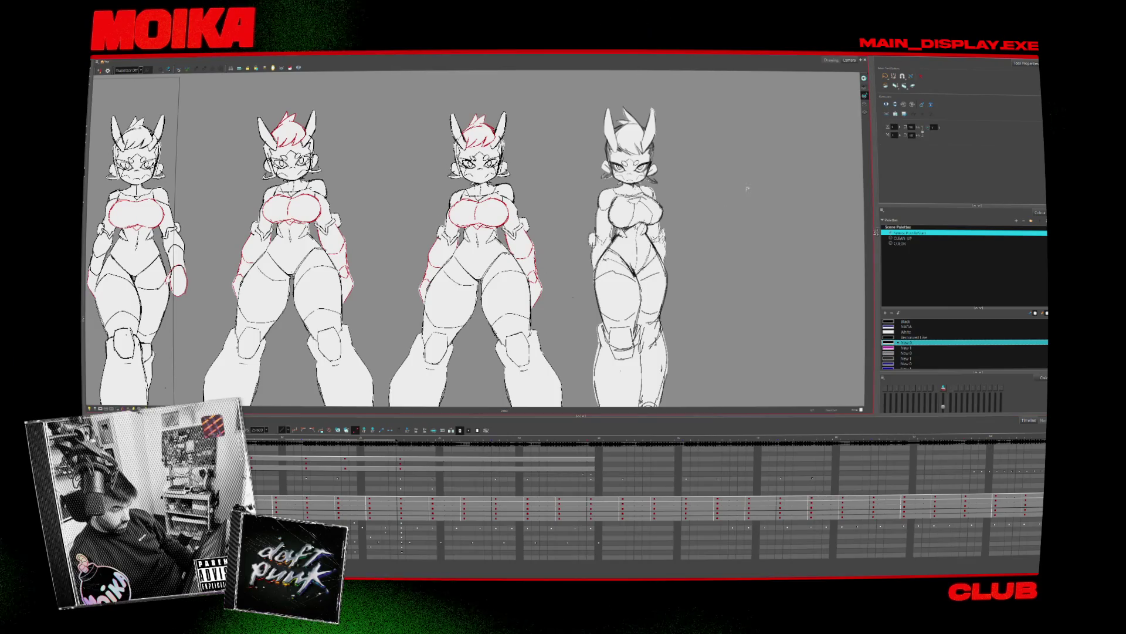
pyautogui.scroll(-5, 640, 248)
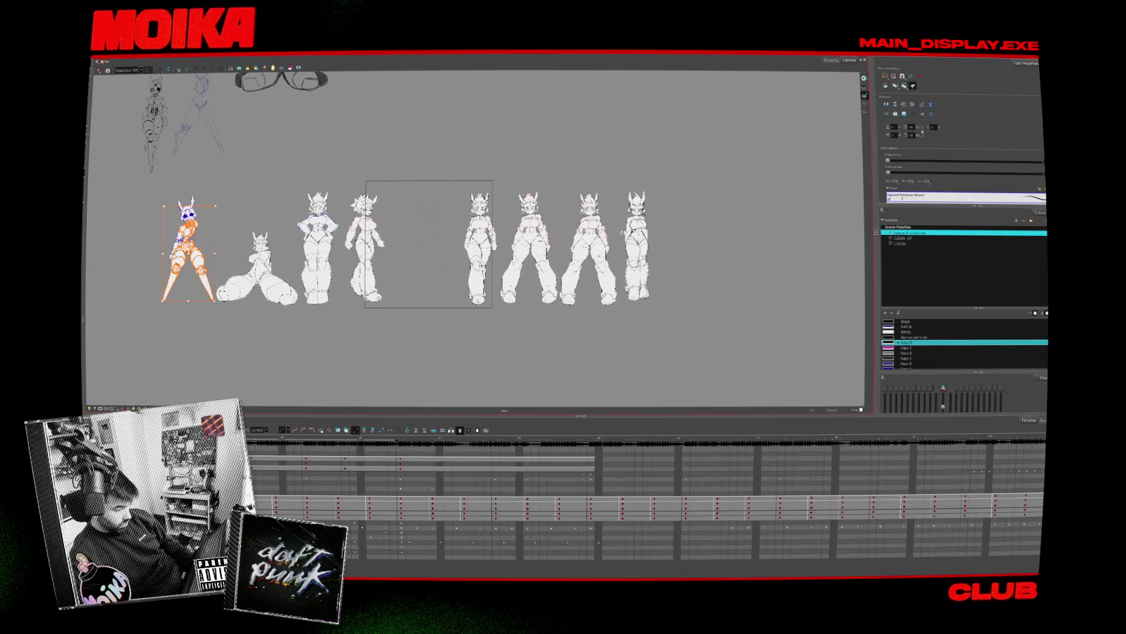
pyautogui.press('Escape')
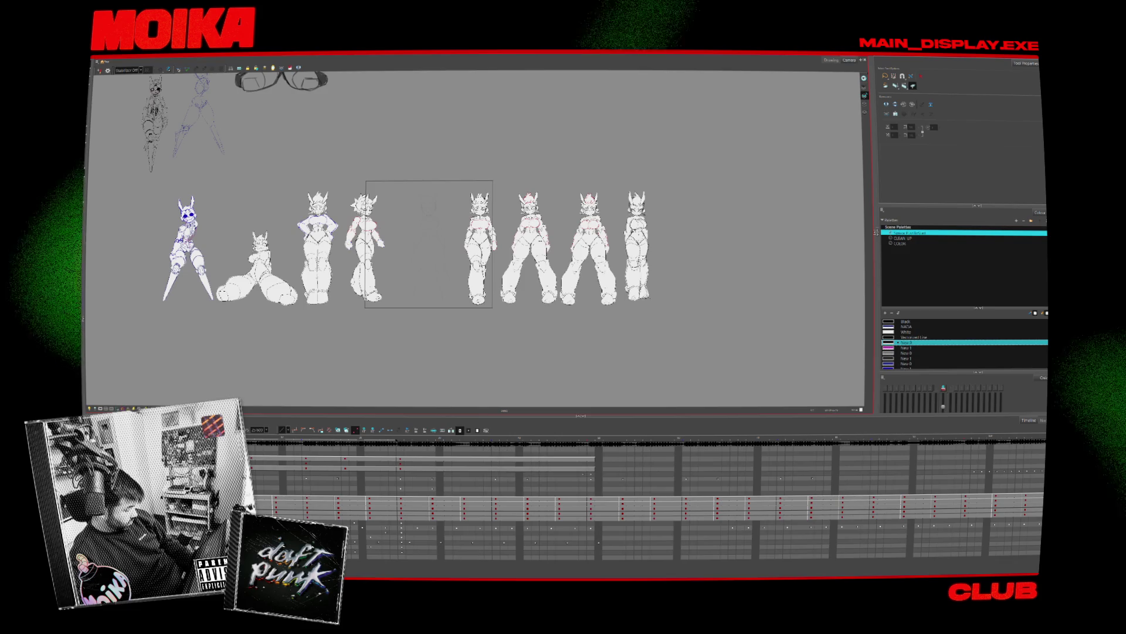
pyautogui.click(638, 471)
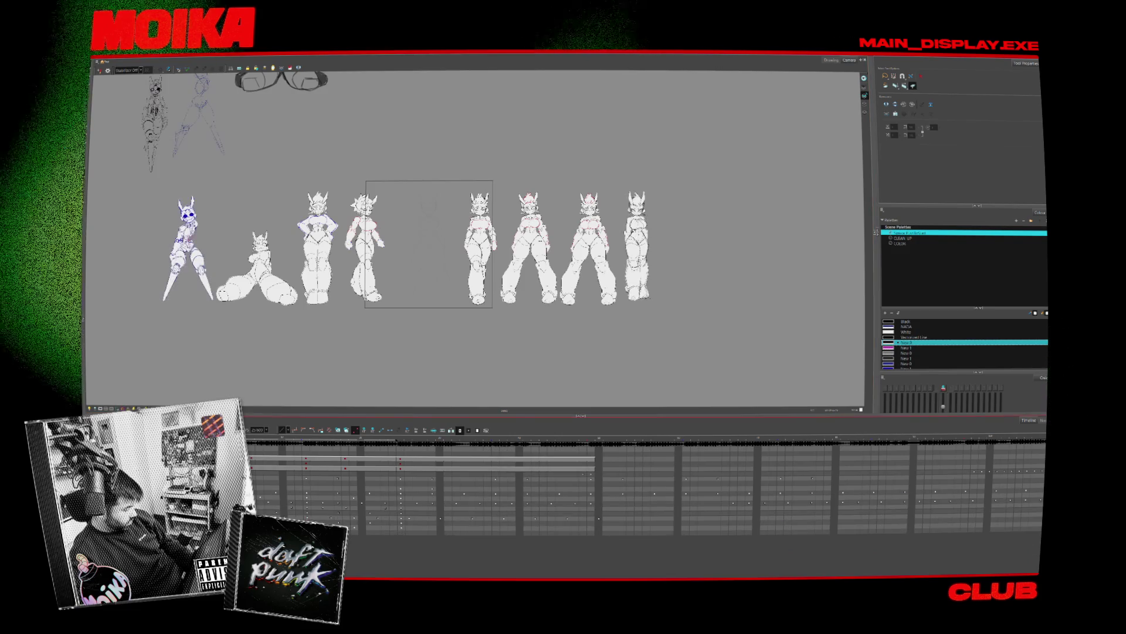
pyautogui.click(639, 471)
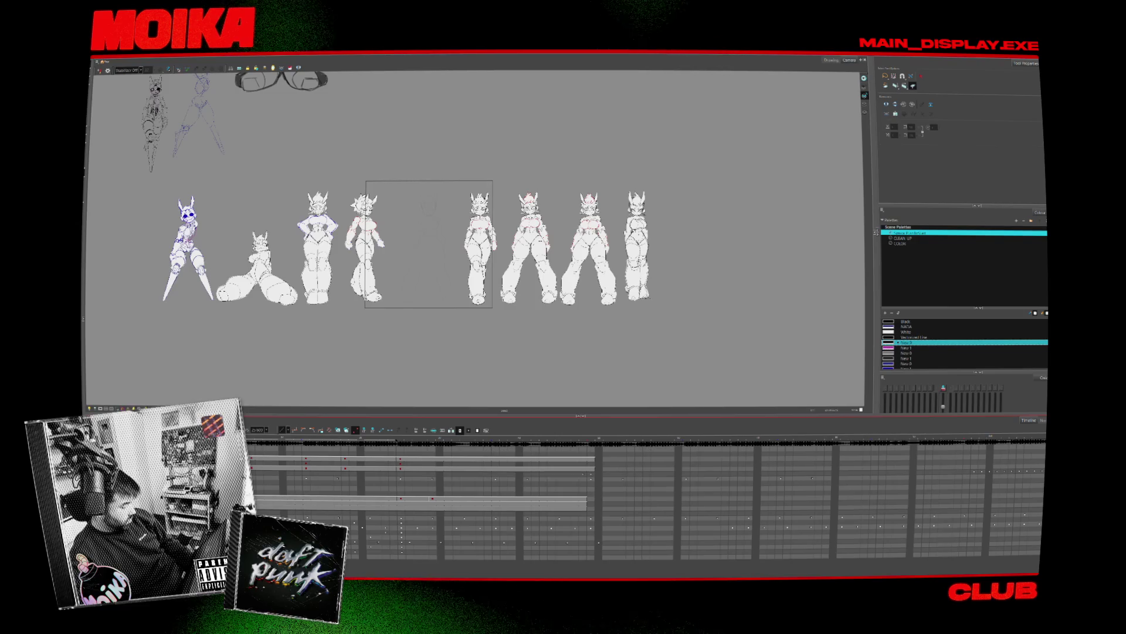
pyautogui.press('.')
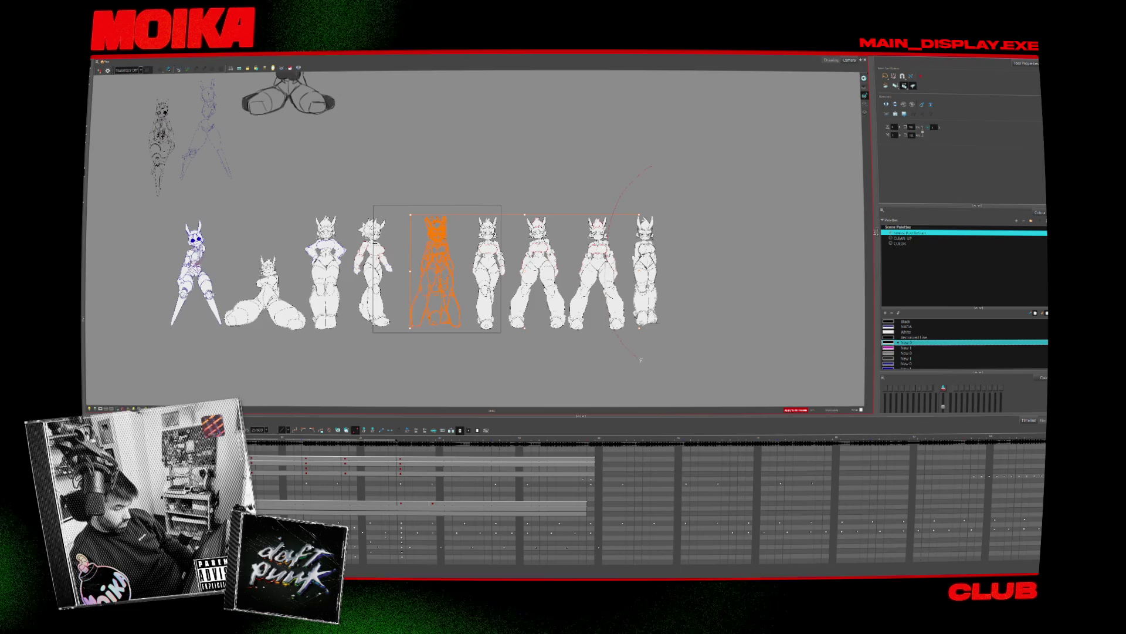
# Step through the character drawings until the full-body lineup is showing
pyautogui.scroll(4, 396, 284)
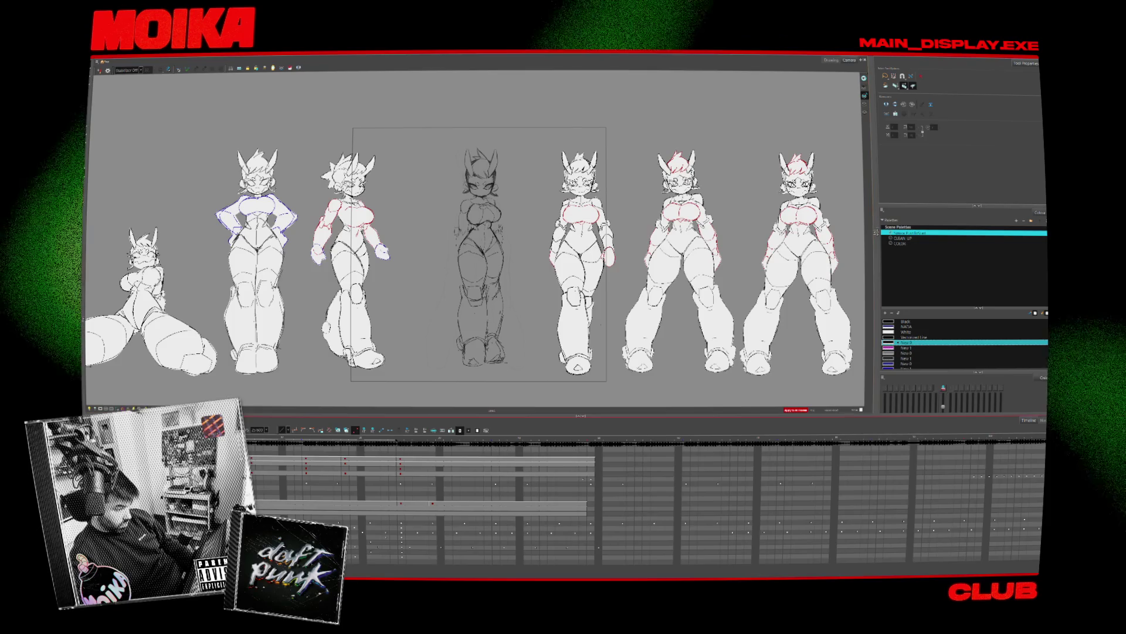
pyautogui.scroll(-2, 501, 236)
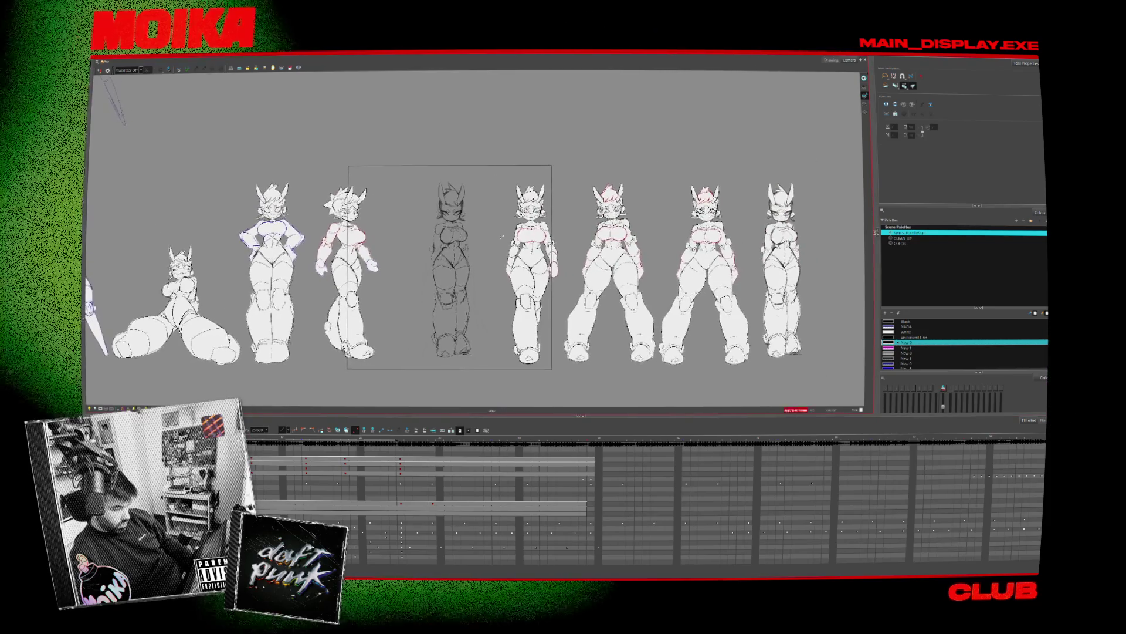
pyautogui.scroll(3, 502, 236)
pyautogui.scroll(-2, 502, 236)
pyautogui.scroll(-1, 502, 236)
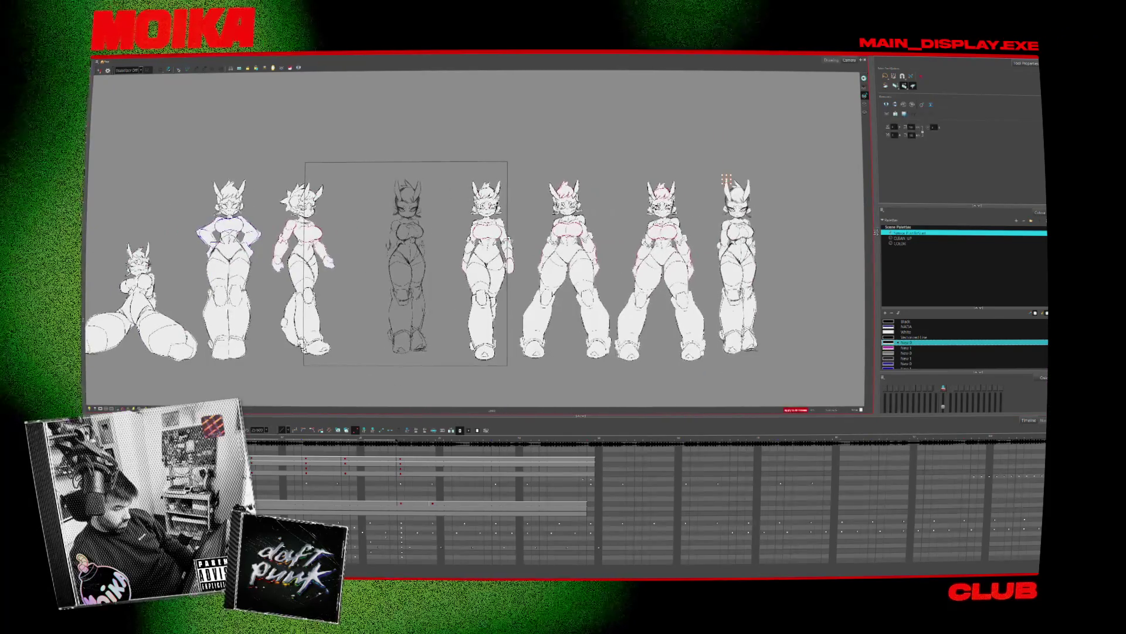
pyautogui.scroll(4, 751, 211)
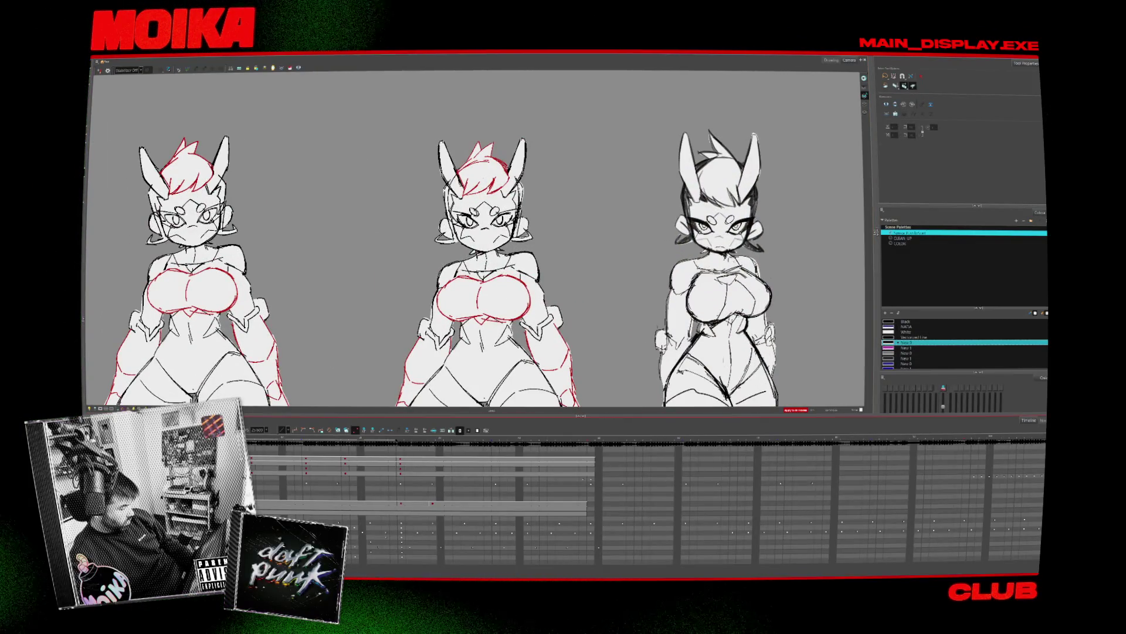
pyautogui.press('.')
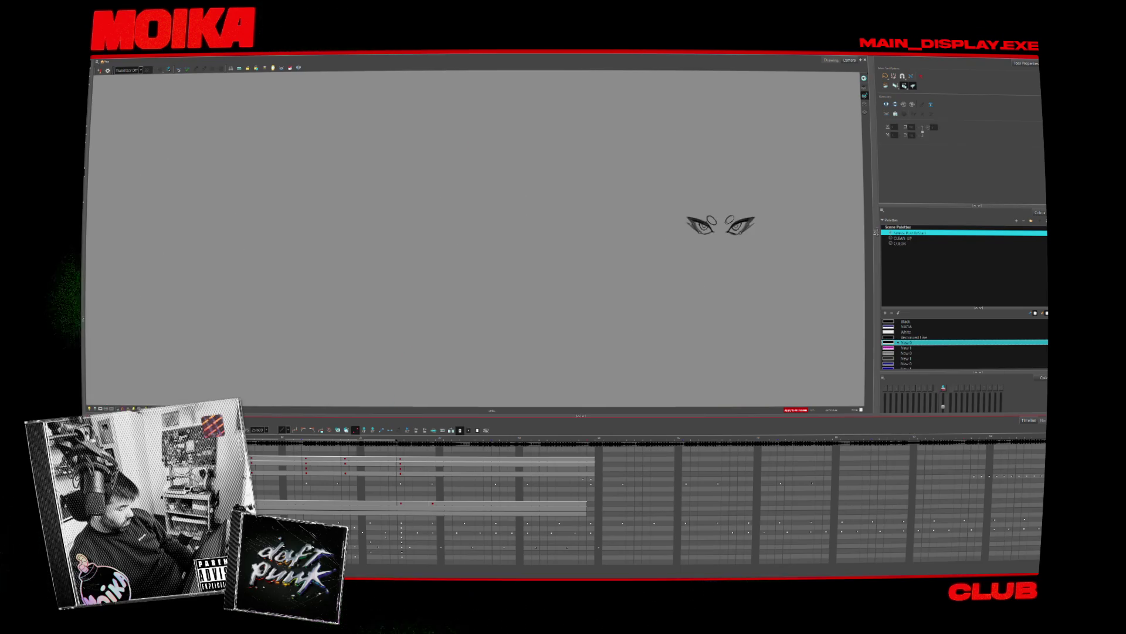
pyautogui.press('.')
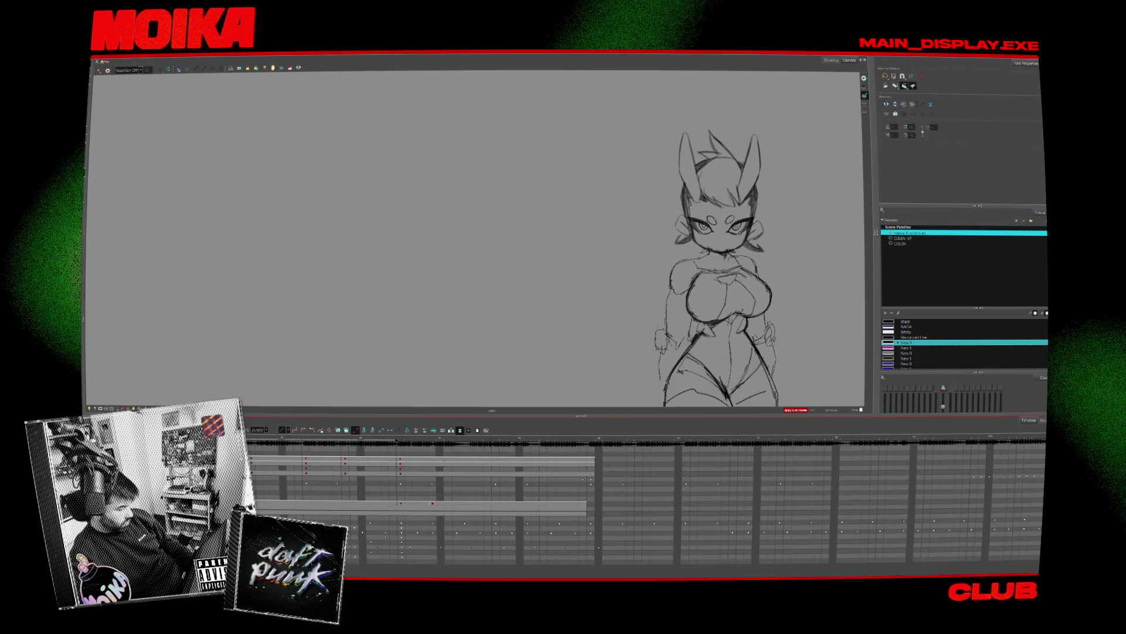
pyautogui.press('.')
pyautogui.press('.')
pyautogui.press('.')
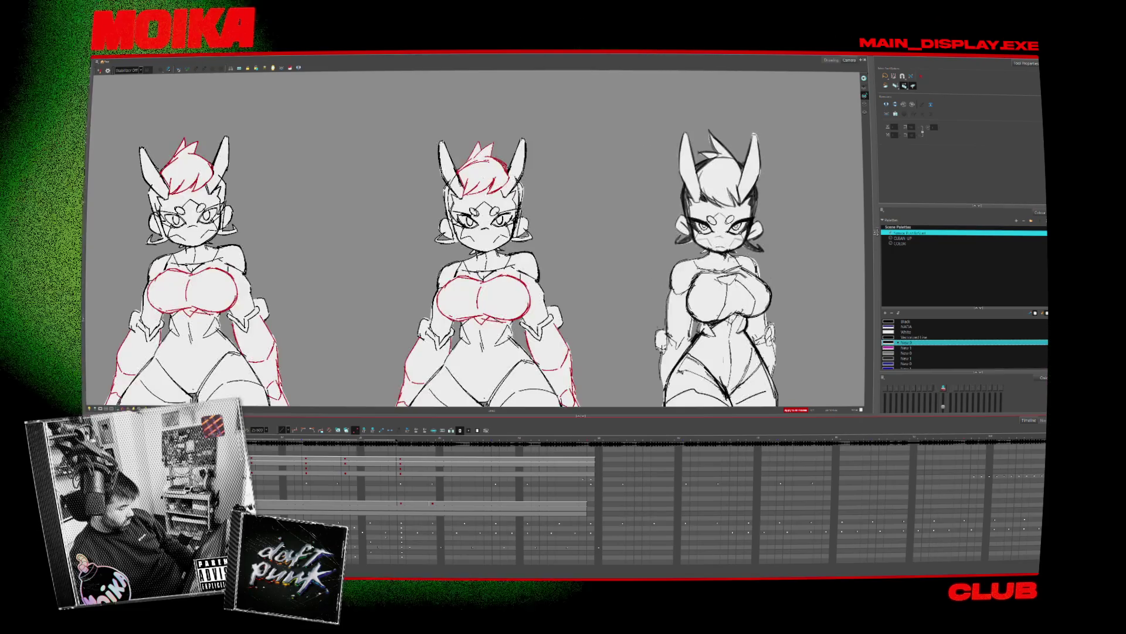
pyautogui.press('.')
pyautogui.press('.')
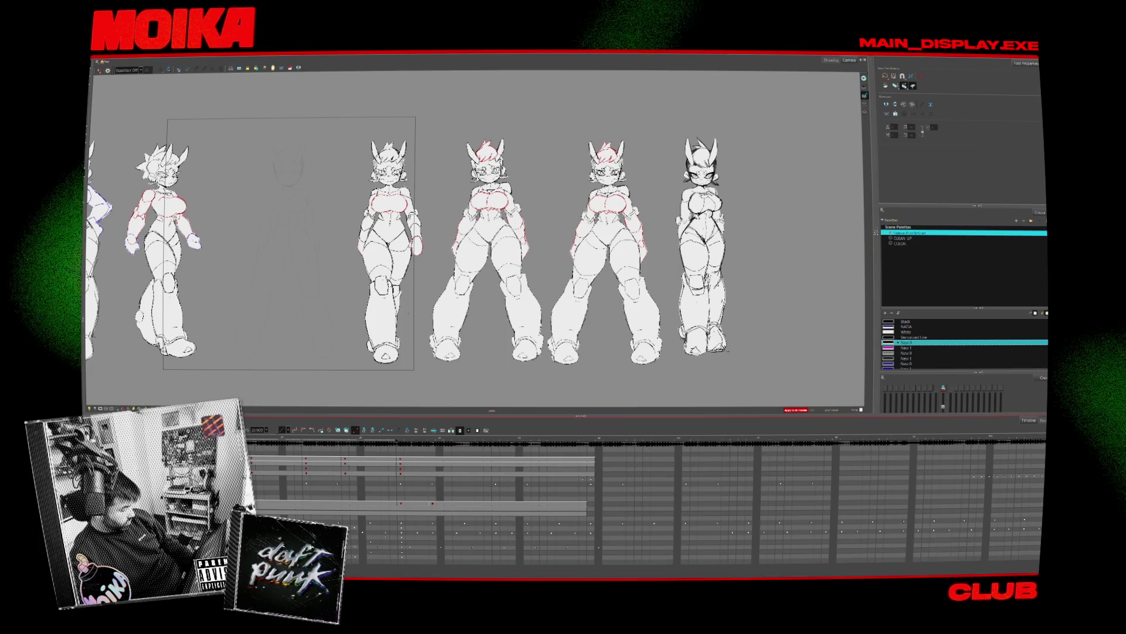
# Delete the gap sketch's body frame so only its head remains, dismissing the error message
pyautogui.click(410, 502)
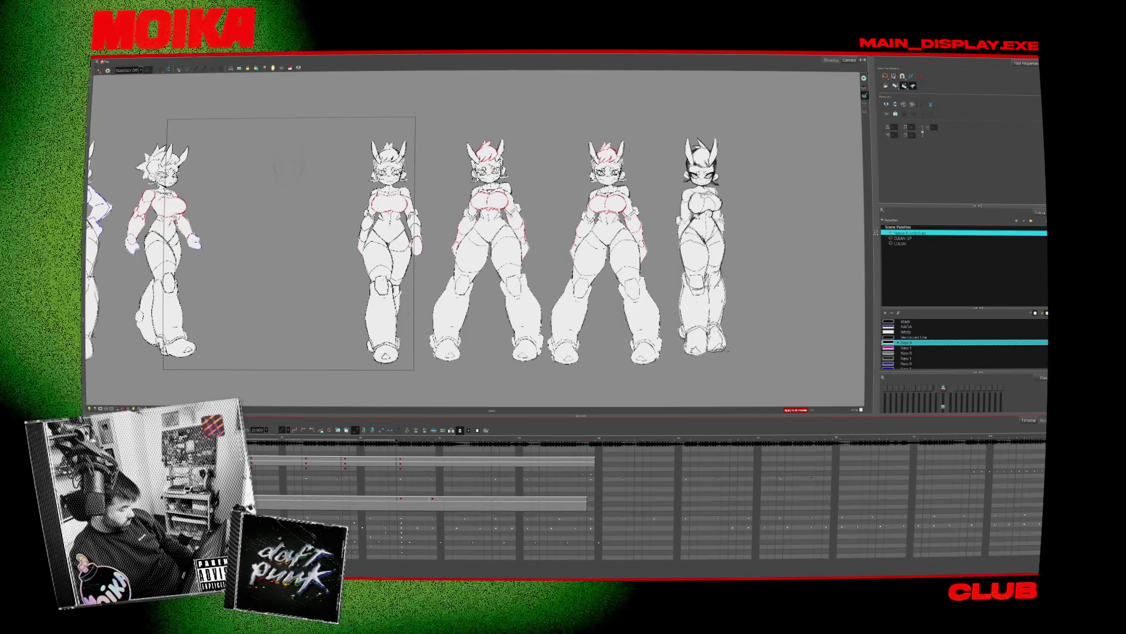
pyautogui.press('Delete')
pyautogui.press('Return')
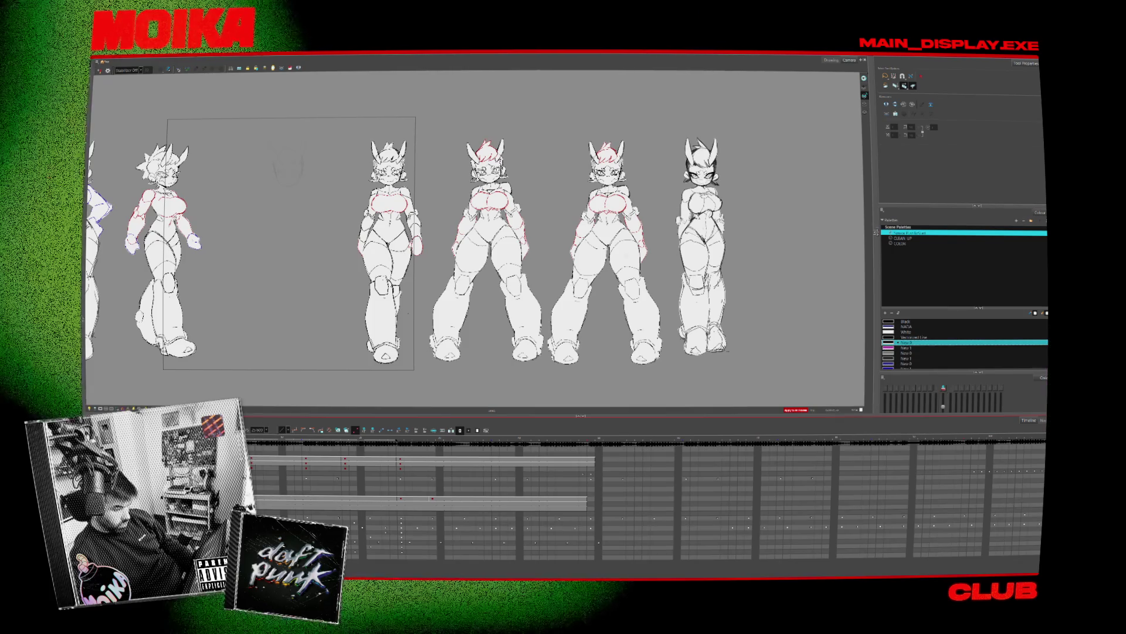
pyautogui.scroll(5, 739, 160)
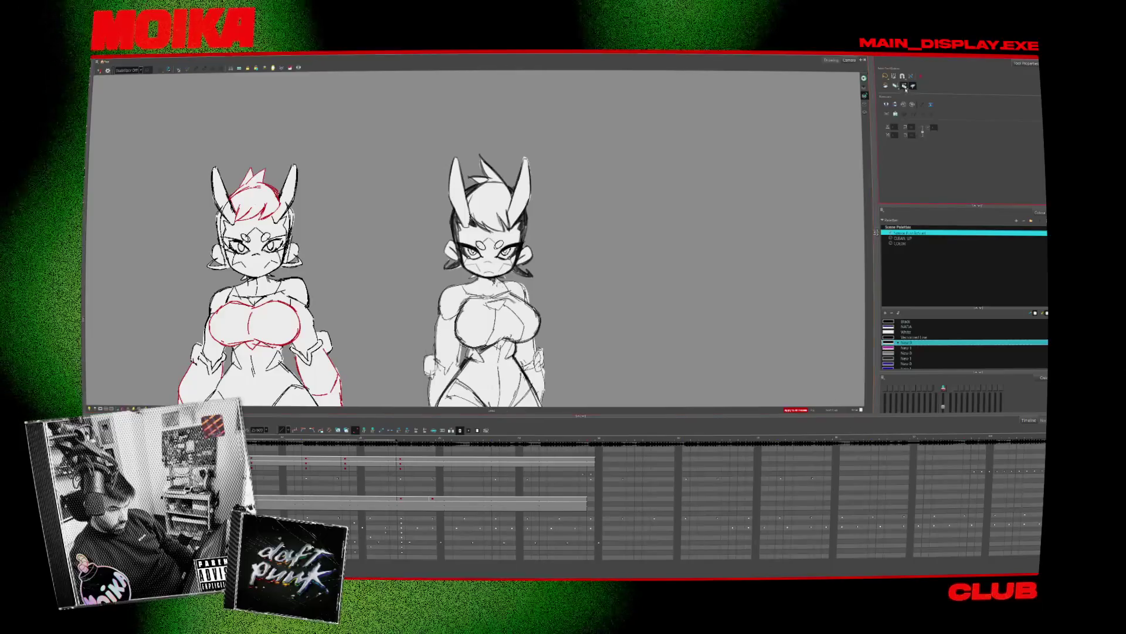
# Select the right character's head strokes, then clear the selection
pyautogui.scroll(3, 498, 274)
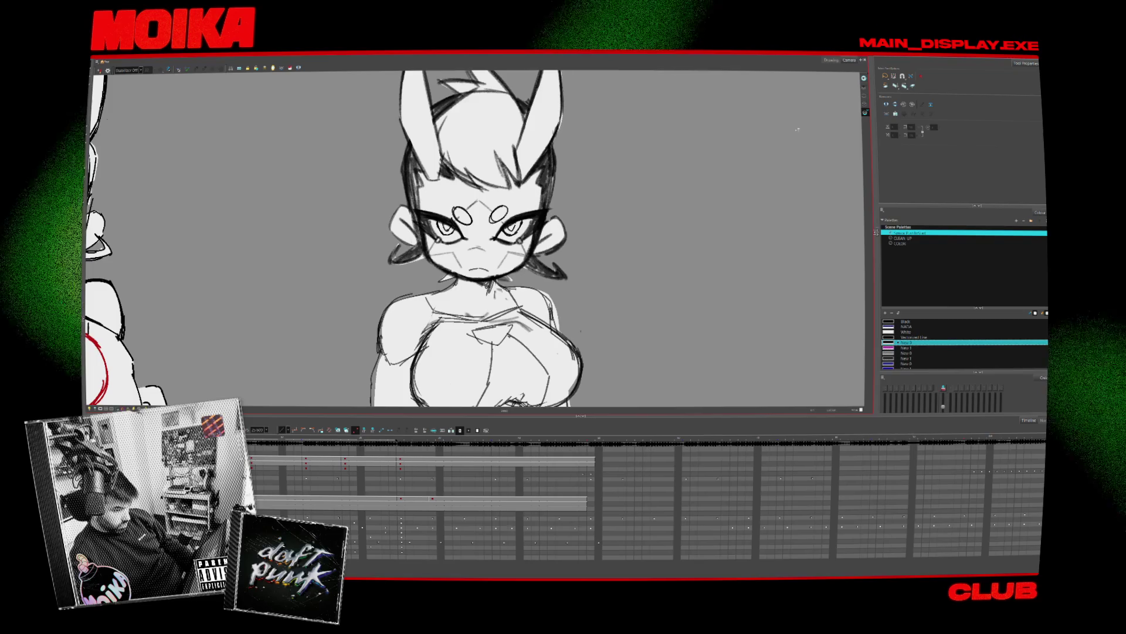
pyautogui.hotkey('ctrl', 'a')
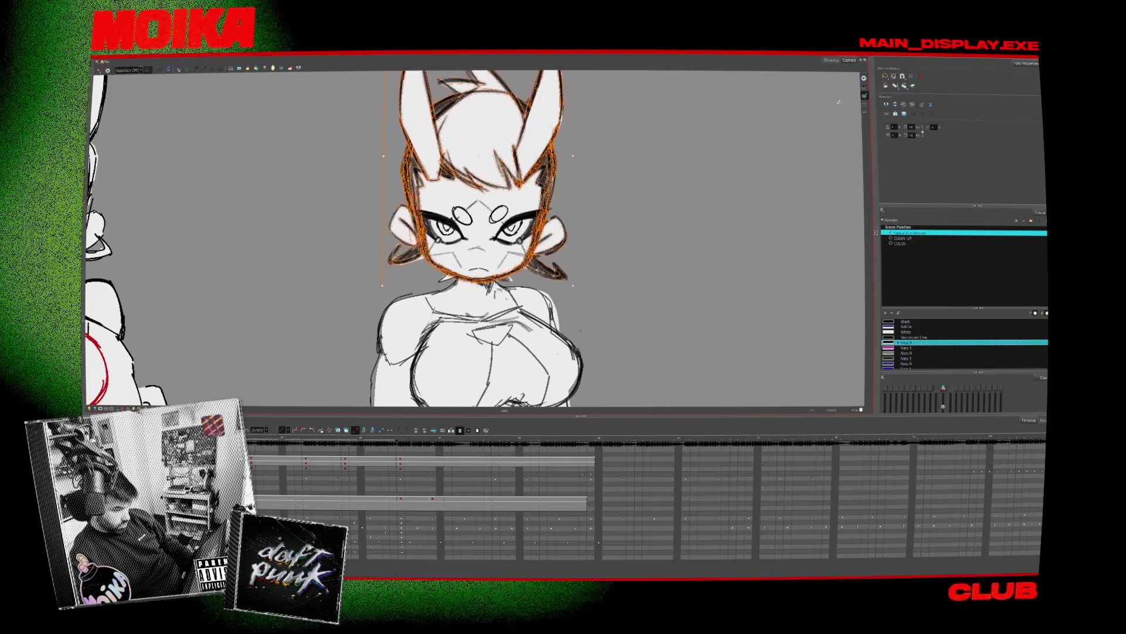
pyautogui.click(744, 176)
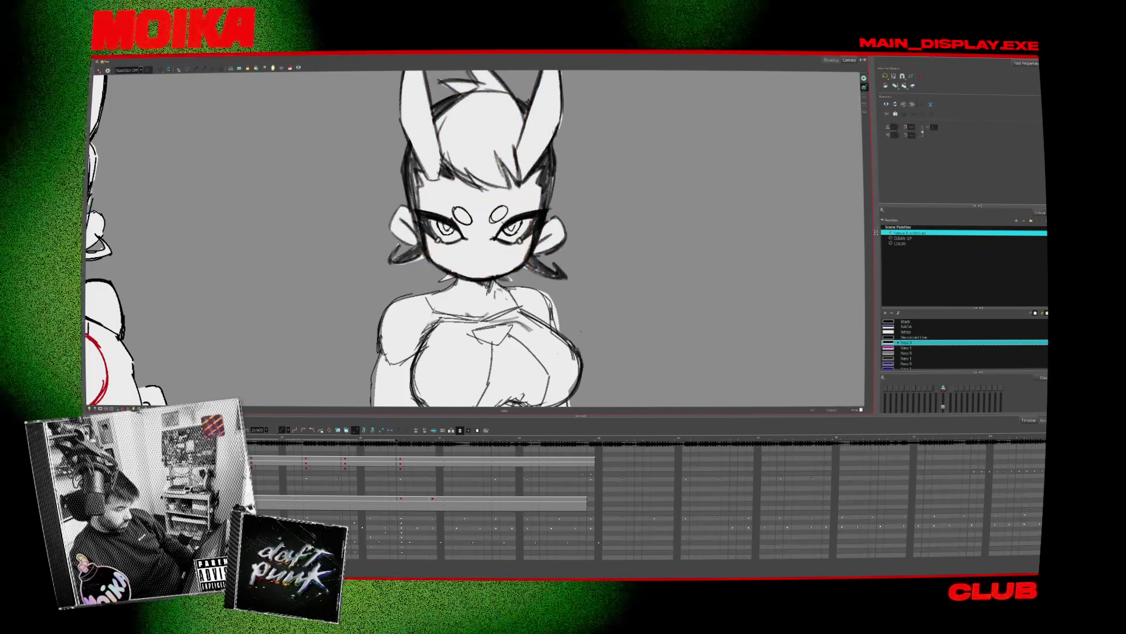
pyautogui.press('Escape')
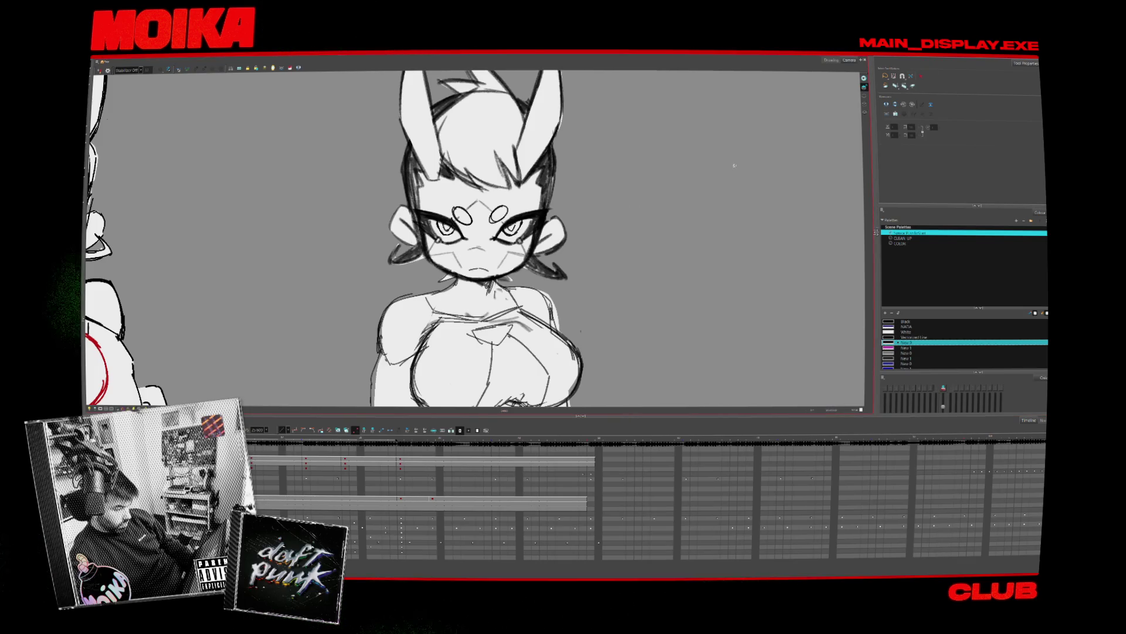
pyautogui.scroll(-5, 239, 341)
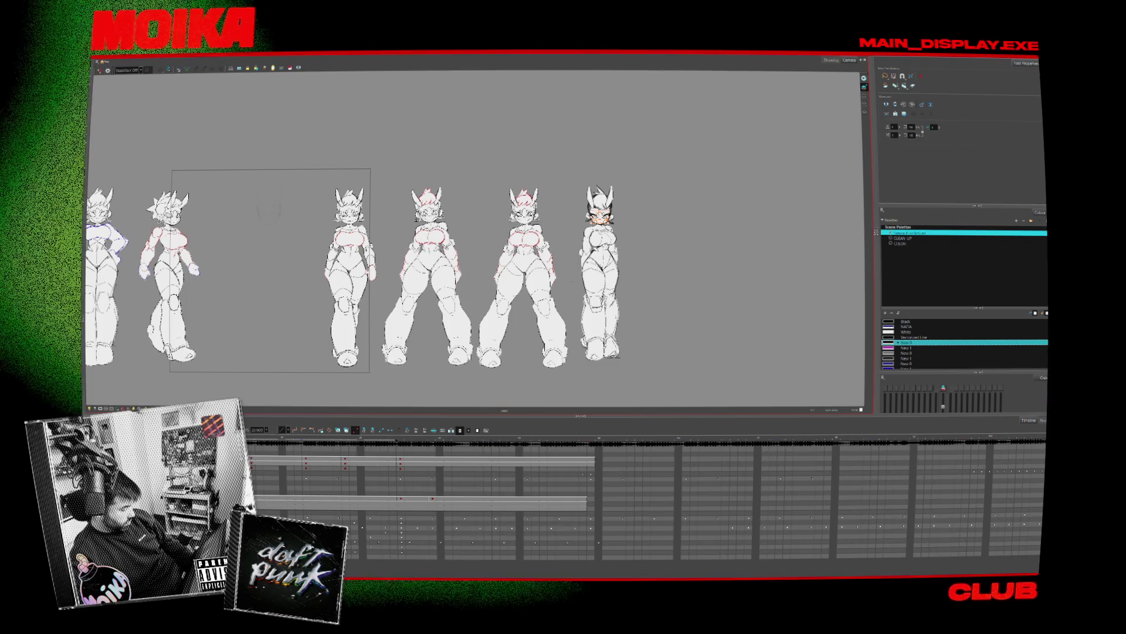
# Copy the rightmost character's head, move the pasted copy into place, and paste another into the gap
pyautogui.moveTo(528, 258); pyautogui.dragTo(704, 241)
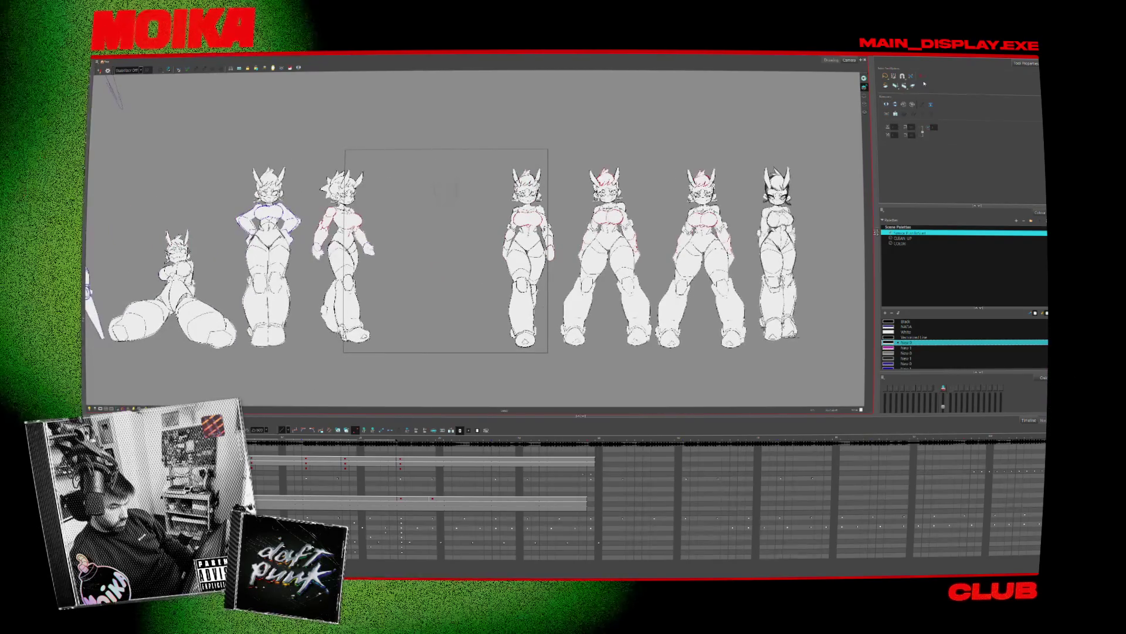
pyautogui.click(777, 197)
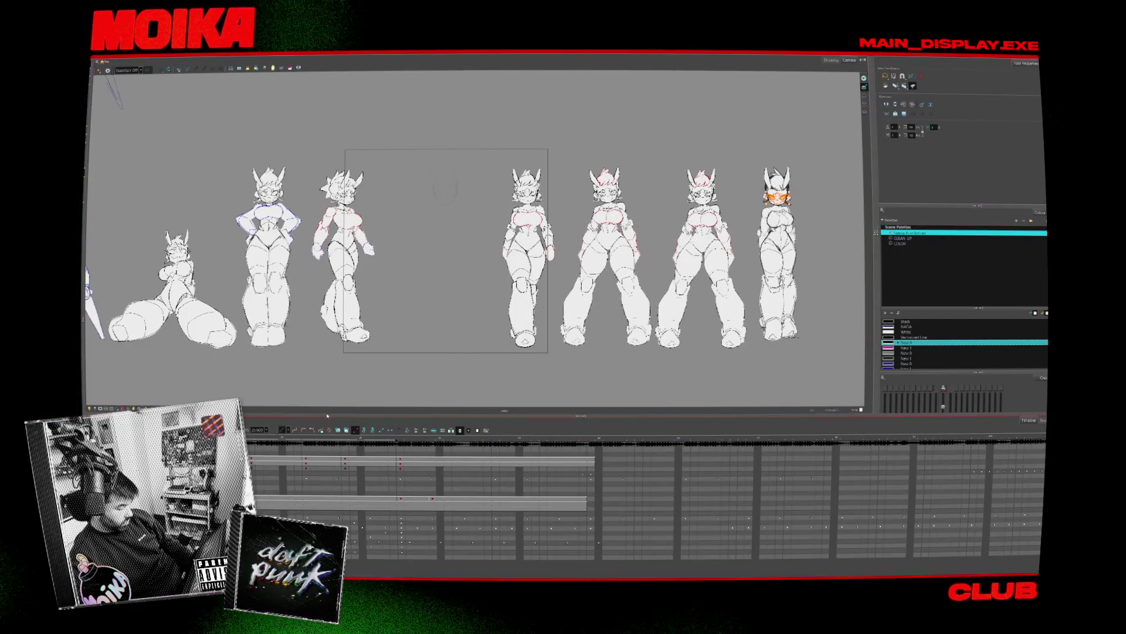
pyautogui.hotkey('ctrl', 'v')
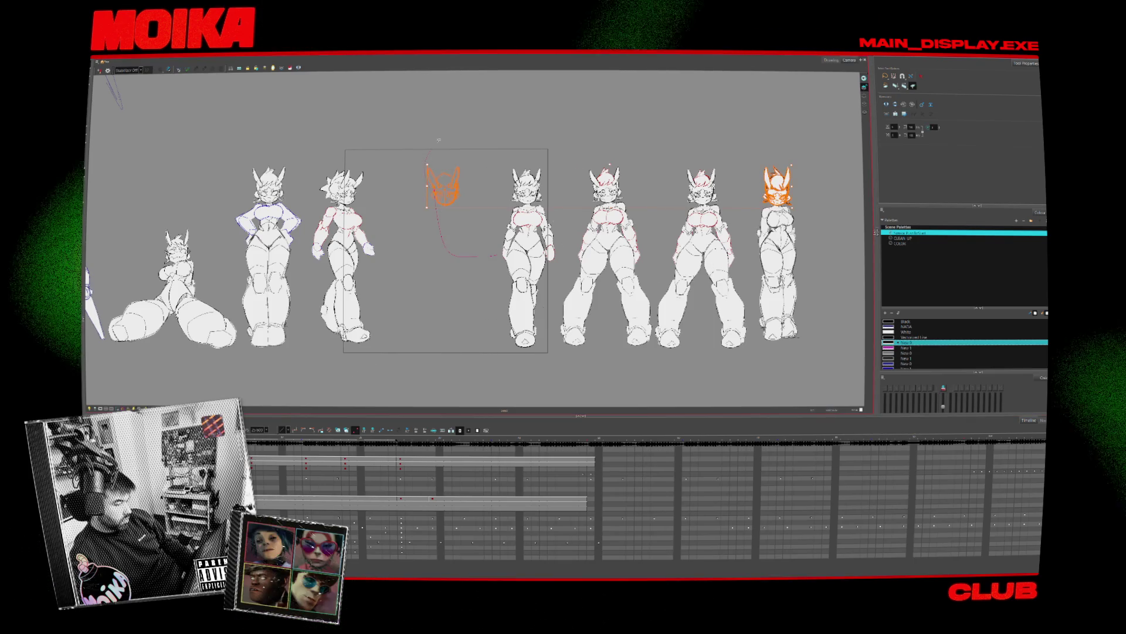
pyautogui.click(442, 185)
pyautogui.moveTo(444, 186); pyautogui.dragTo(777, 185)
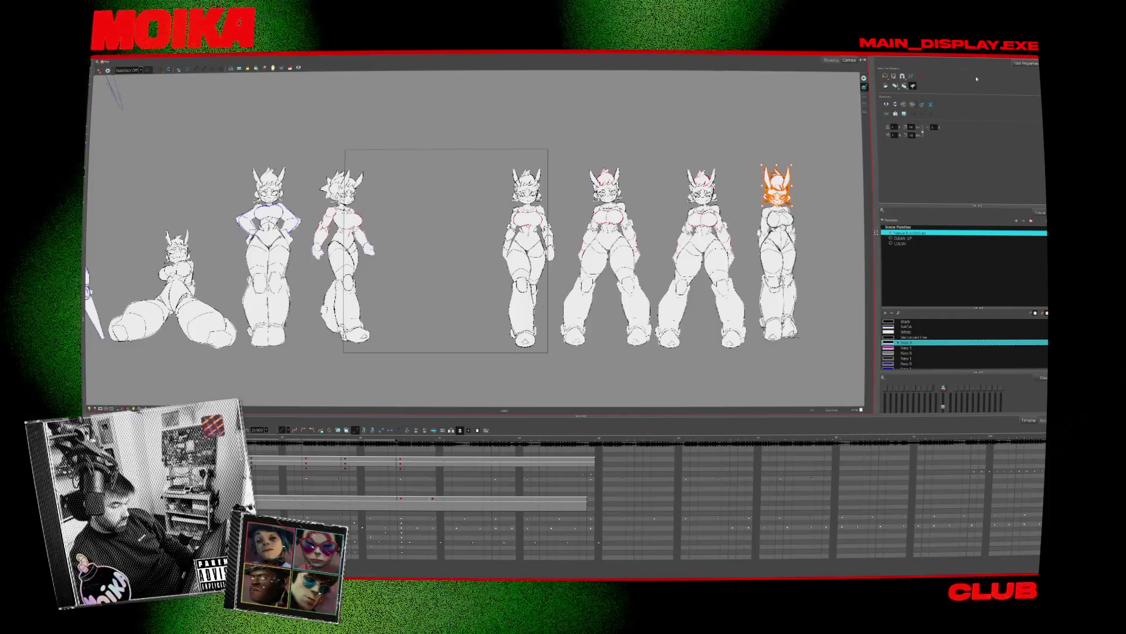
pyautogui.hotkey('ctrl', 'v')
pyautogui.scroll(-3, 600, 248)
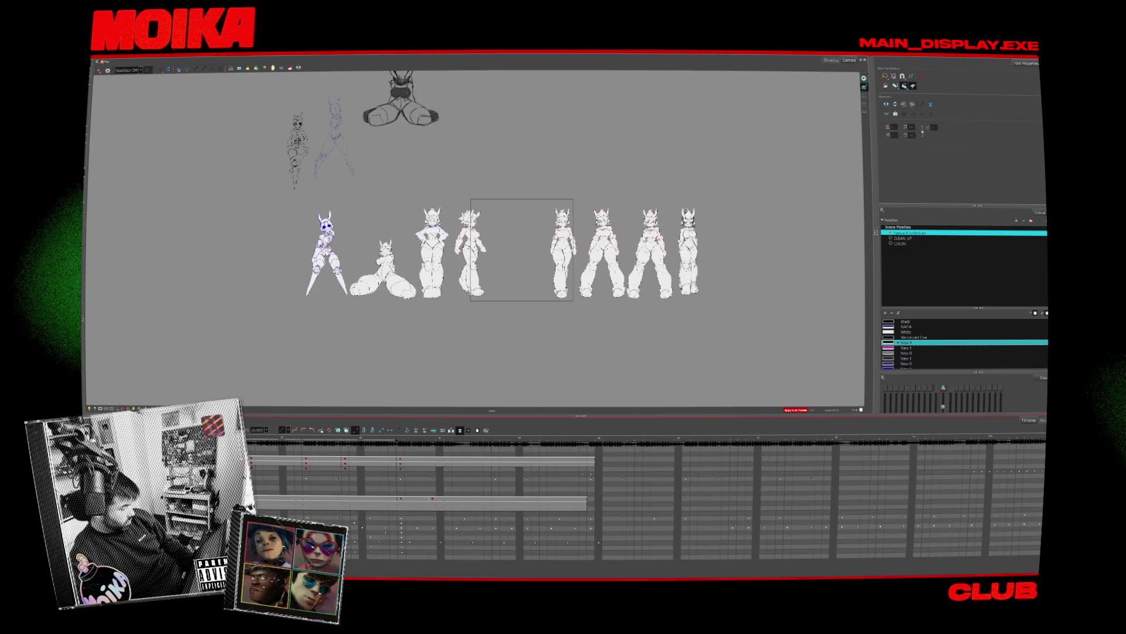
pyautogui.rightClick(135, 269)
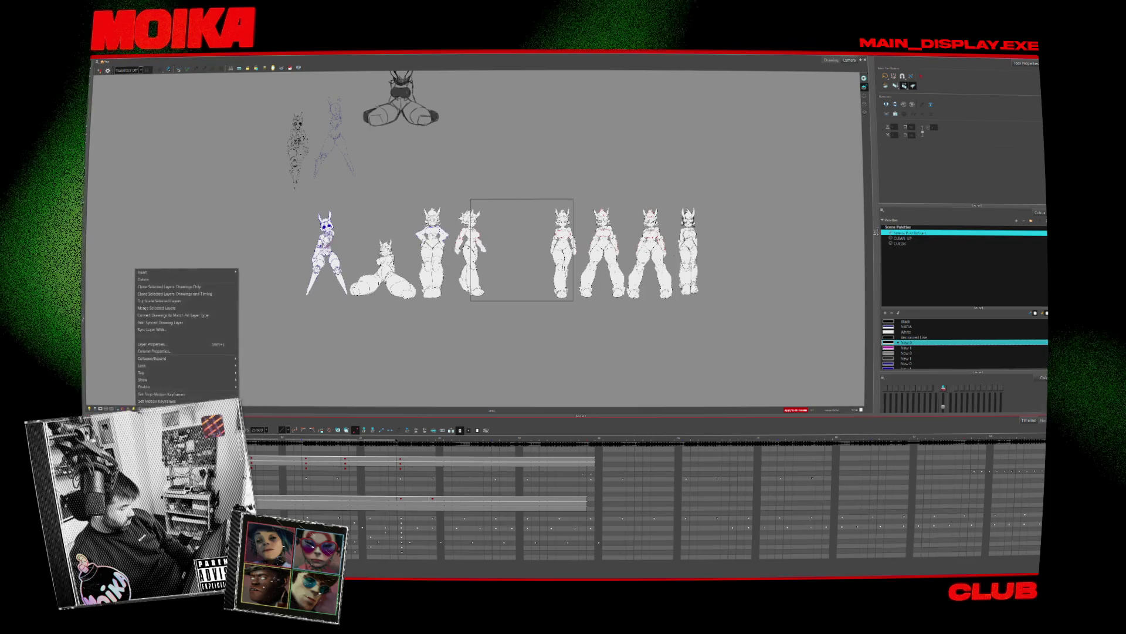
pyautogui.press('Escape')
pyautogui.rightClick(135, 269)
pyautogui.click(167, 301)
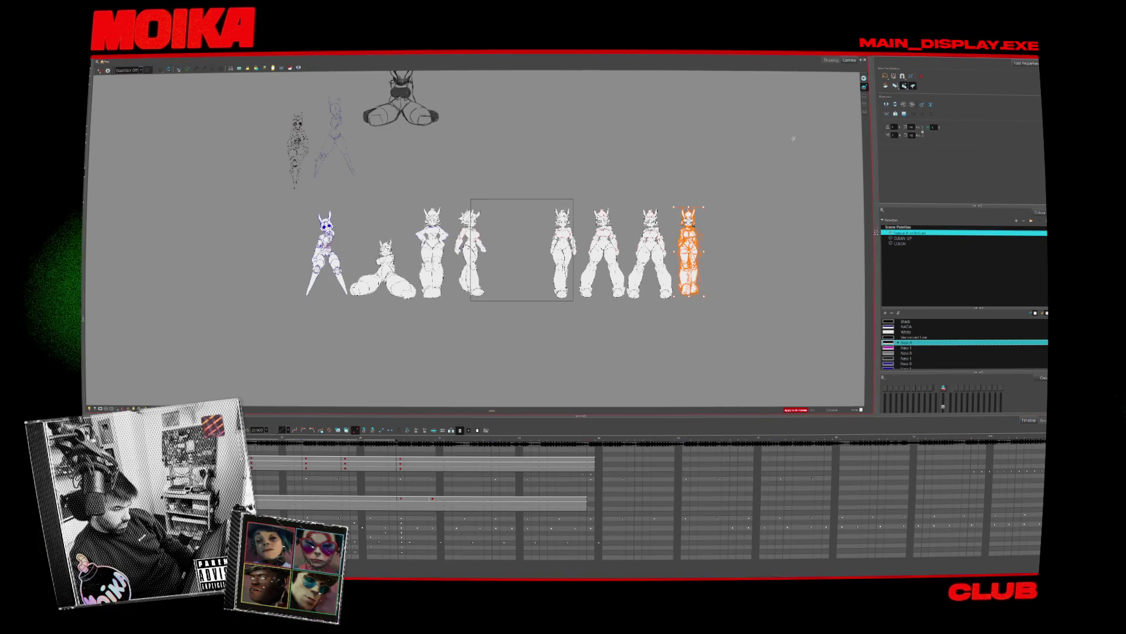
pyautogui.click(774, 176)
pyautogui.scroll(3, 749, 205)
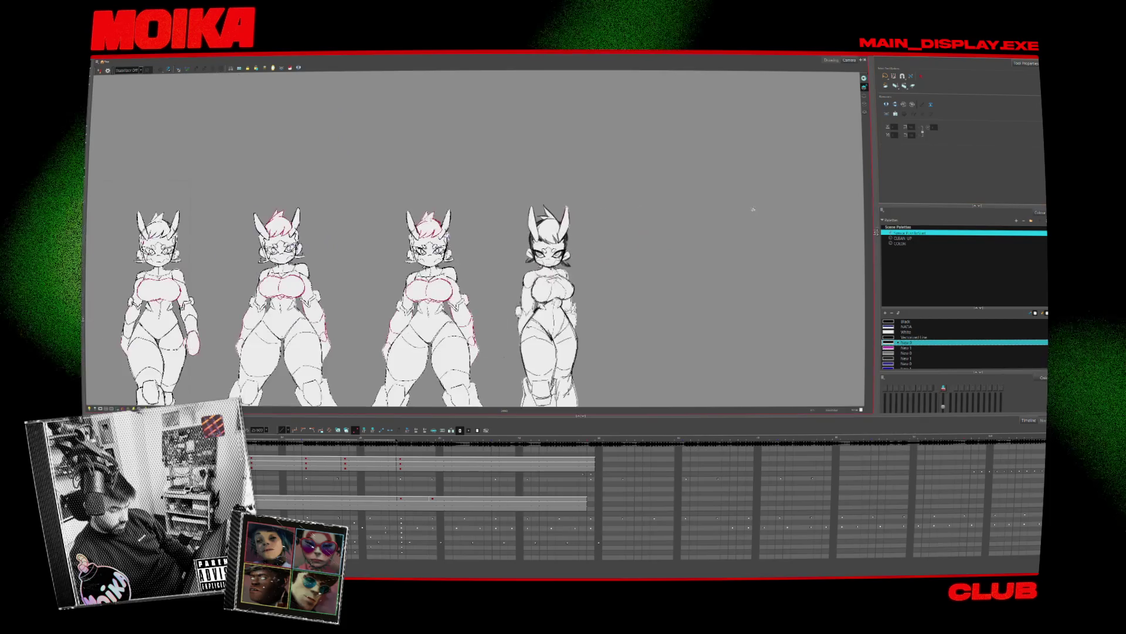
# Show only the new sketch figure and step to the next drawing frame
pyautogui.moveTo(691, 246); pyautogui.dragTo(709, 196)
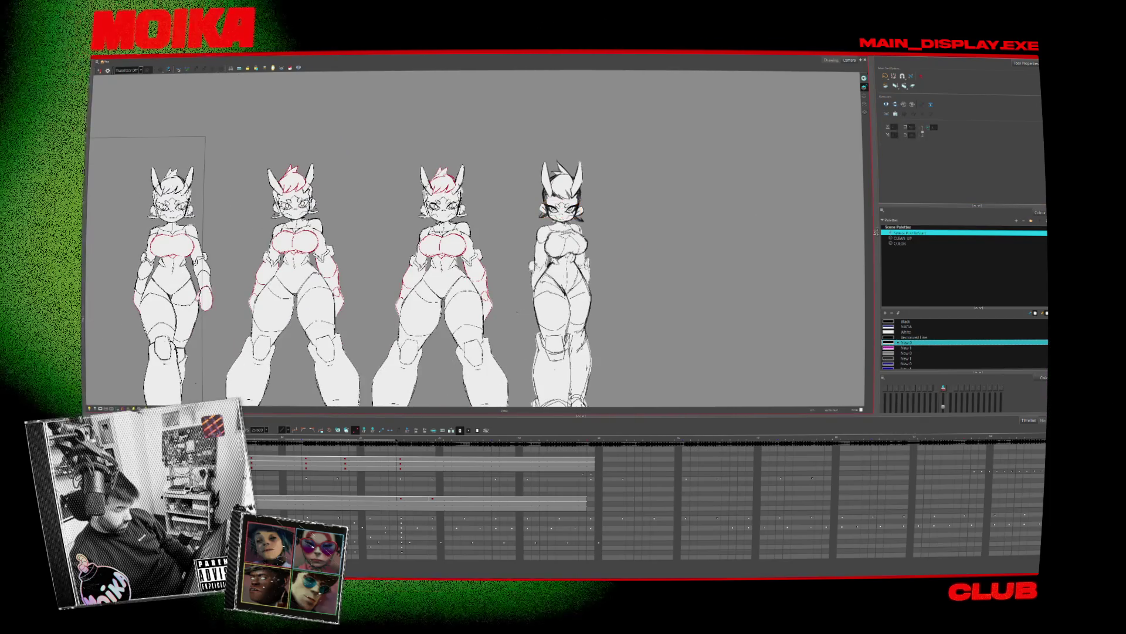
pyautogui.press('.')
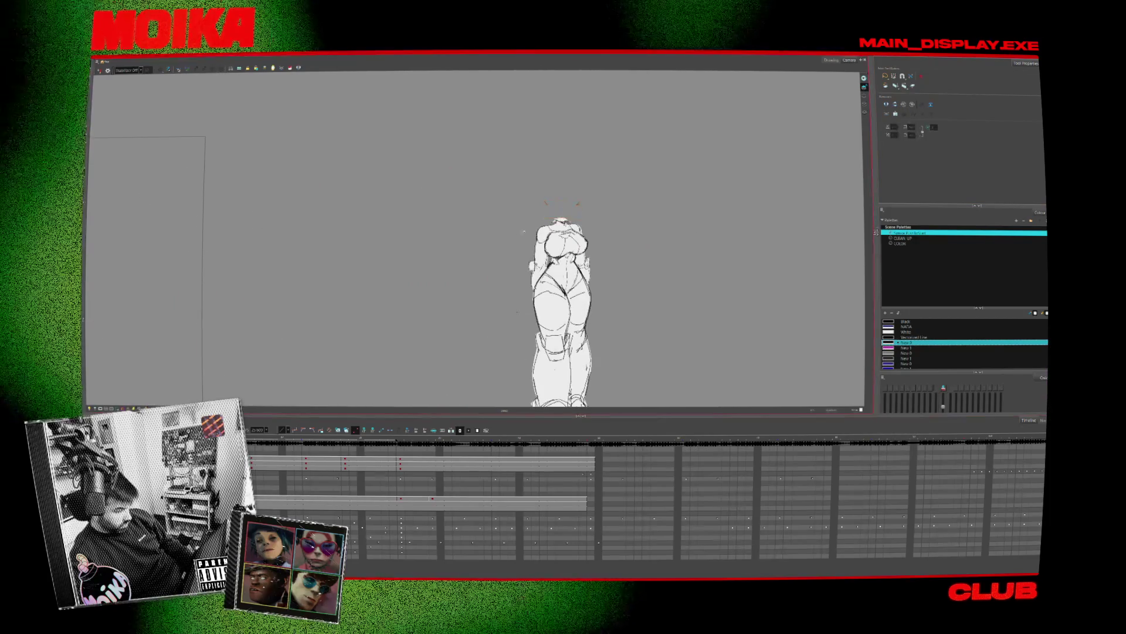
pyautogui.click(683, 148)
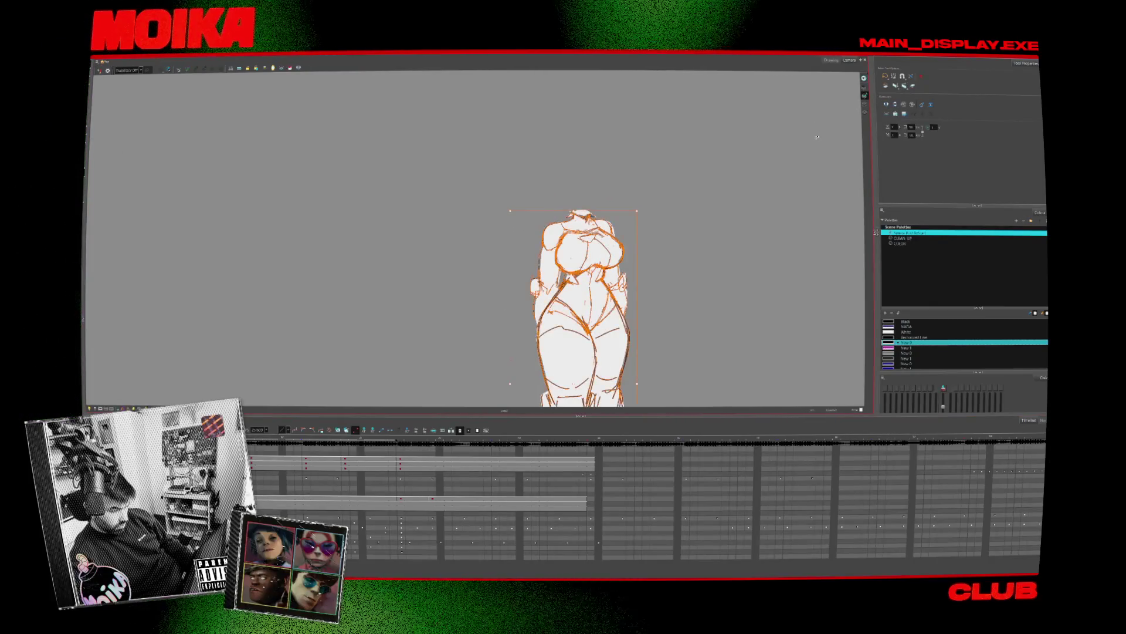
pyautogui.press('.')
pyautogui.press('.')
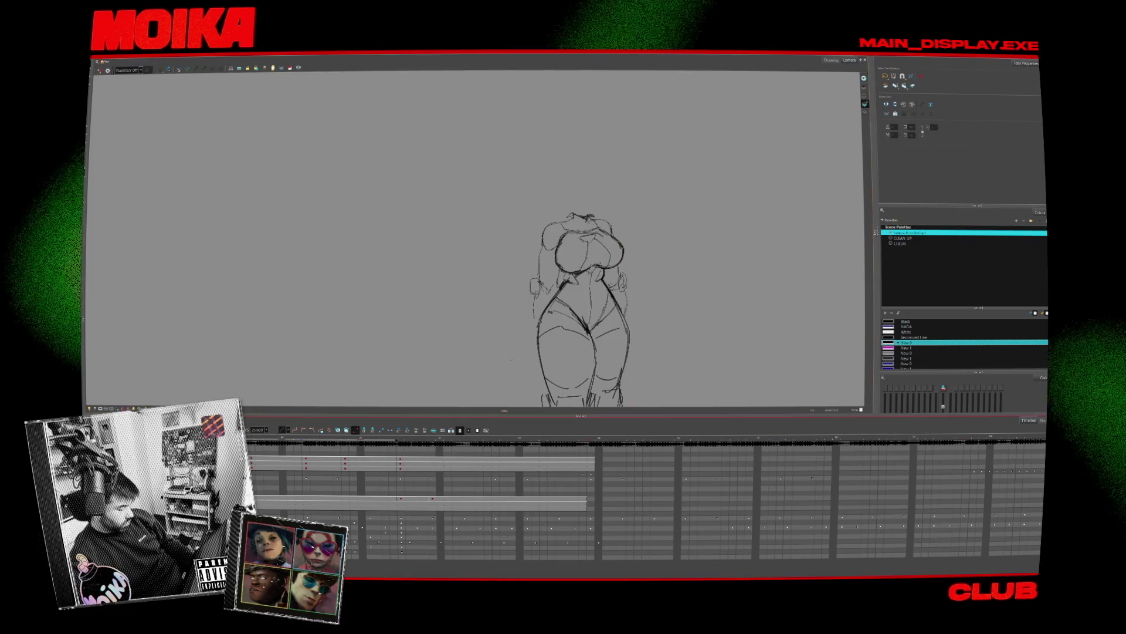
# Select and delete all strokes on frame 1 and on the white-filled character frame
pyautogui.click(285, 464)
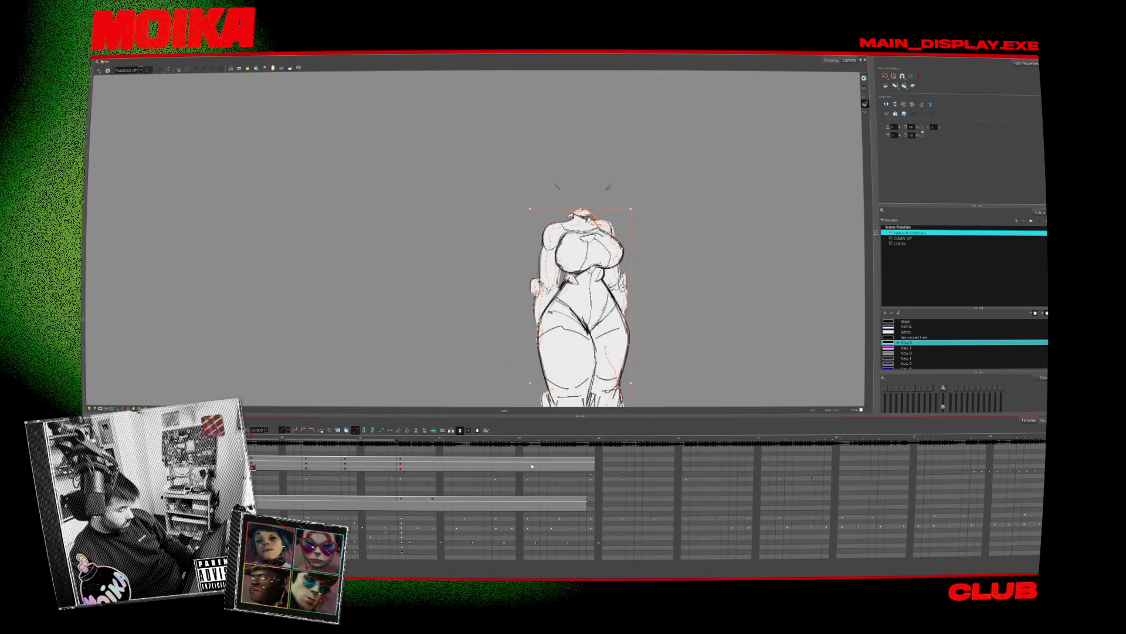
pyautogui.moveTo(258, 467)
pyautogui.mouseDown()
pyautogui.moveTo(477, 468)
pyautogui.moveTo(261, 468)
pyautogui.mouseUp()
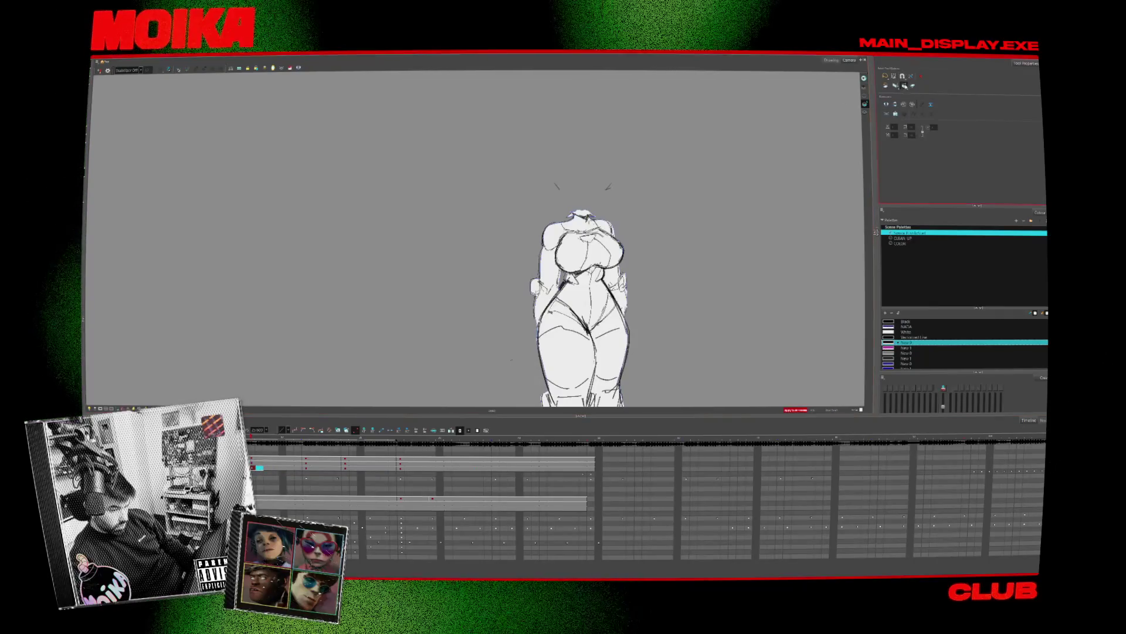
pyautogui.hotkey('ctrl', 'a')
pyautogui.press('Delete')
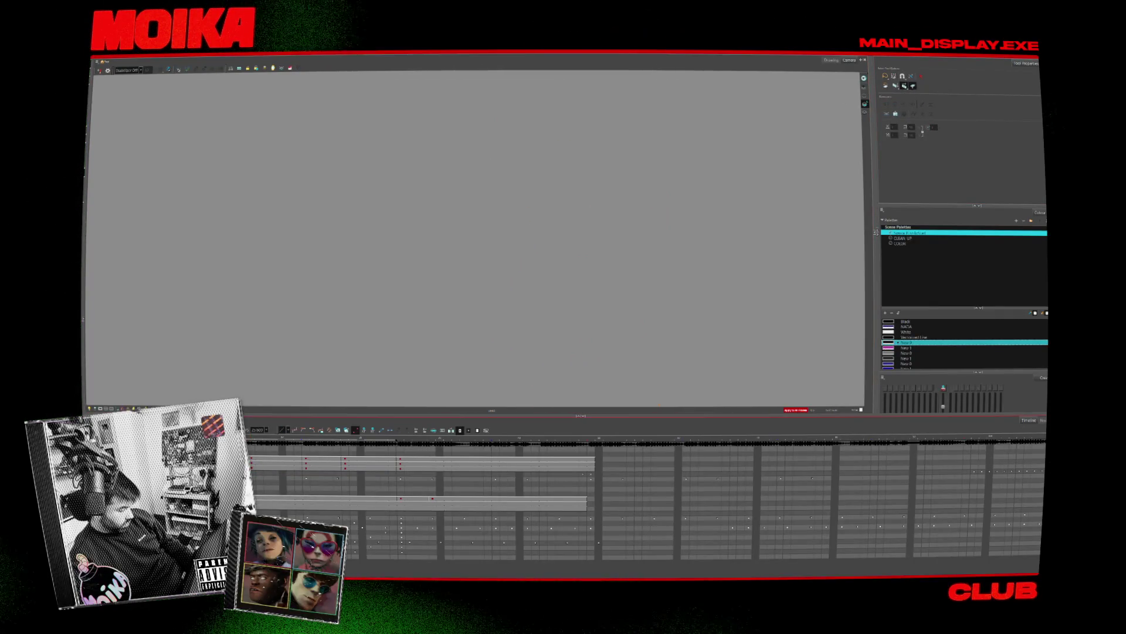
pyautogui.click(257, 469)
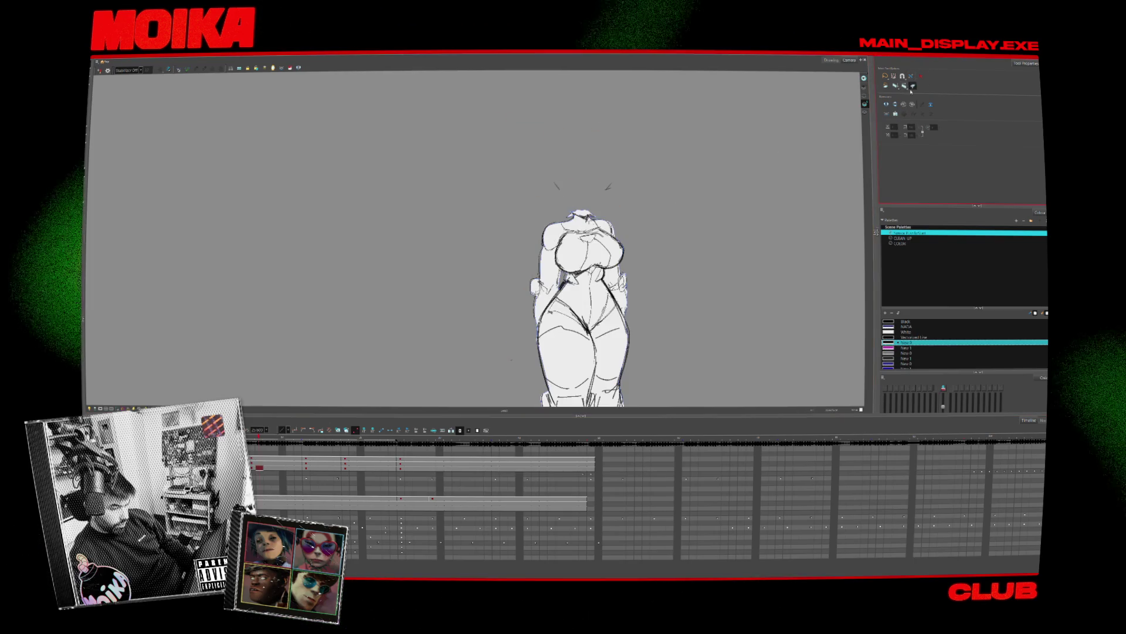
pyautogui.hotkey('ctrl', 'a')
pyautogui.press('Delete')
# Undo the deletions to restore the sketch on frame 1, faded as a tracing guide
pyautogui.hotkey('ctrl', 'z')
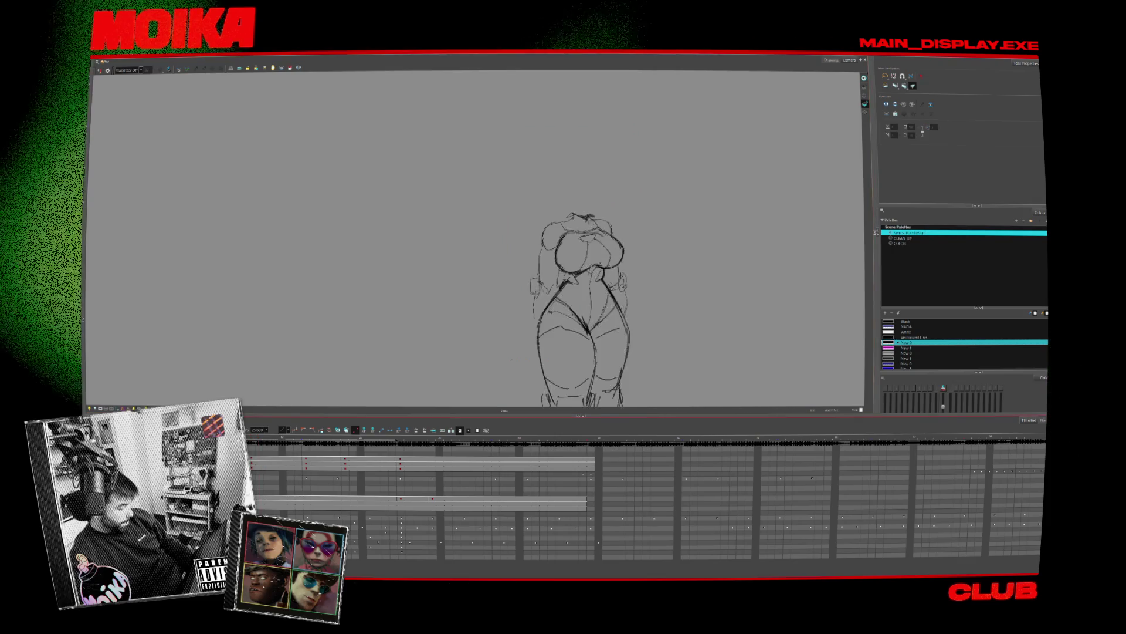
pyautogui.hotkey('ctrl', 'z')
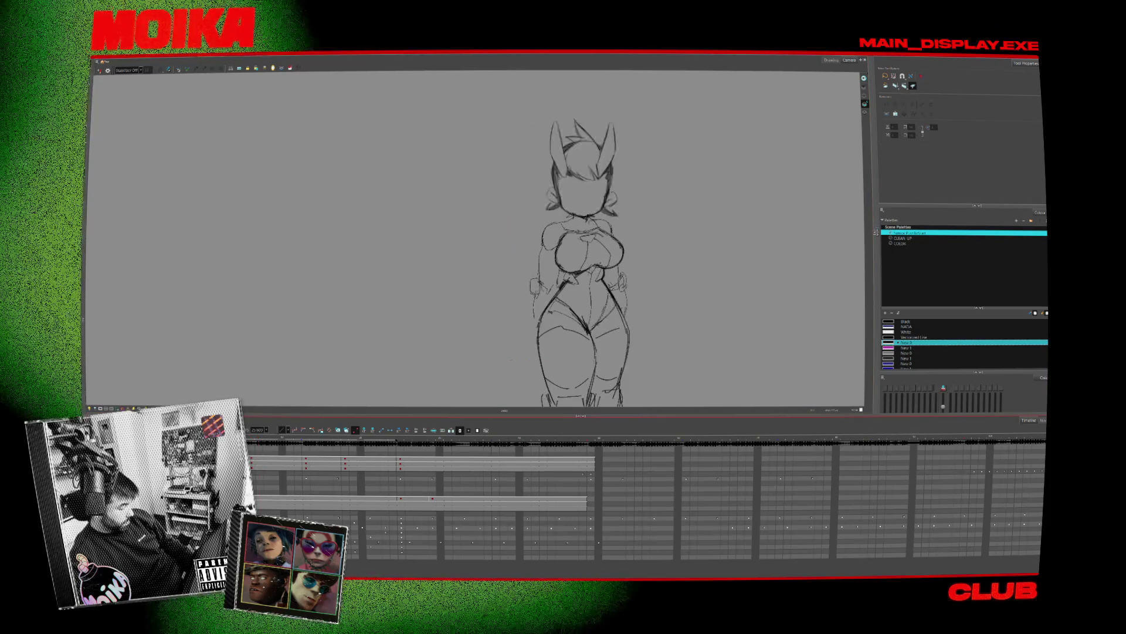
pyautogui.hotkey('ctrl', 'z')
pyautogui.click(258, 462)
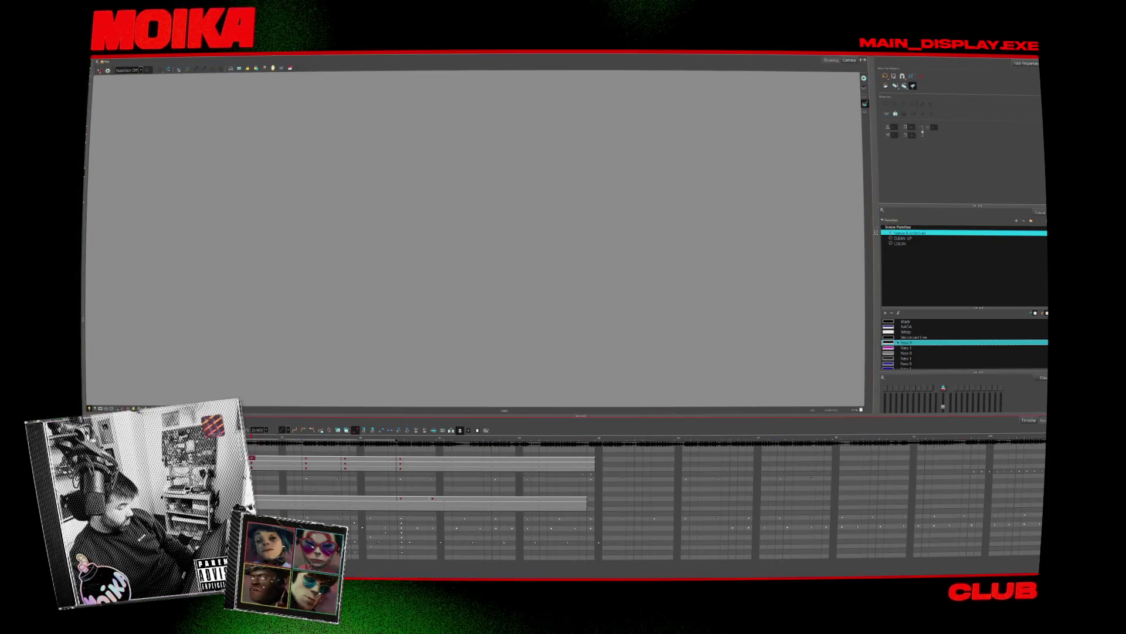
pyautogui.hotkey('ctrl', 'z')
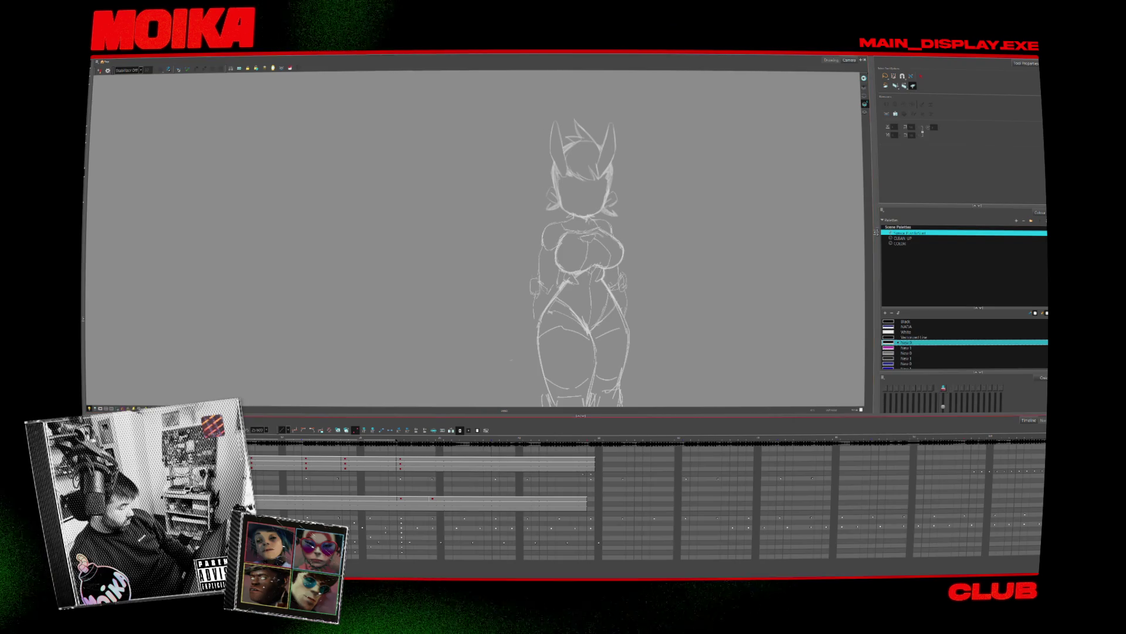
# Undo and redo recent edits to bring back the other character drawings and lower timeline layers
pyautogui.hotkey('ctrl', 'z')
pyautogui.hotkey('ctrl', 'z')
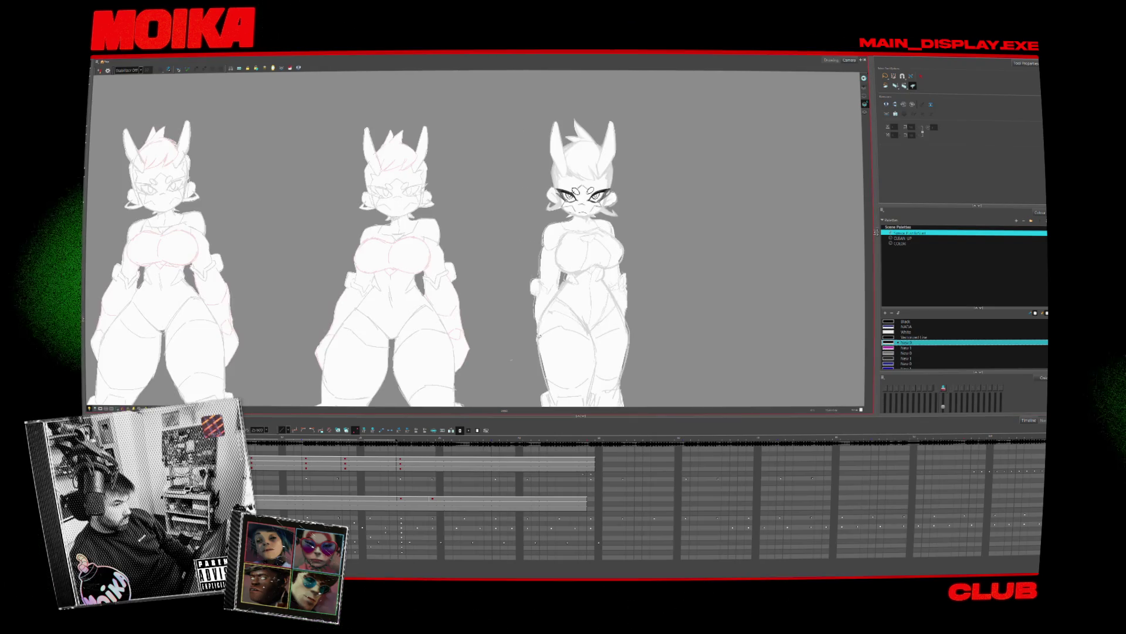
pyautogui.hotkey('ctrl', 'z')
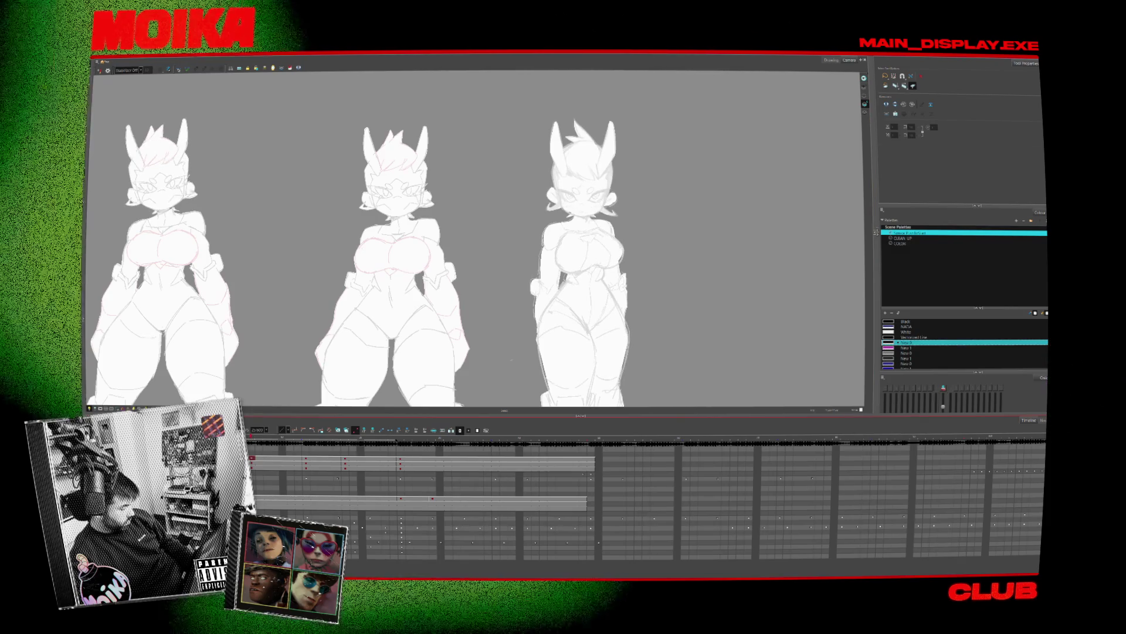
pyautogui.hotkey('ctrl', 'z')
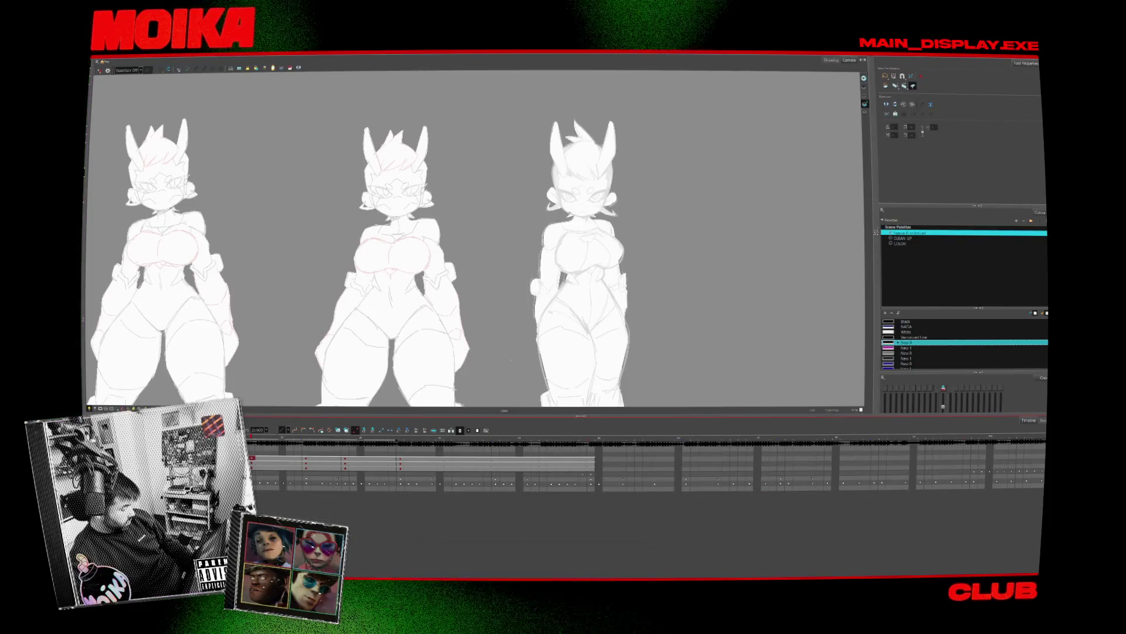
pyautogui.hotkey('ctrl', 'shift', 'z')
# Delete two unneeded timeline layers, restore the sketch figure, then zoom out and pan over the lineup
pyautogui.press('Delete')
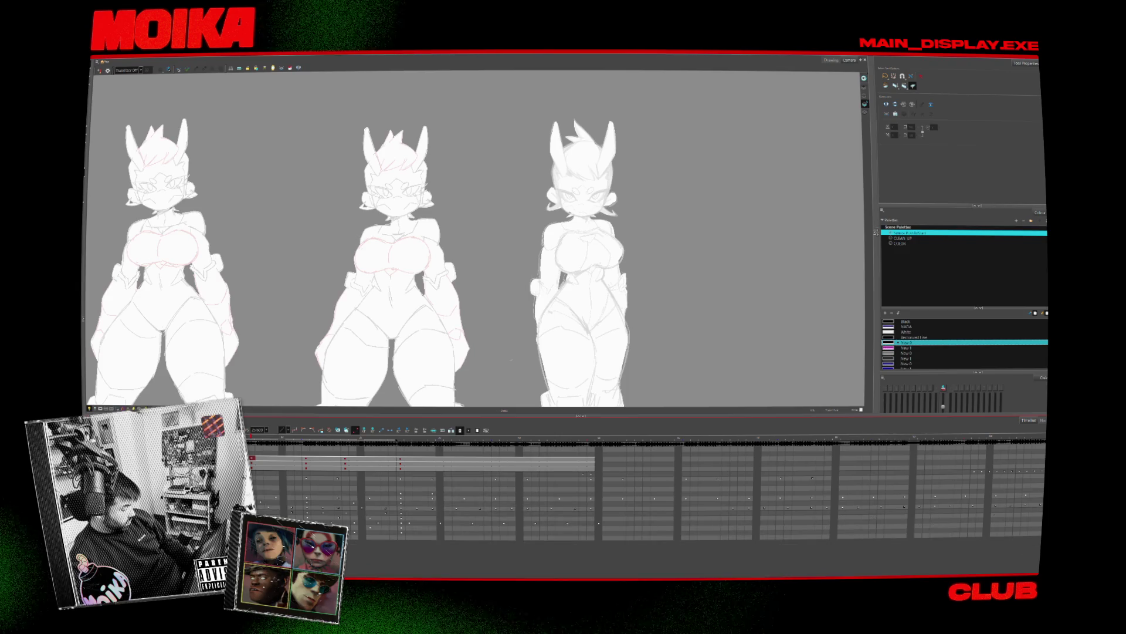
pyautogui.press('Delete')
pyautogui.press('Delete')
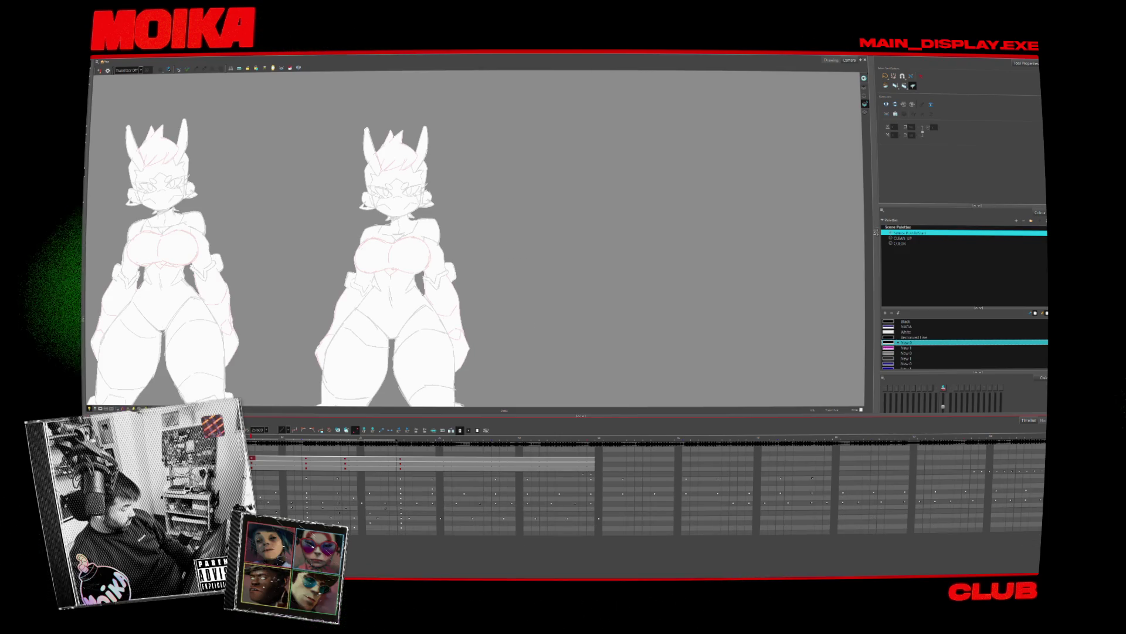
pyautogui.hotkey('ctrl', 'z')
pyautogui.scroll(-3, 414, 314)
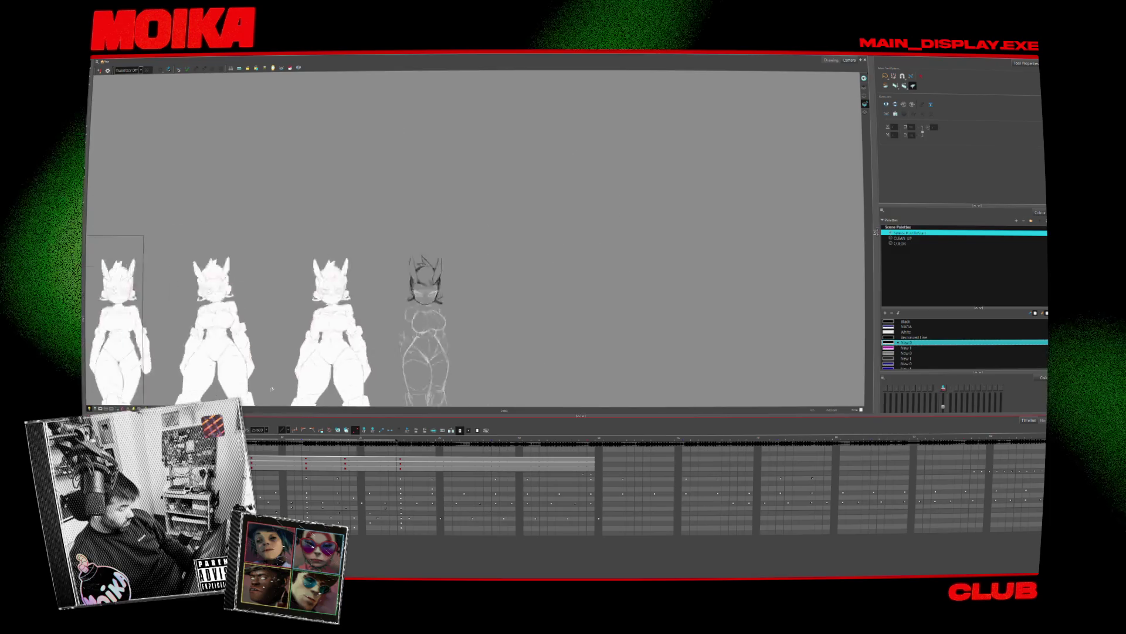
pyautogui.moveTo(414, 313); pyautogui.dragTo(661, 231)
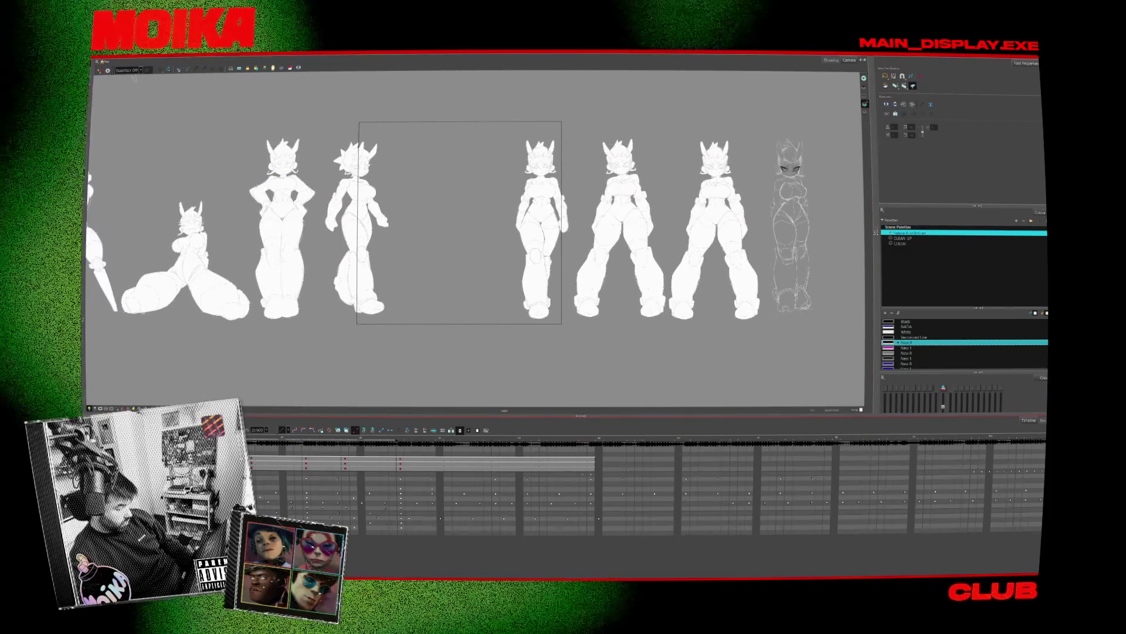
# Drag the sketch pose from the row's end into the mid-row gap and clear the selection
pyautogui.click(792, 227)
pyautogui.moveTo(795, 228); pyautogui.dragTo(486, 234)
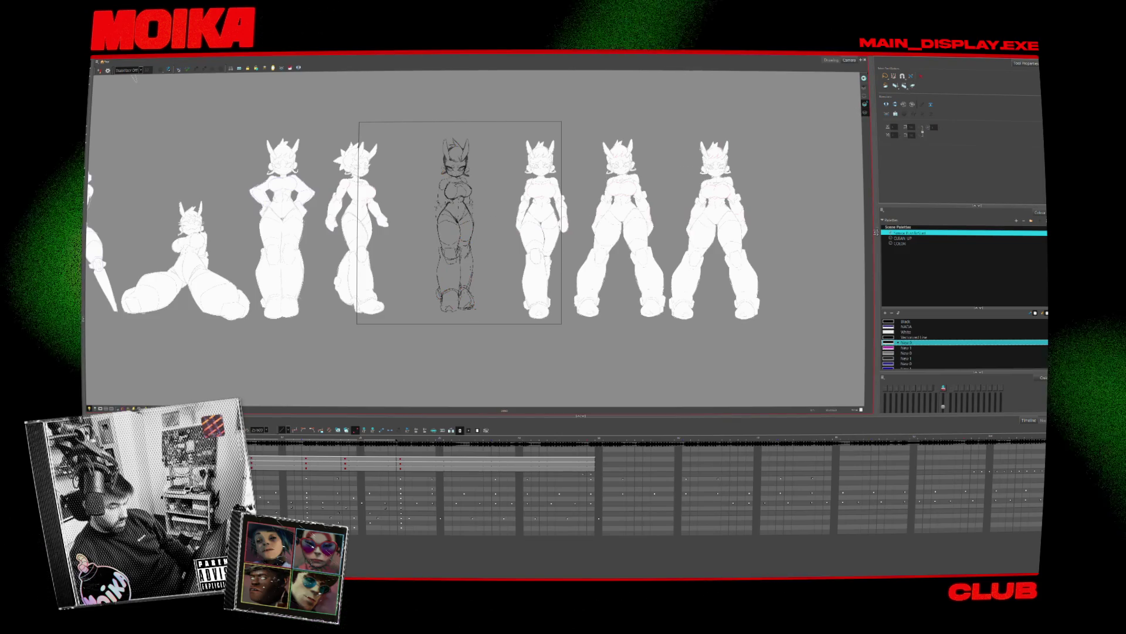
pyautogui.hotkey('ctrl', 'a')
pyautogui.press('Escape')
# Zoom in and pan to centre the view closely on the relocated sketch
pyautogui.scroll(4, 492, 182)
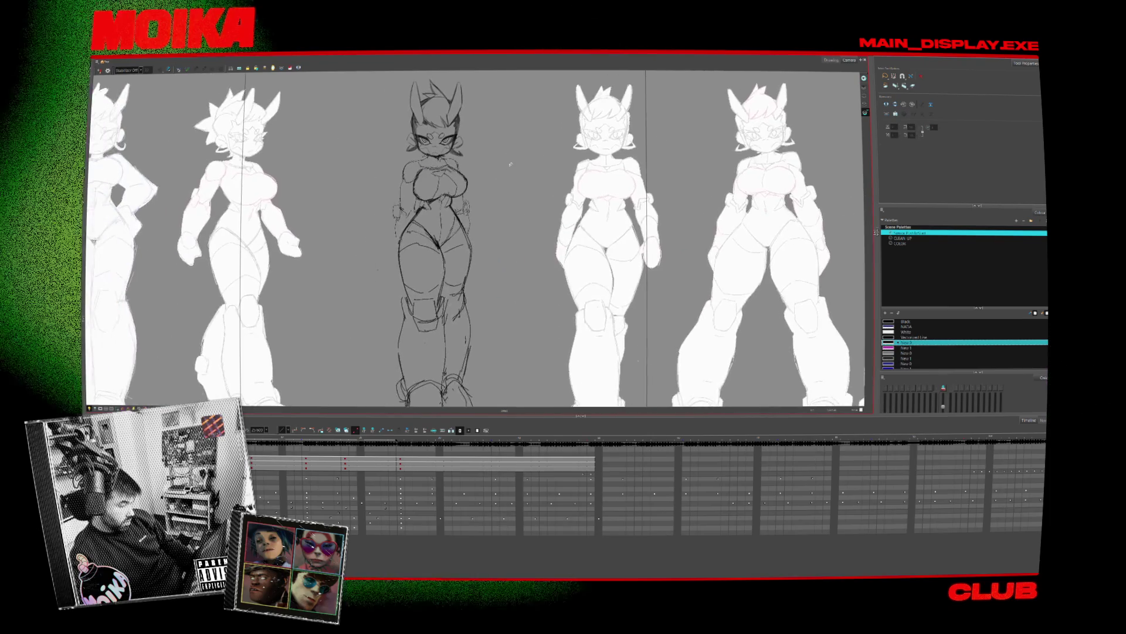
pyautogui.moveTo(492, 181); pyautogui.dragTo(513, 158)
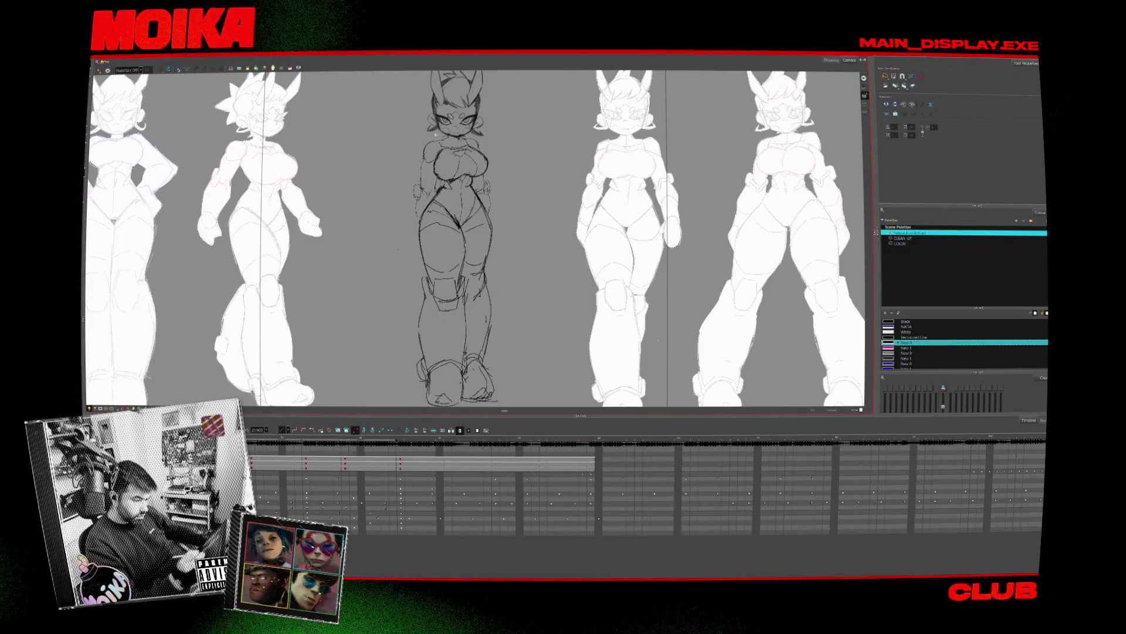
pyautogui.hotkey('alt', 'z')
pyautogui.click(442, 160)
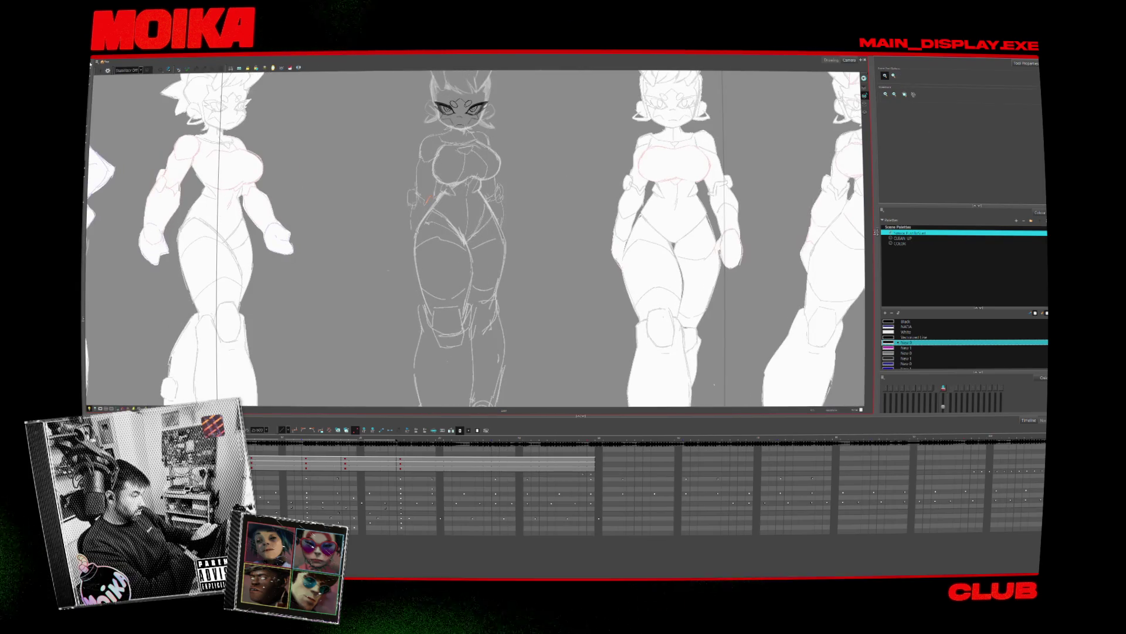
# Make the centre sketch's layer current with the Select tool, then pick the Brush
pyautogui.hotkey('alt', 's')
pyautogui.click(428, 199)
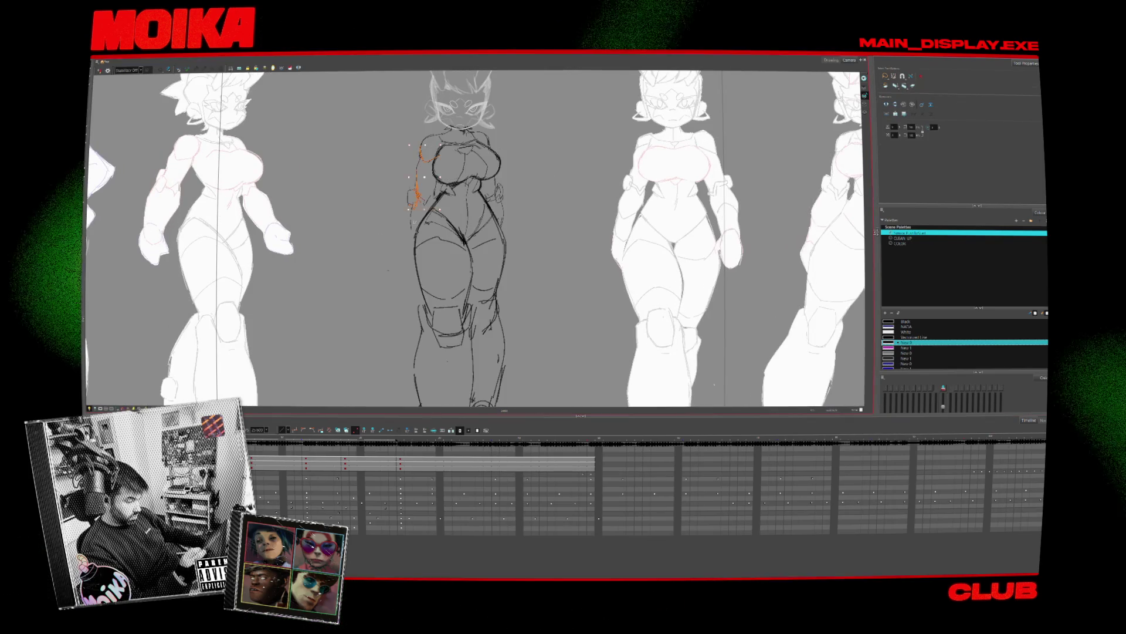
pyautogui.press('.')
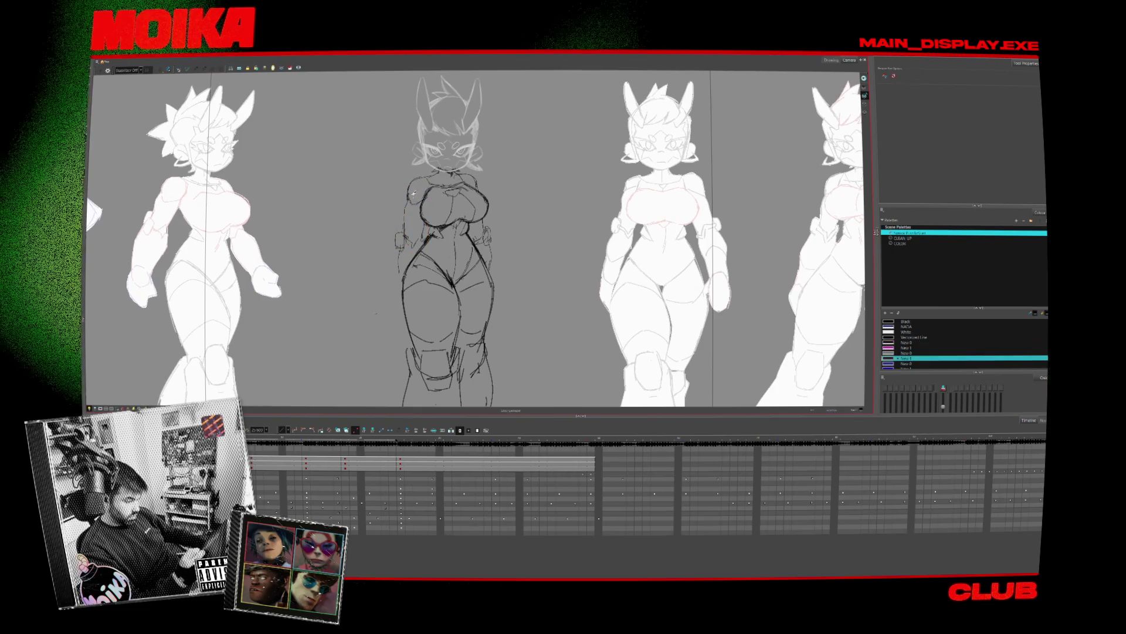
pyautogui.hotkey('alt', 'b')
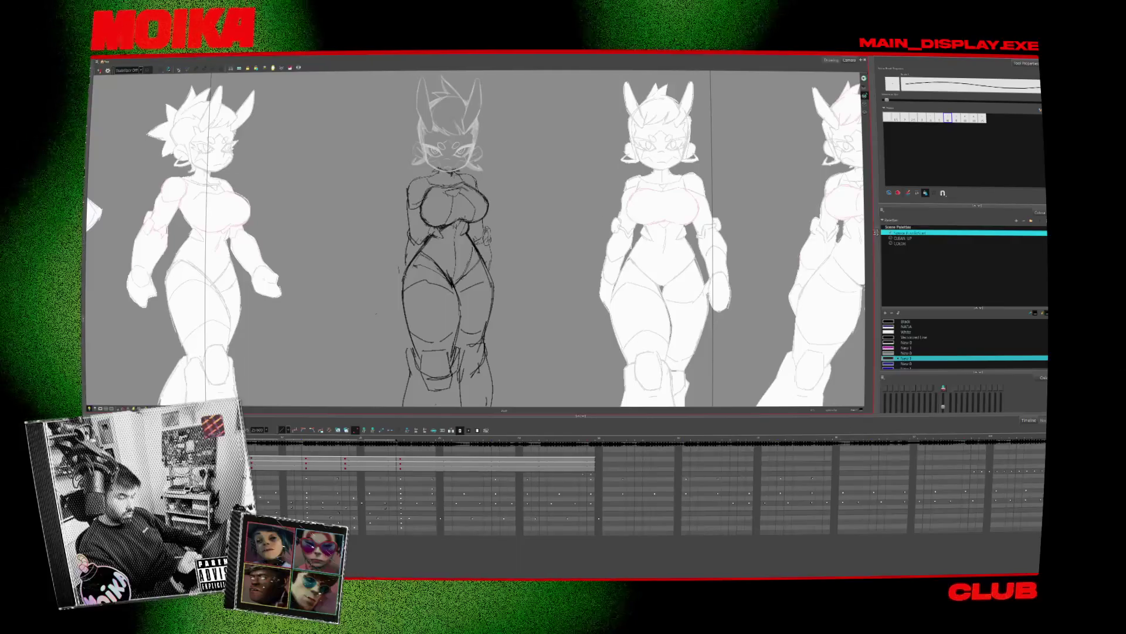
# Toggle Mirror View repeatedly and play back the frames to check the pose's proportions
pyautogui.press('4')
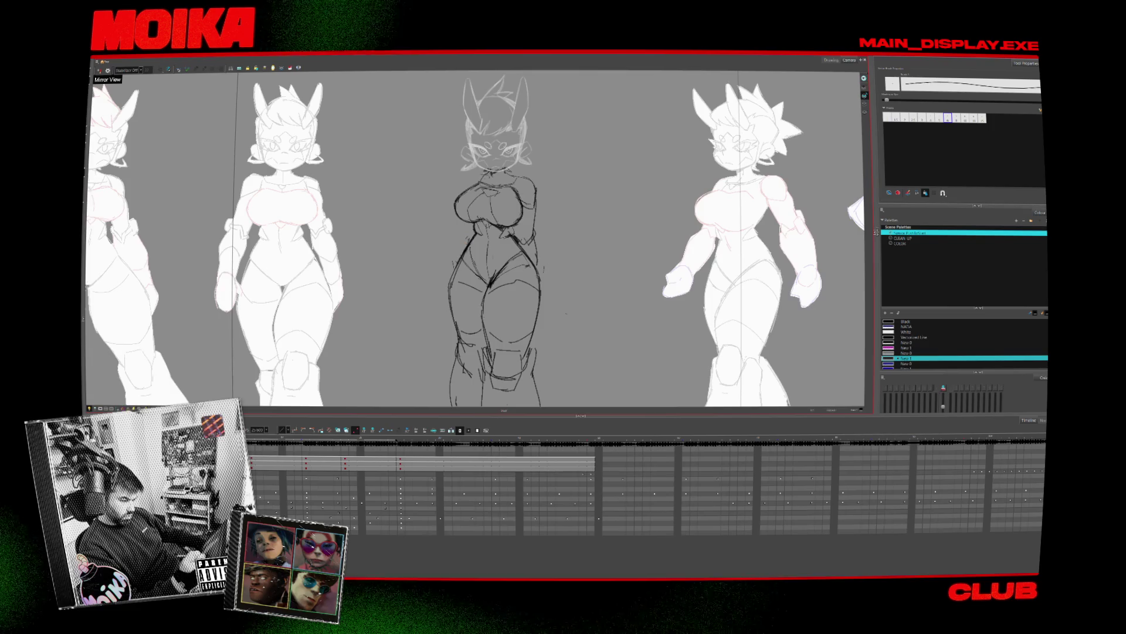
pyautogui.press('4')
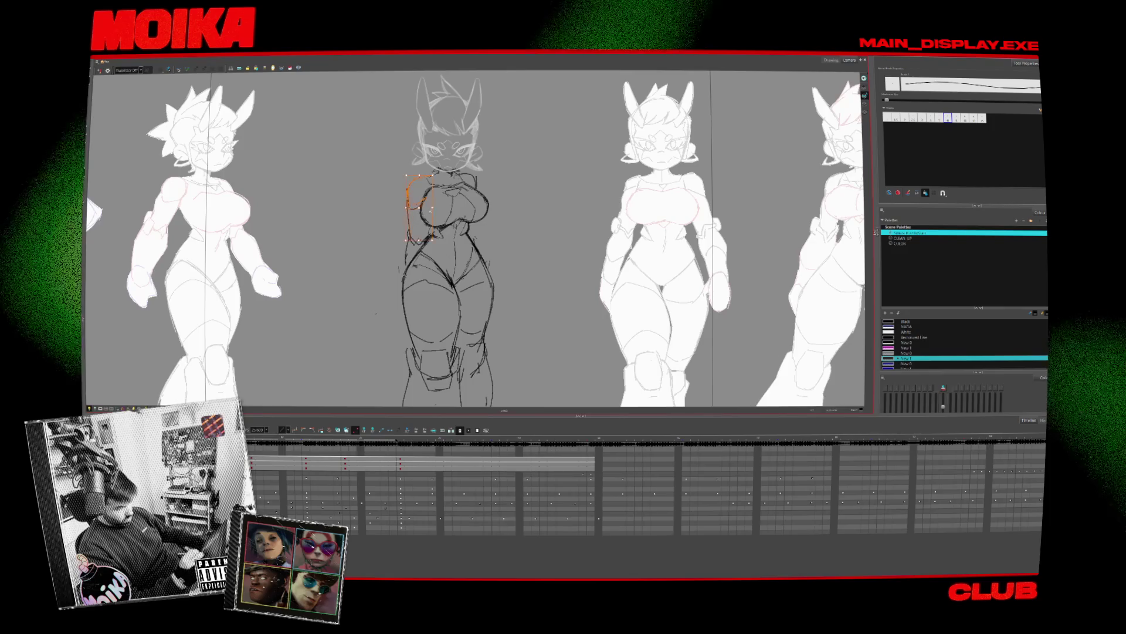
pyautogui.press('4')
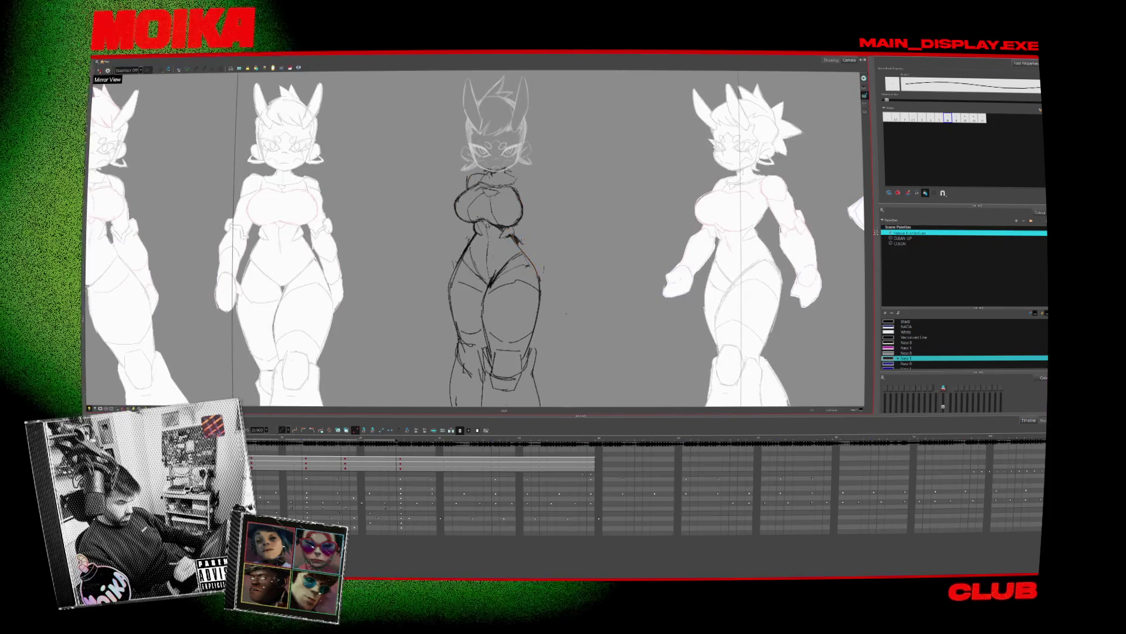
pyautogui.press('4')
pyautogui.press('Return')
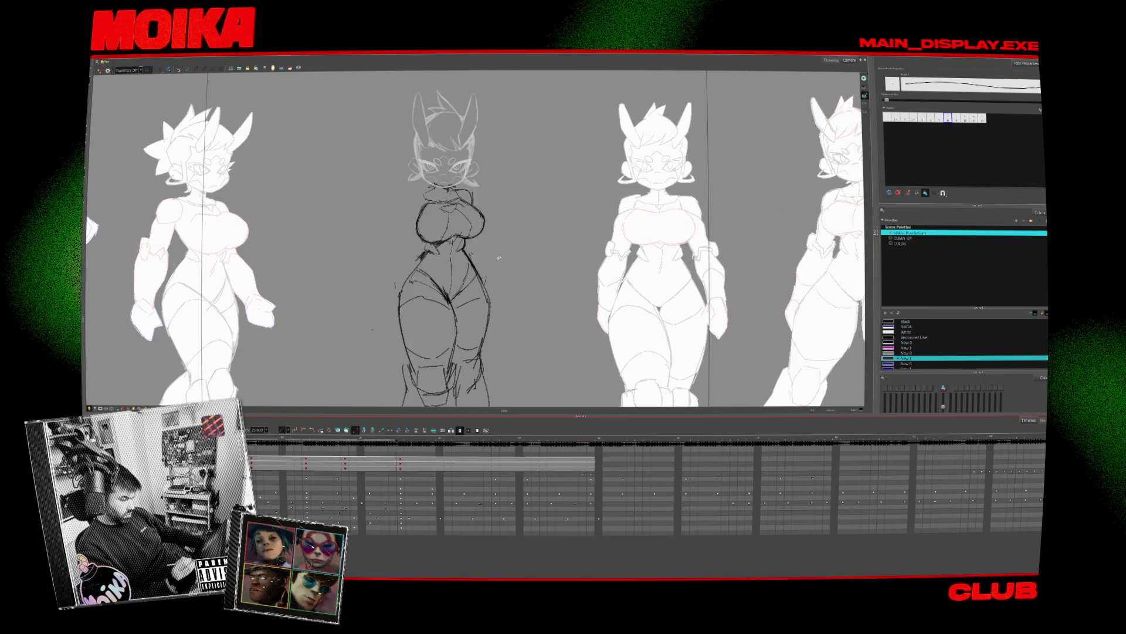
pyautogui.press('4')
pyautogui.hotkey('alt', 'z')
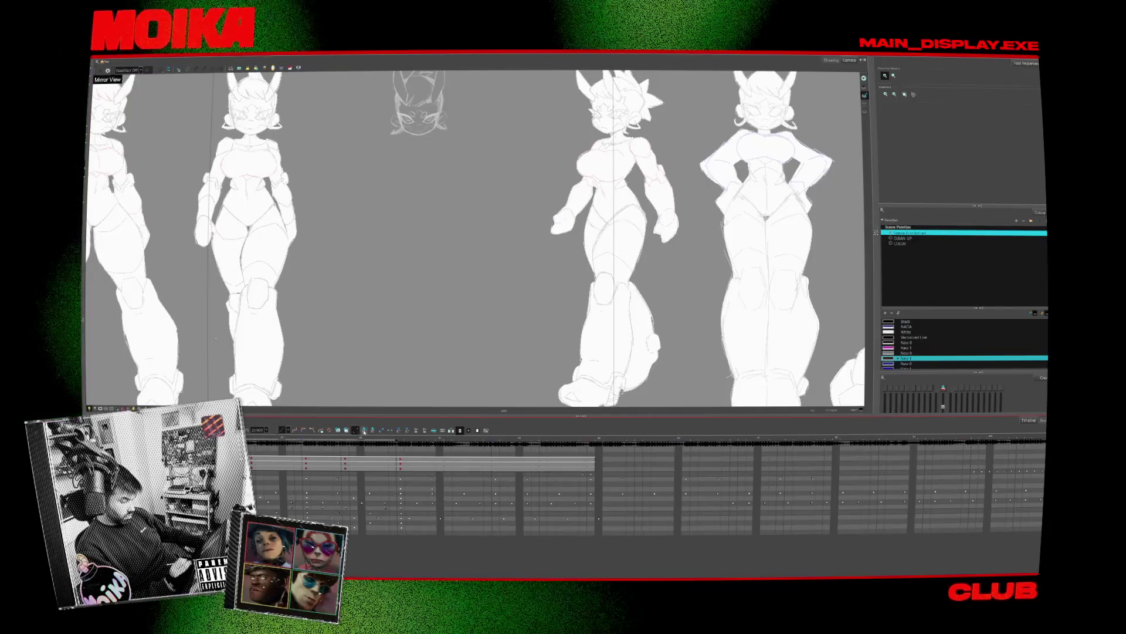
# Zoom in and brush a new stroke along the chest's left side, mirroring the view to check
pyautogui.click(411, 172)
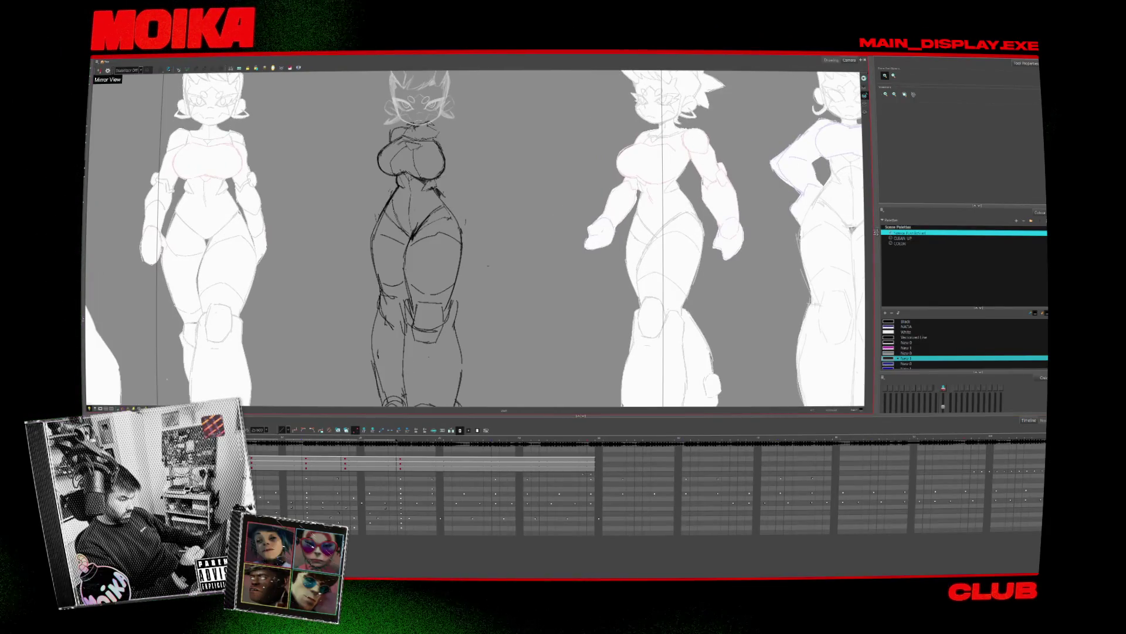
pyautogui.hotkey('alt', 'b')
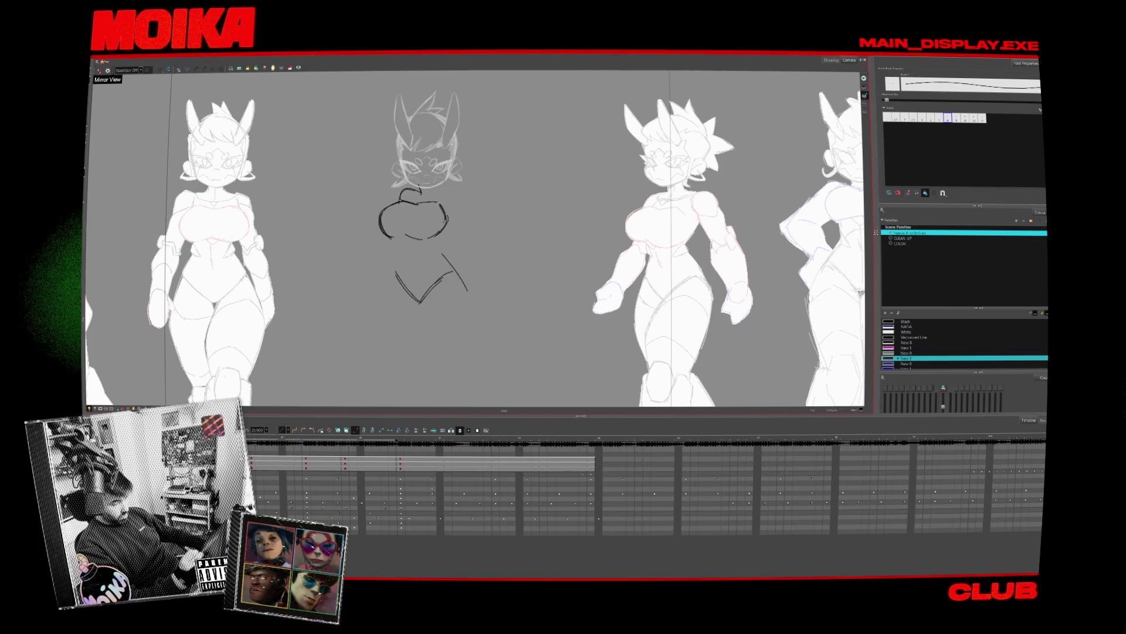
pyautogui.click(99, 71)
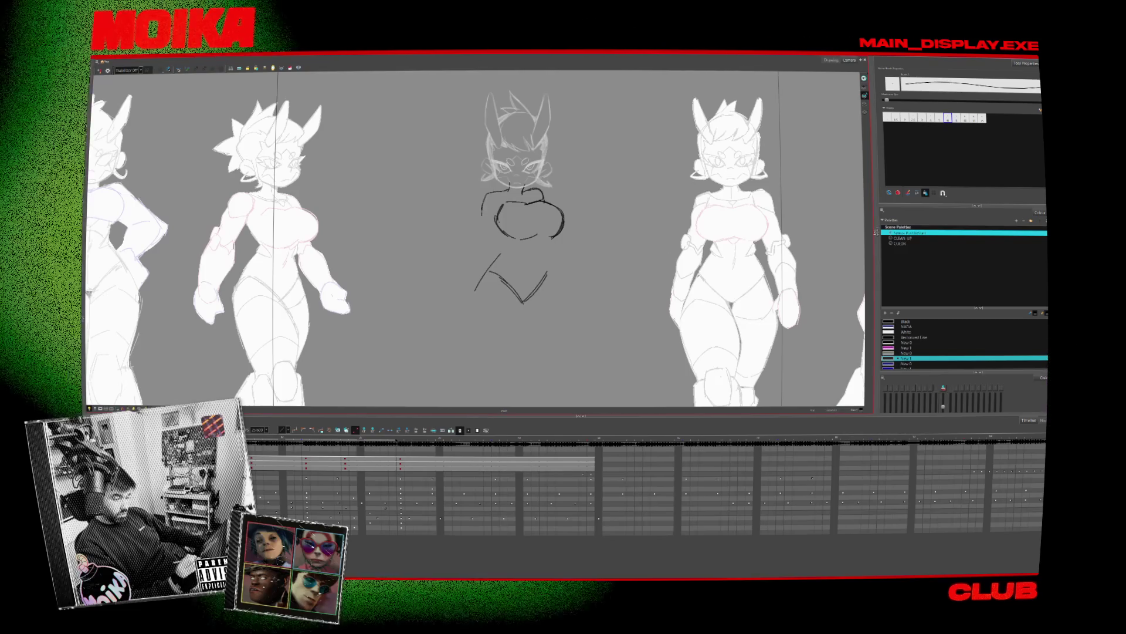
pyautogui.click(98, 70)
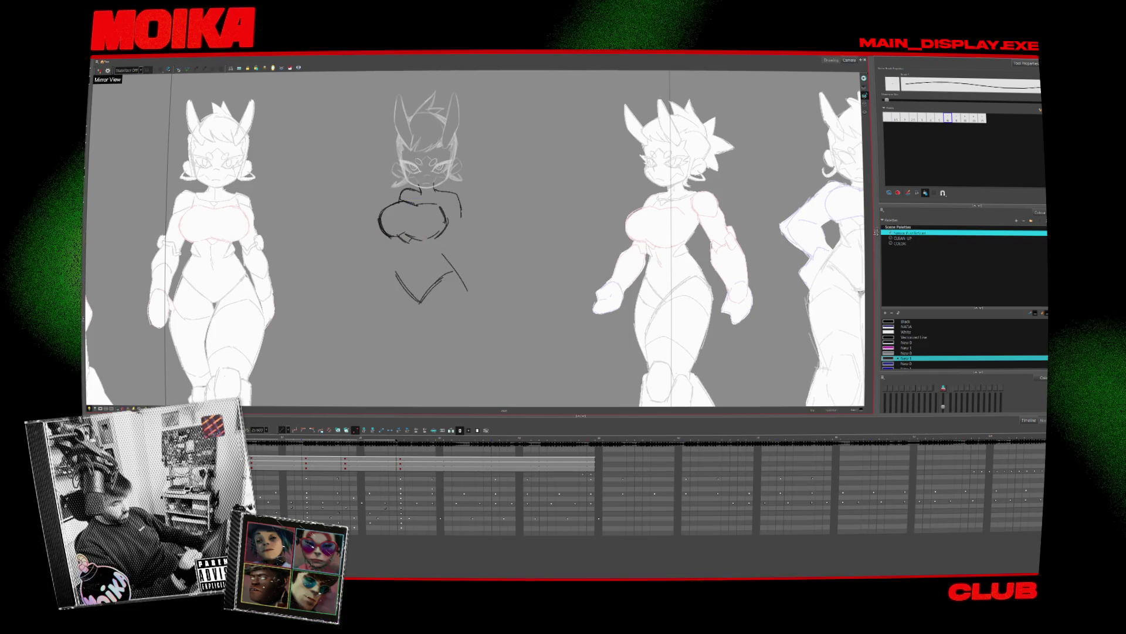
pyautogui.click(99, 70)
pyautogui.moveTo(512, 214); pyautogui.dragTo(499, 233)
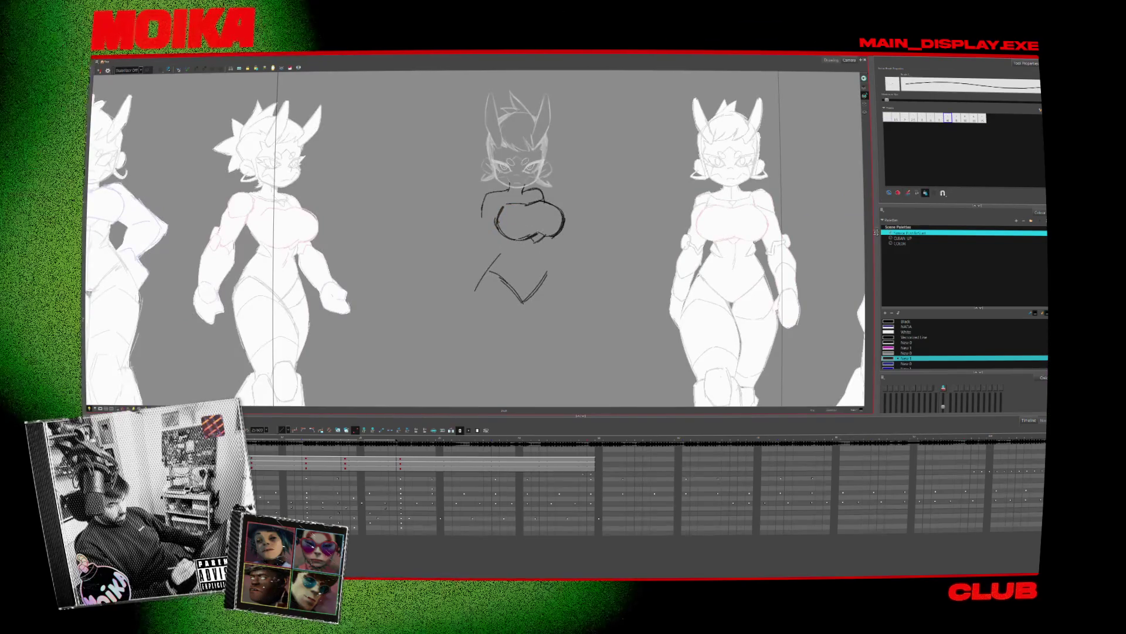
# Flip the view back and forth to compare the new torso, then zoom out to the lineup
pyautogui.click(98, 70)
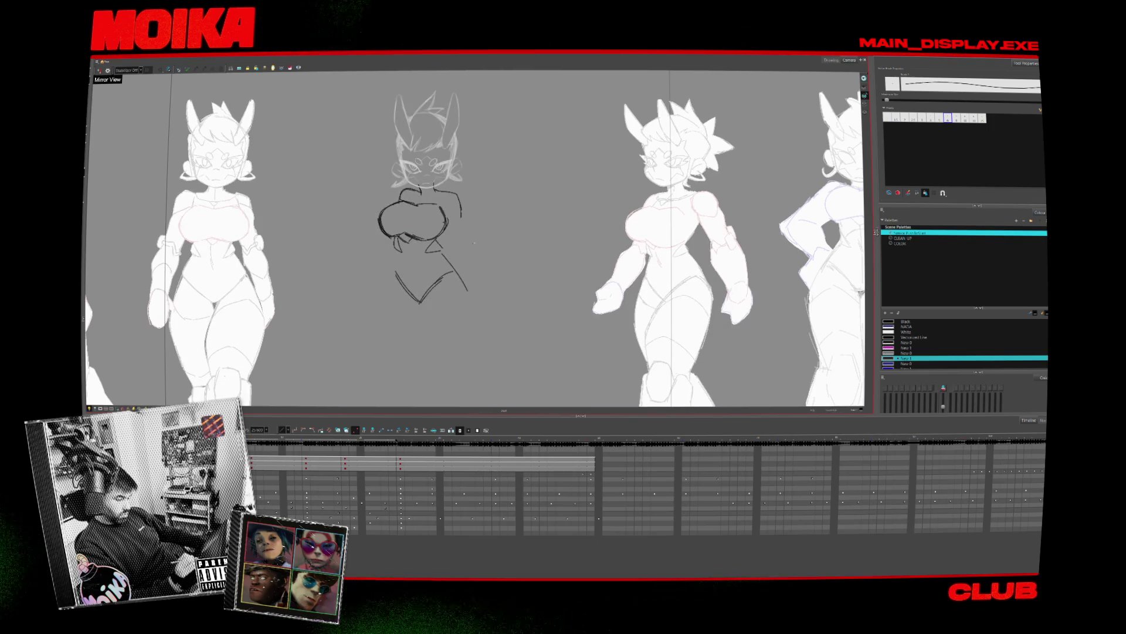
pyautogui.click(98, 69)
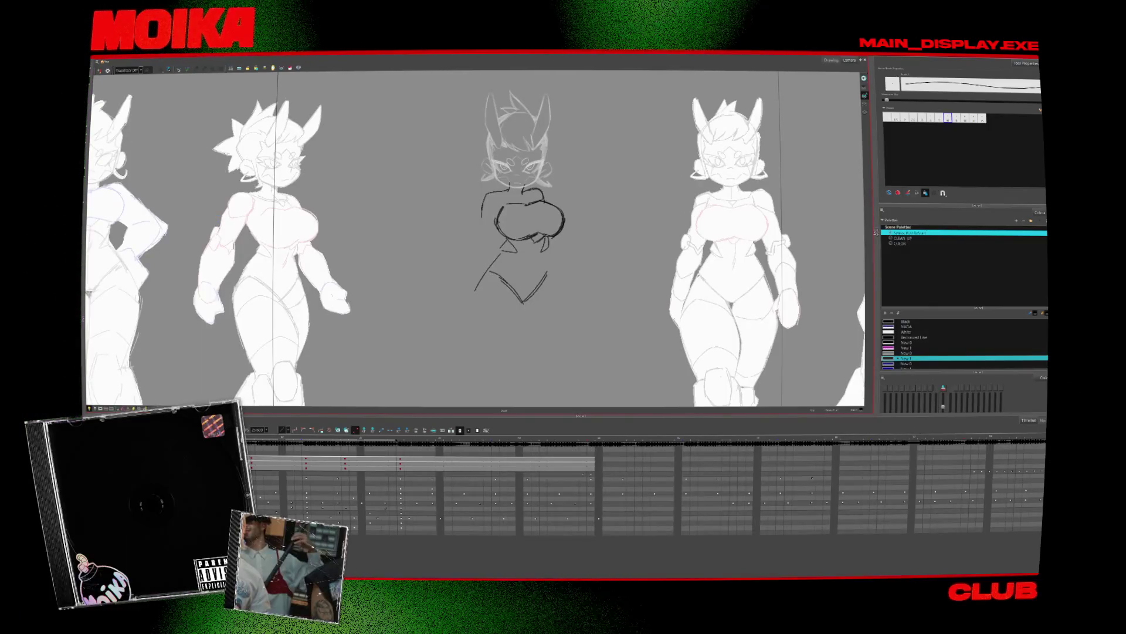
pyautogui.scroll(-2, 351, 115)
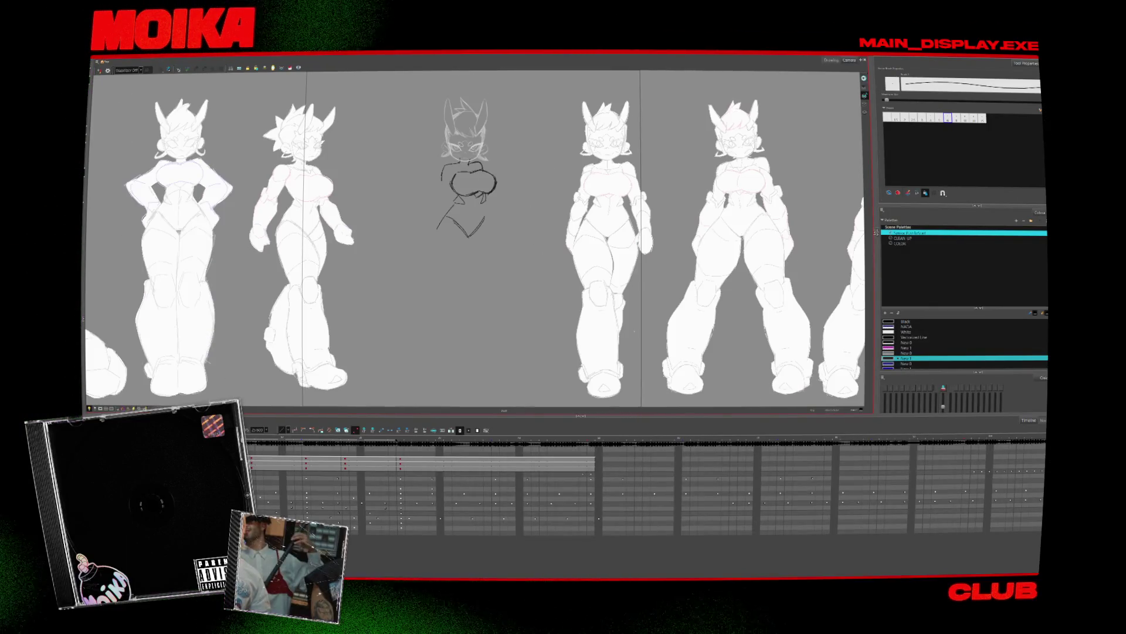
pyautogui.scroll(-2, 248, 326)
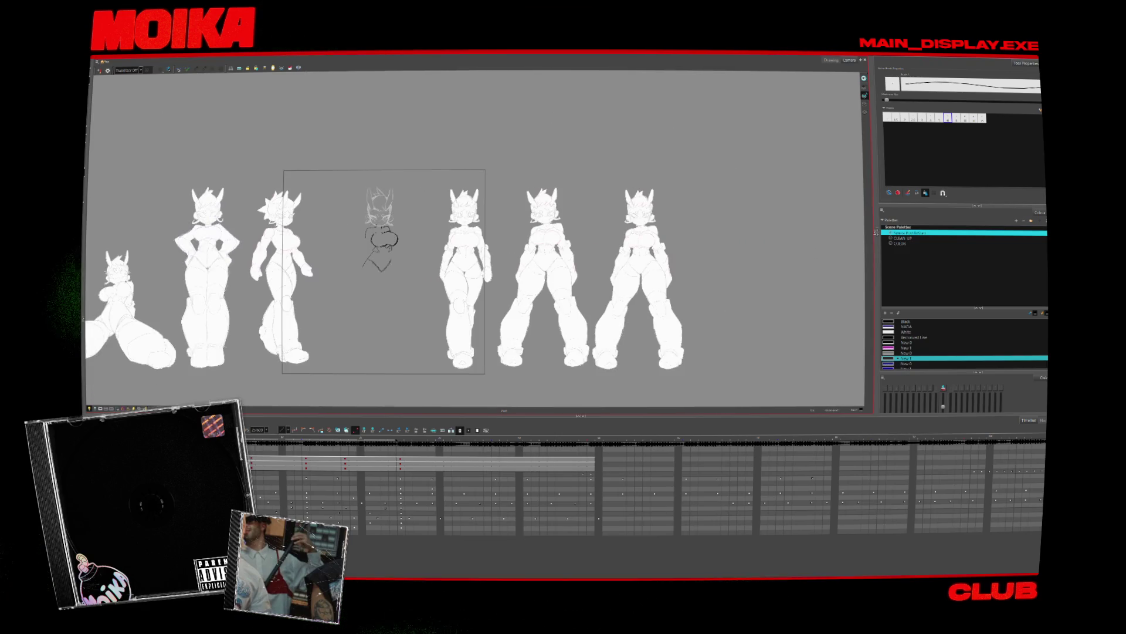